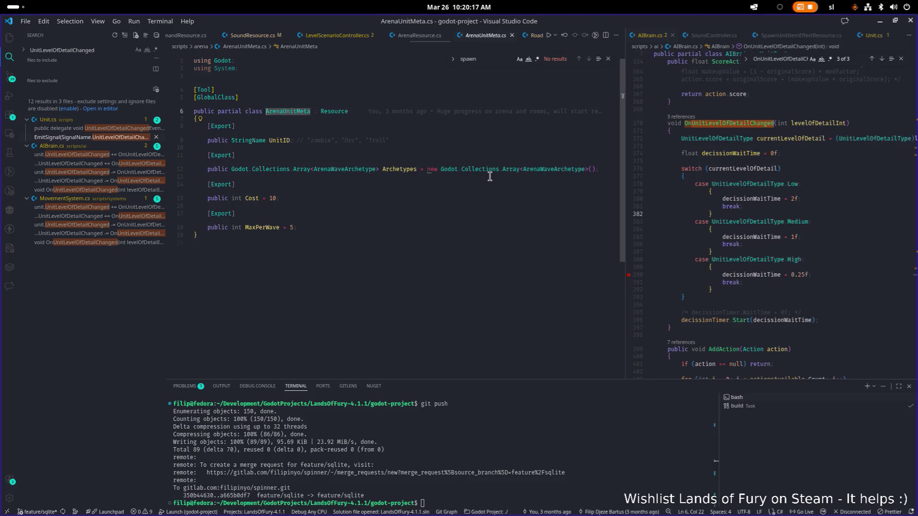
Add '[Export] public int Team = -1;' below MaxPerWave in ArenaUnitMeta.cs and save
key("BackSpace")
key("BackSpace")
key("BackSpace")
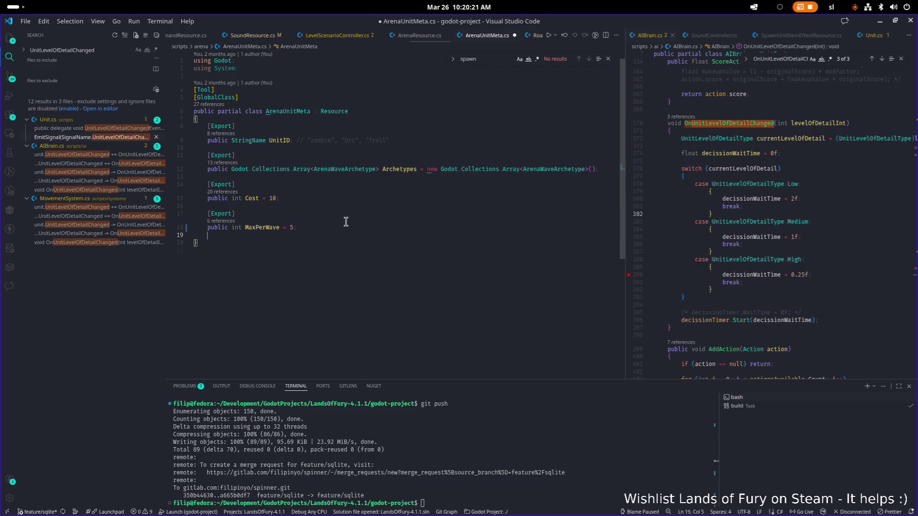
key("Return")
key("Return")
type("[Expo")
key("Tab")
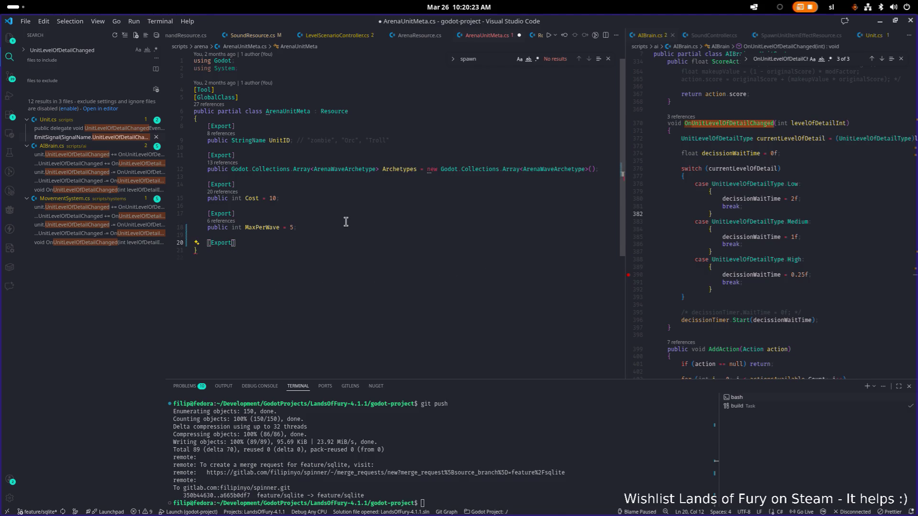
type("]")
key("Return")
type("public")
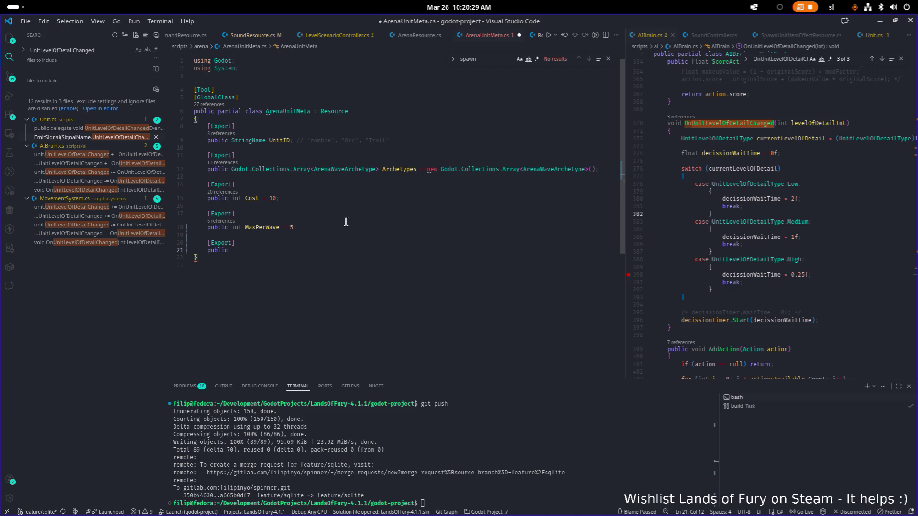
type("int ")
type("Team =")
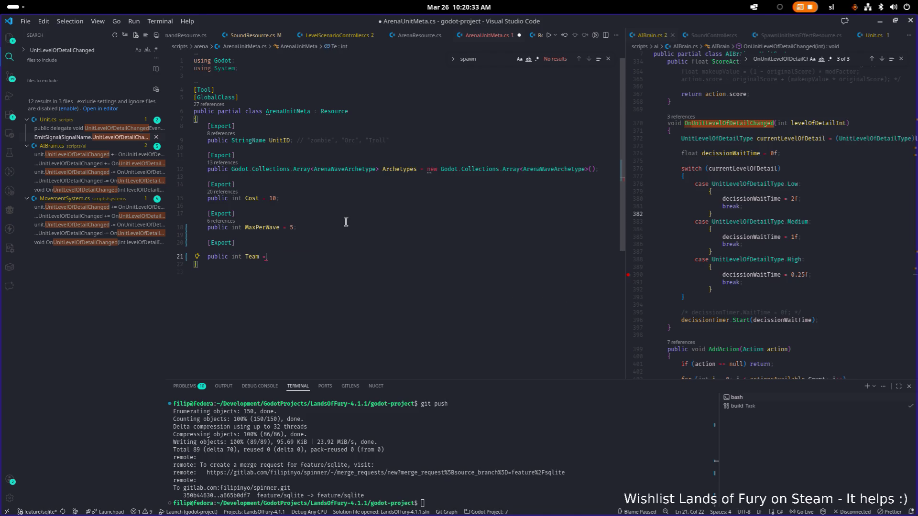
type(" -1")
type(";")
key("ctrl+s")
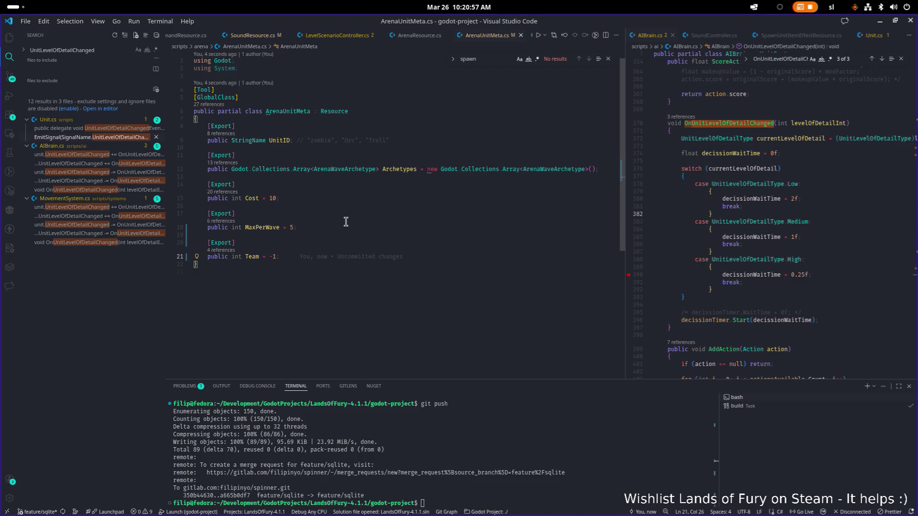
key("ctrl+p")
Open ArenaResource.cs and place the caret at the EnemyPool field
type("a")
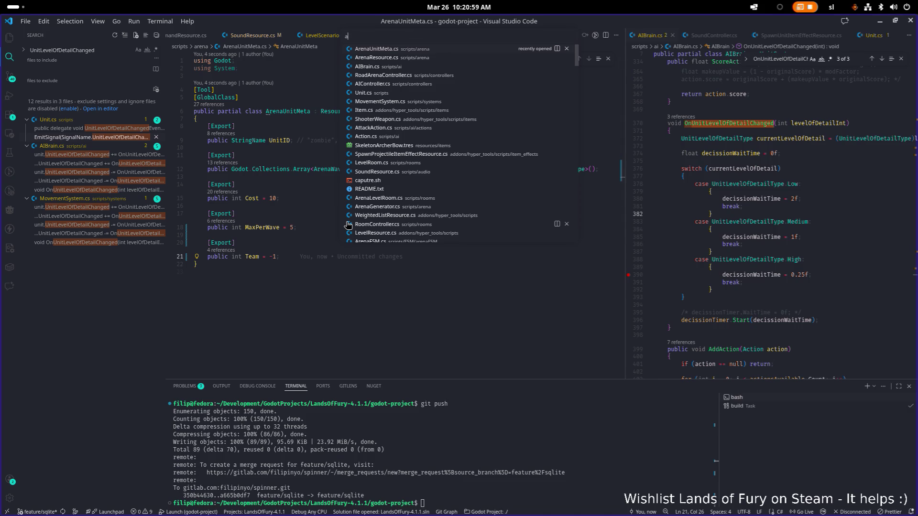
type("renares")
key("Return")
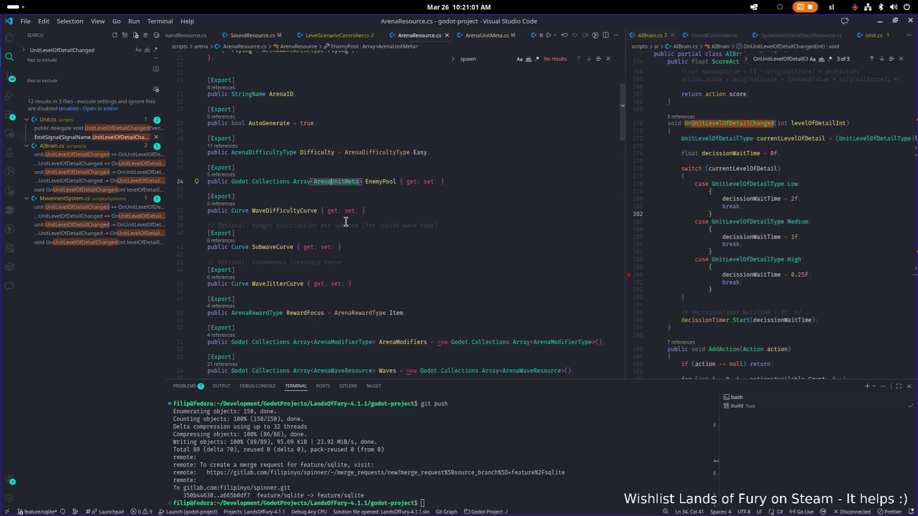
scroll(346, 221, "up", 5)
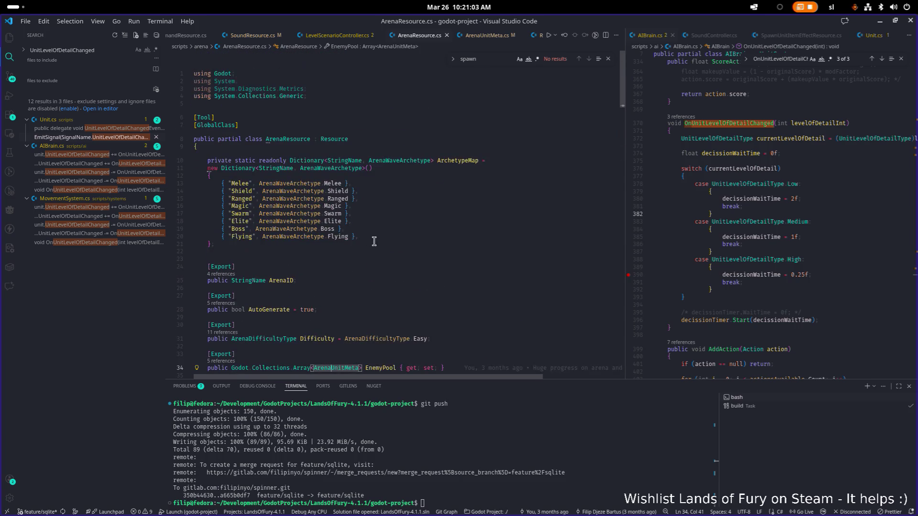
left_click(452, 266)
left_click(419, 280)
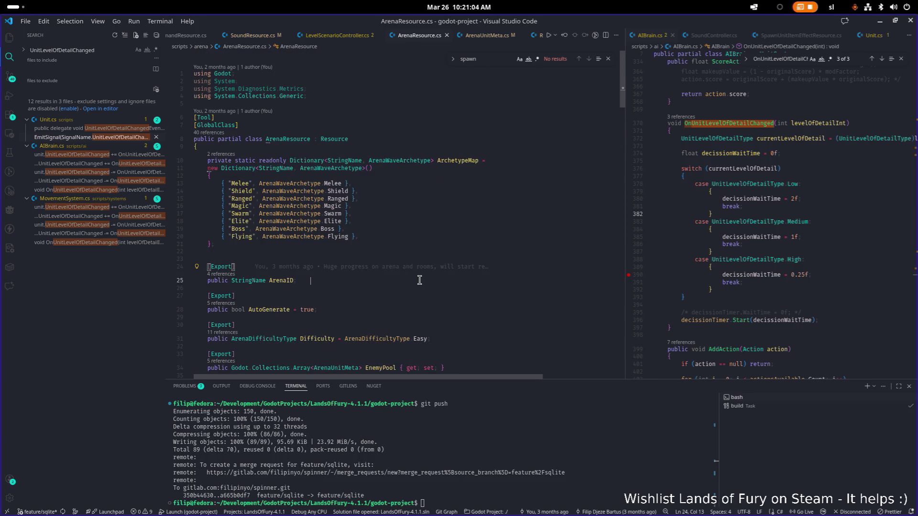
scroll(489, 232, "down", 1)
left_click(504, 231)
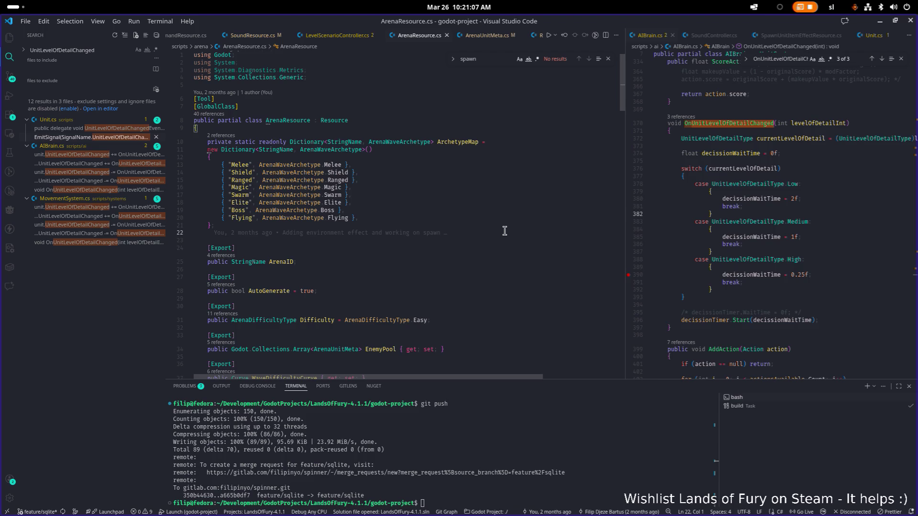
scroll(492, 235, "down", 5)
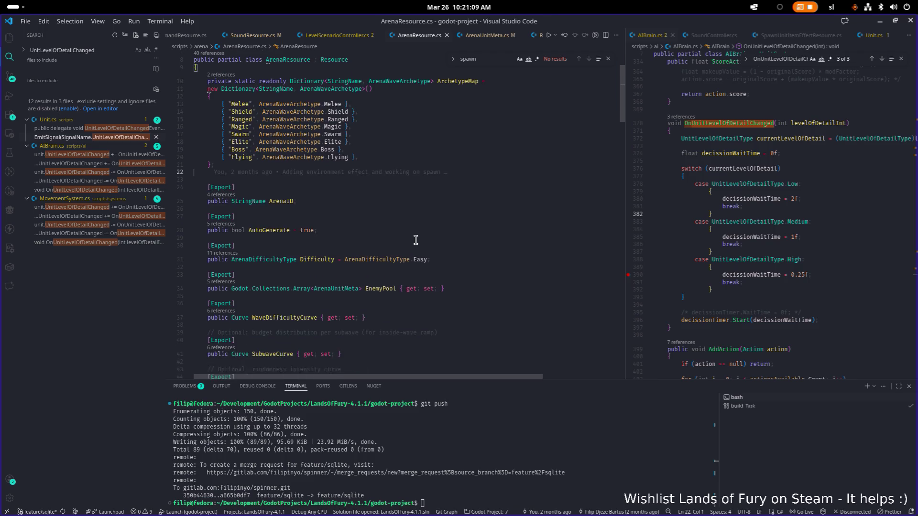
left_click(445, 249)
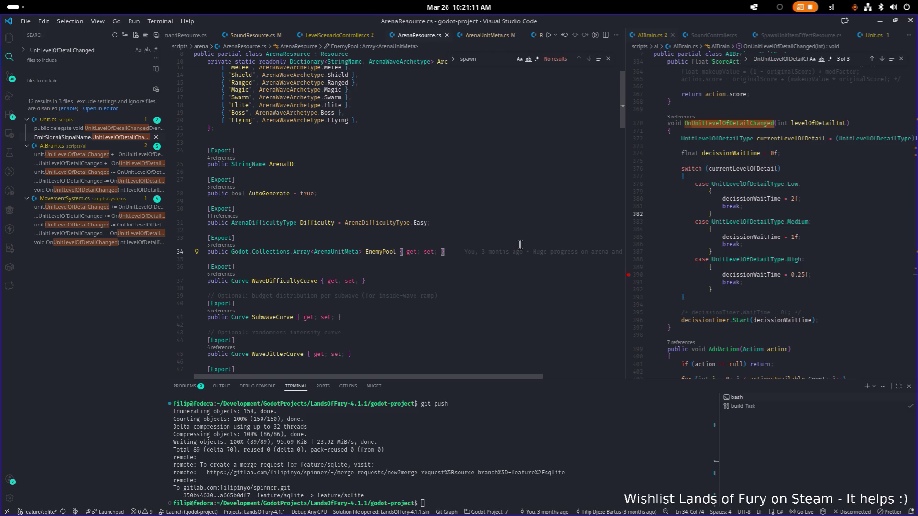
Insert an exported bool UseSpecifiedTeam = false field above EnemyPool
key("Up")
key("Up")
key("Up")
key("Return")
key("Return")
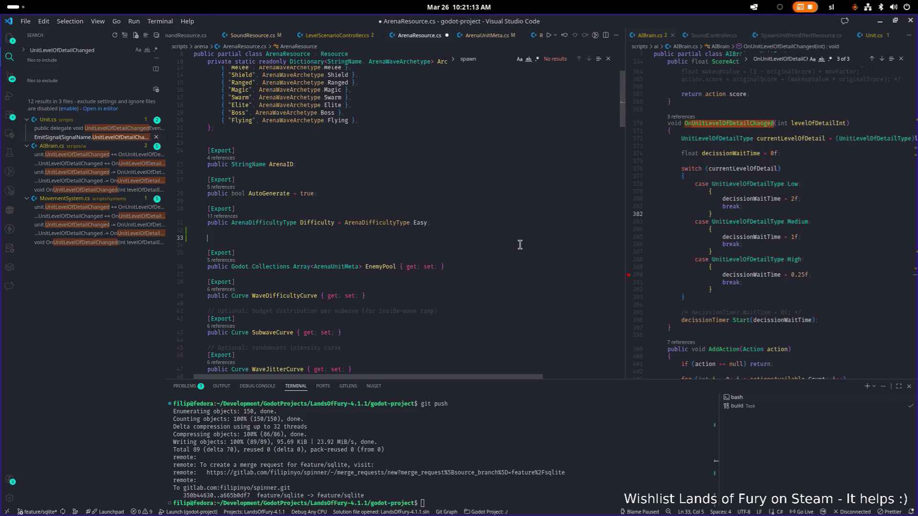
type("[Expo")
key("Tab")
key("End")
key("Return")
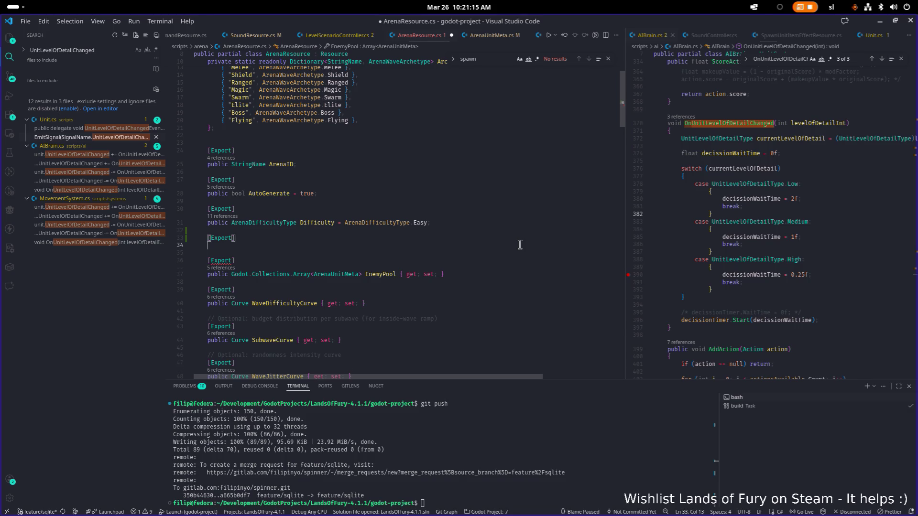
type("Public ")
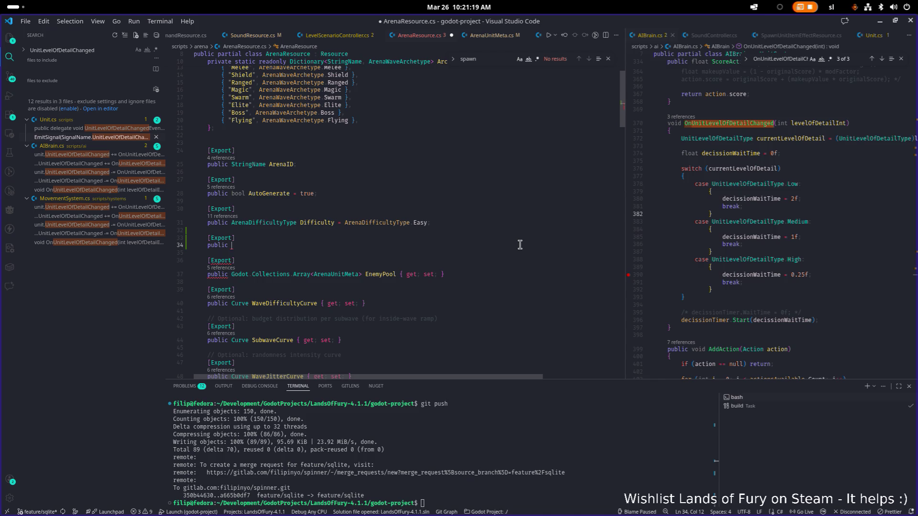
type("bool ")
type("UseSp")
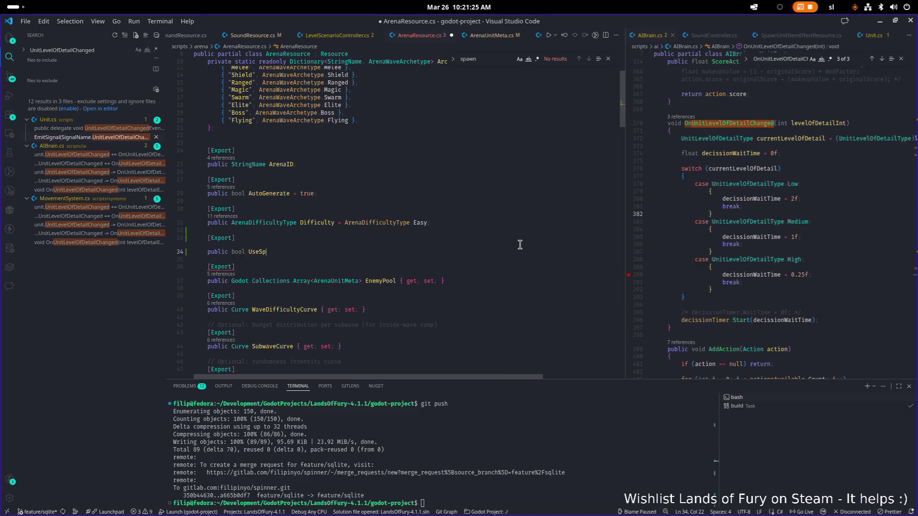
type("ecifiedTeam")
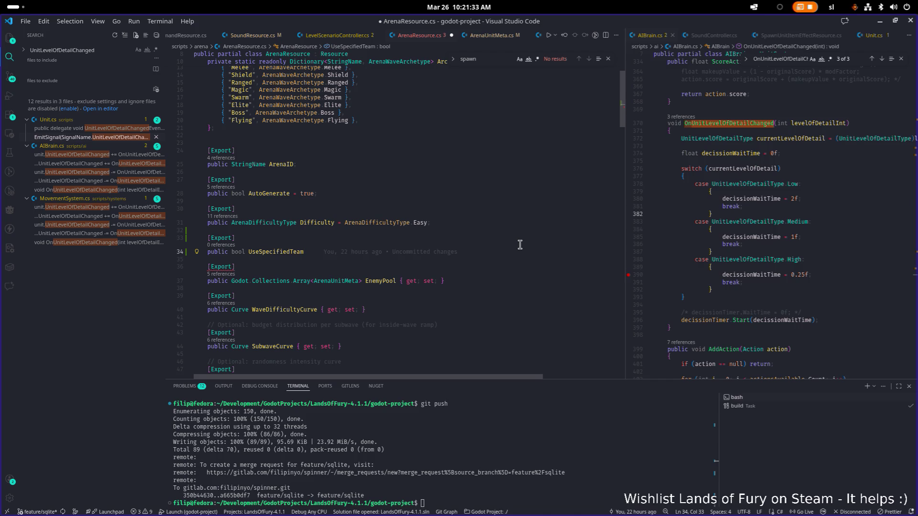
type(" = false;")
Add an exported int Team field below it, removing its 0 default
key("Return")
key("Return")
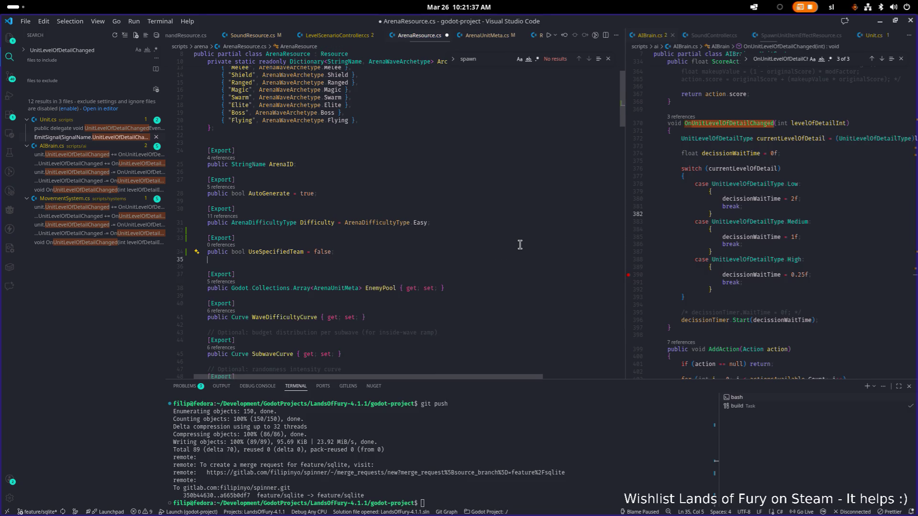
type("[Export]")
key("Return")
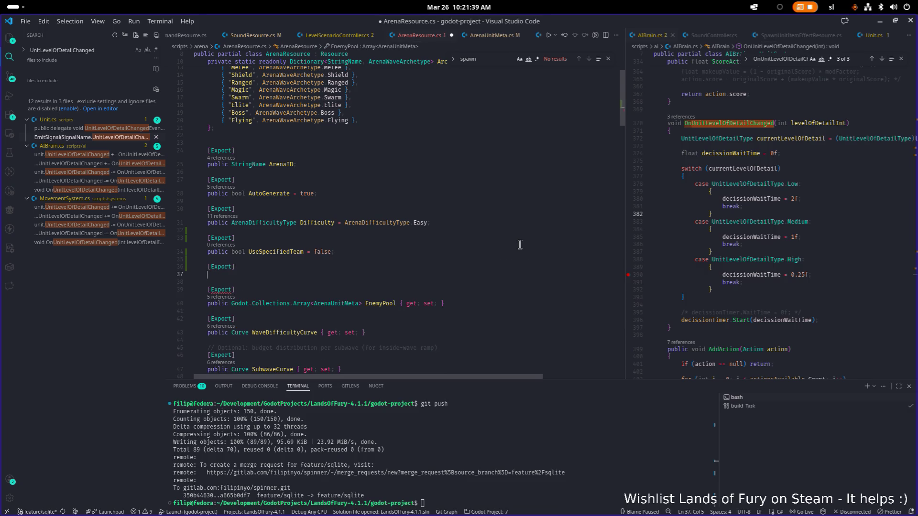
type("public ")
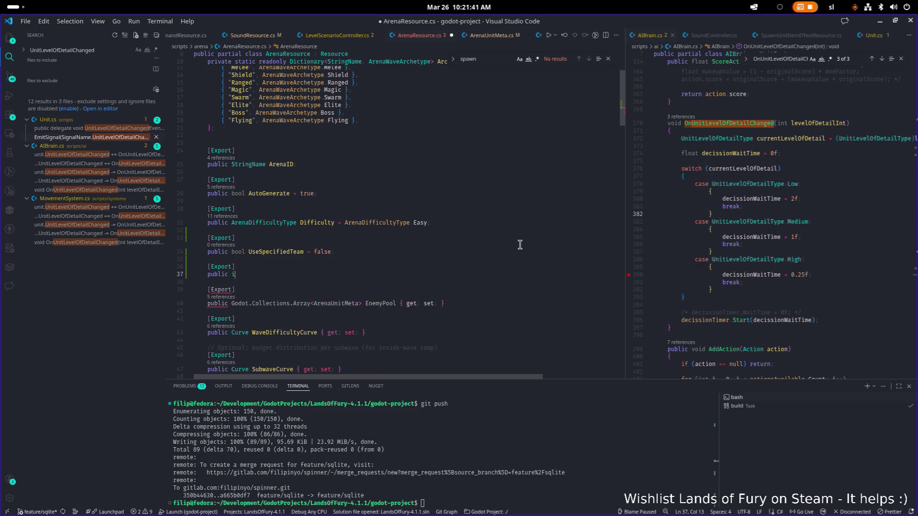
type("int Team =")
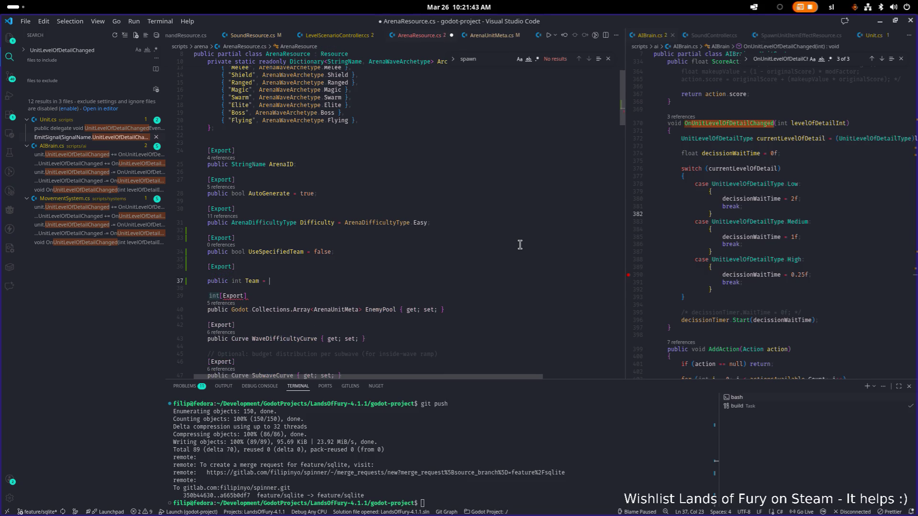
type(" 0")
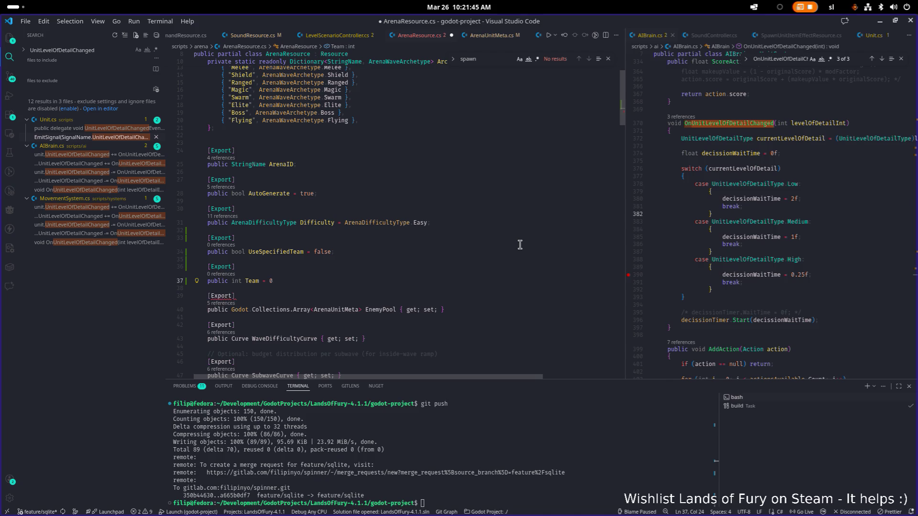
key("BackSpace")
Give Team a default of 2, rename UseSpecifiedTeam to EnforceTeam, and save
type("2;")
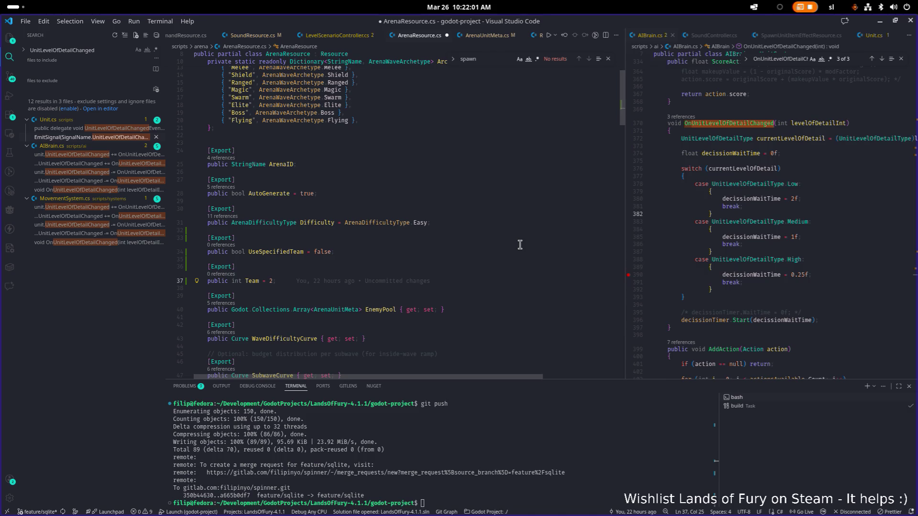
key("Up")
key("Up")
key("Up")
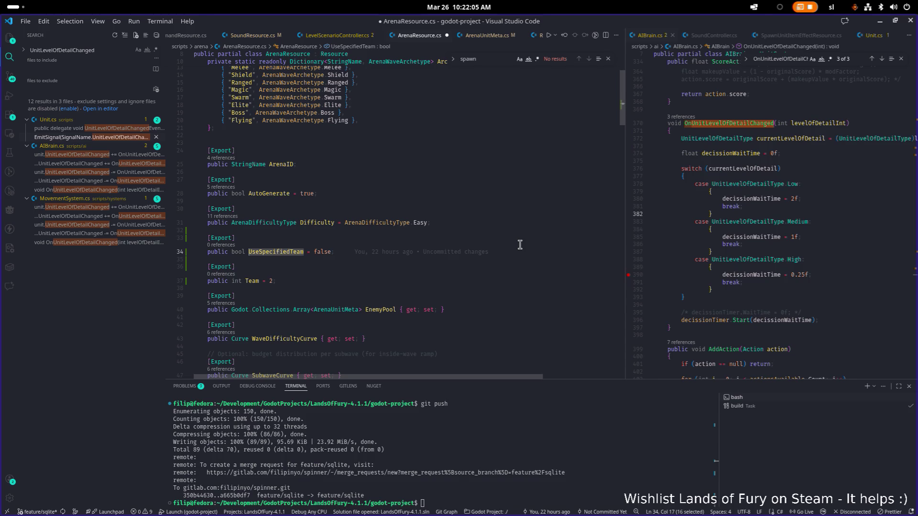
key("ctrl+BackSpace")
type("Enfore")
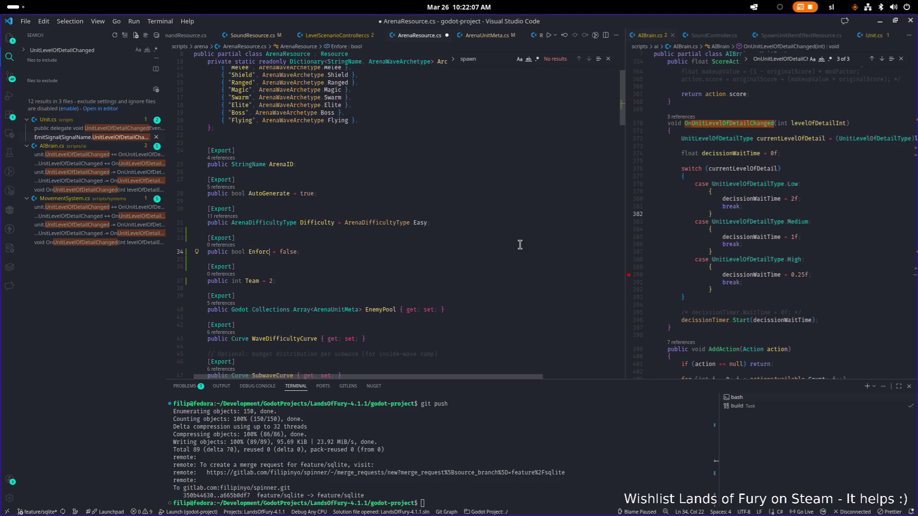
key("BackSpace")
type("ceTeam")
key("ctrl+s")
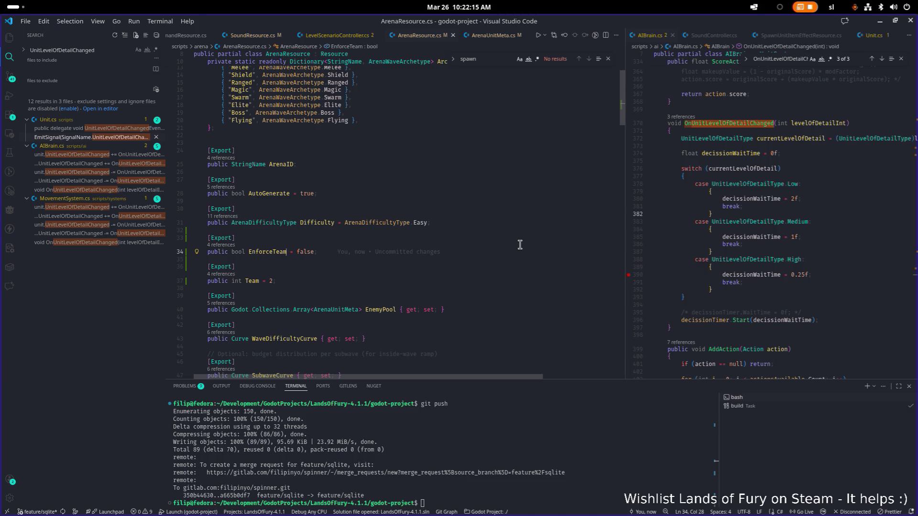
Move the caret to the end of the Team field name
key("Down")
key("Down")
key("Down")
key("Home")
key("ctrl+Right")
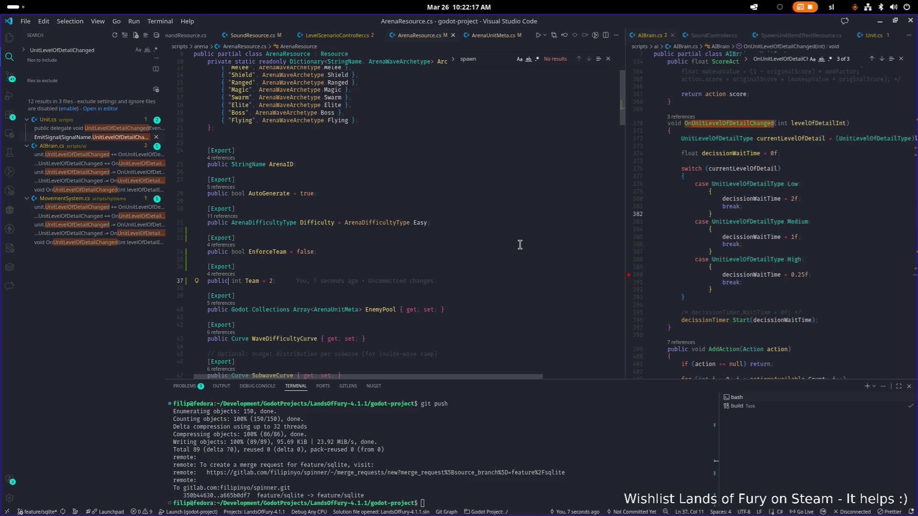
key("ctrl+Right")
key("ctrl+Right")
key("ctrl+p")
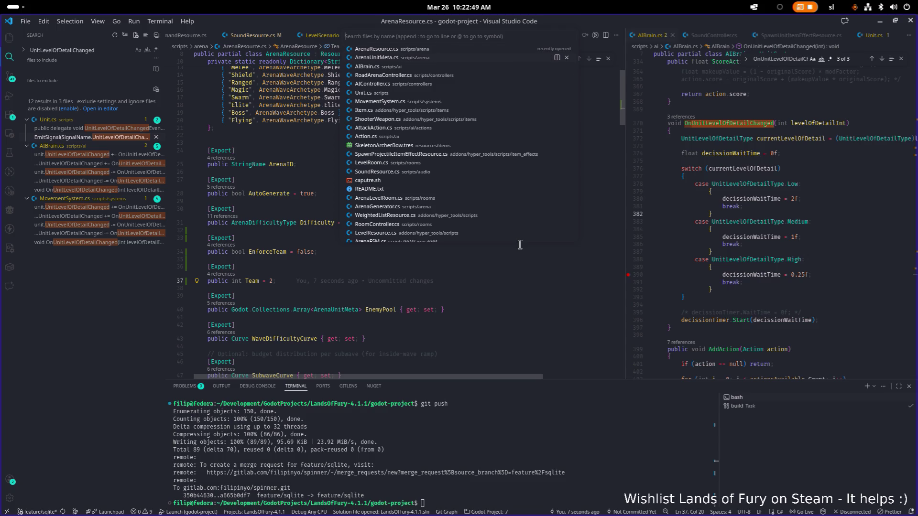
In ArenaUnitMeta.cs, replace the Team default of -1 with 2
key("Return")
key("BackSpace")
key("BackSpace")
type("2;")
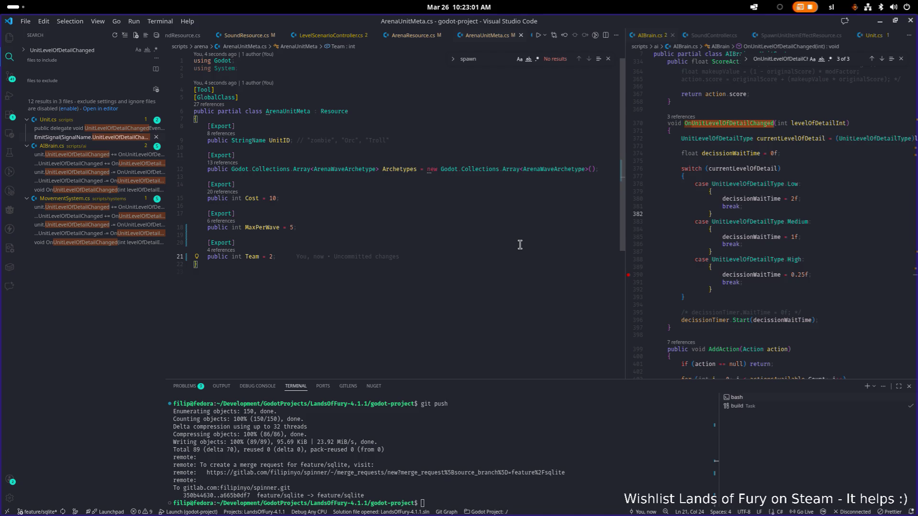
key("XF86AudioLowerVolume")
key("XF86AudioLowerVolume")
key("XF86AudioLowerVolume")
Back in ArenaResource.cs, rename EnforceTeam to OverrideTeam and save
left_click(420, 39)
scroll(310, 249, "down", 2)
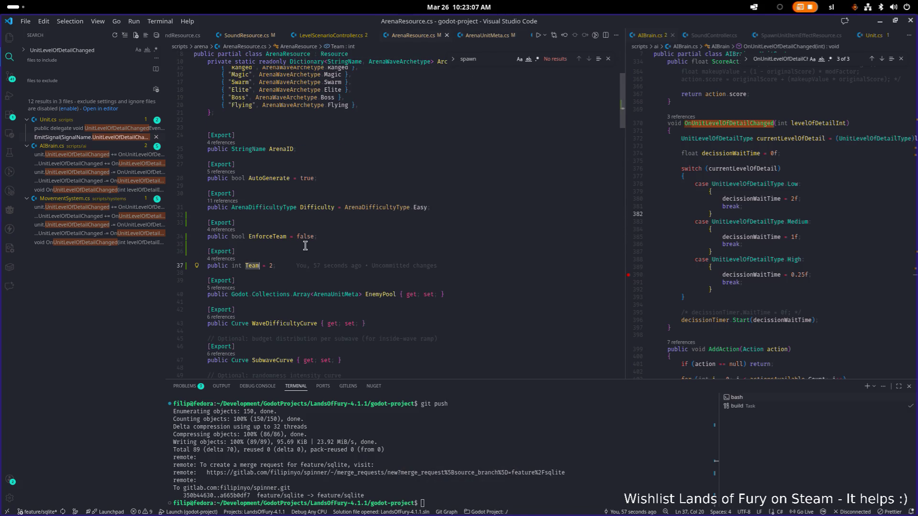
left_click(281, 252)
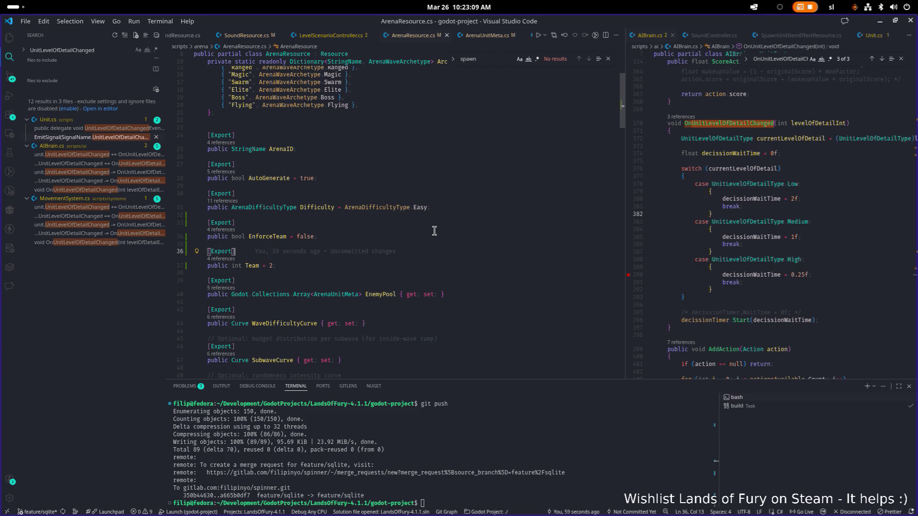
key("Up")
key("Up")
key("Home")
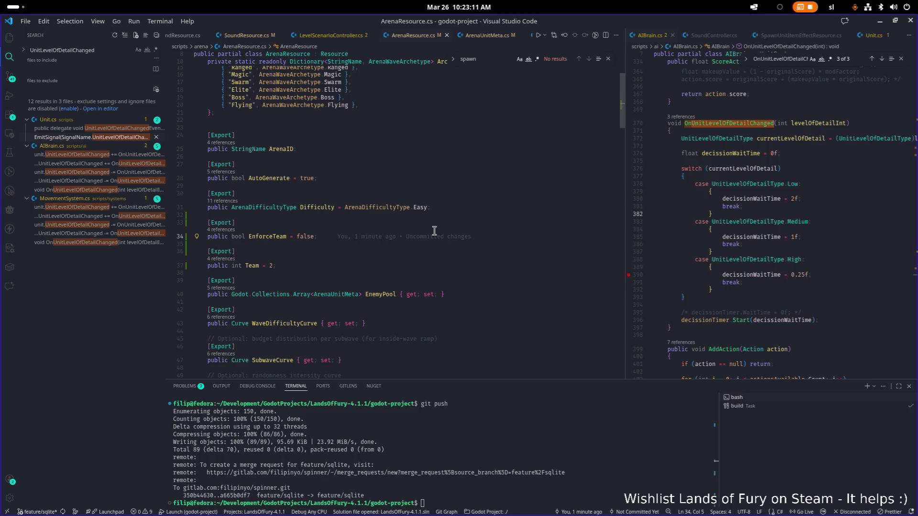
key("ctrl+Right")
key("ctrl+Right")
key("ctrl+Right")
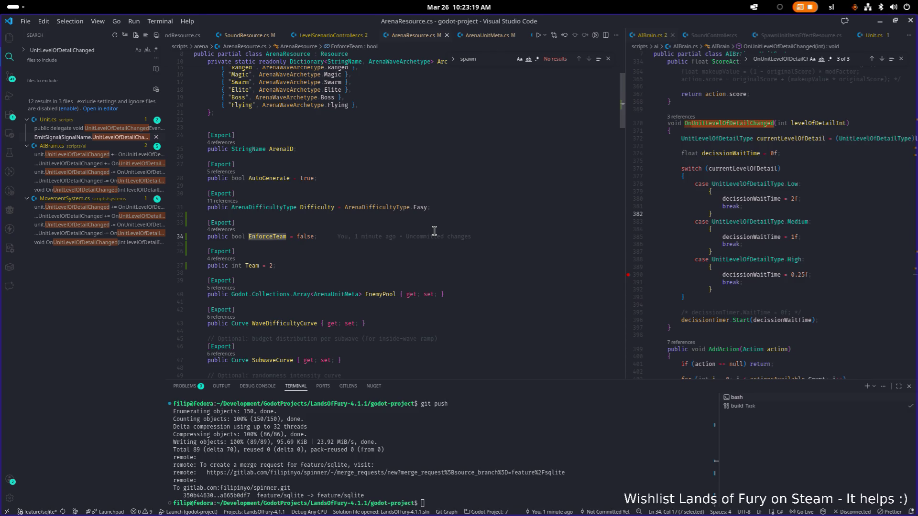
key("ctrl+BackSpace")
type("Override")
key("End")
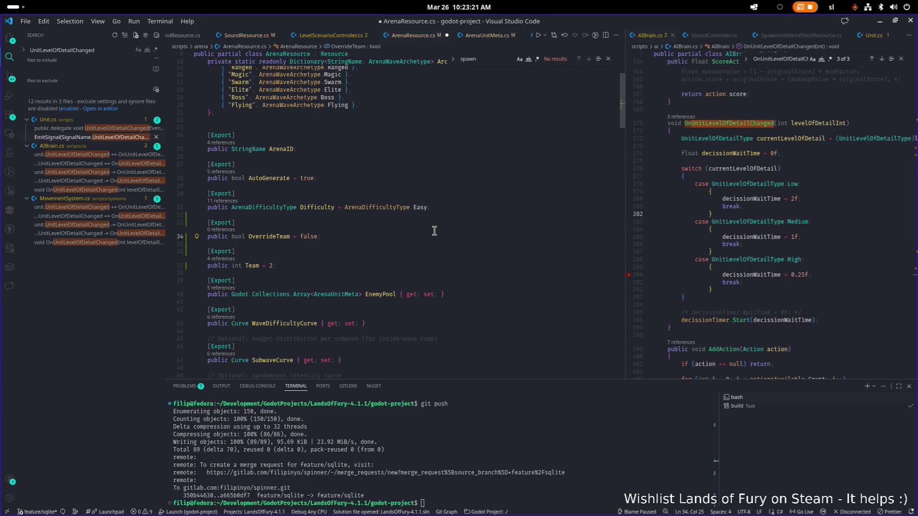
key("ctrl+s")
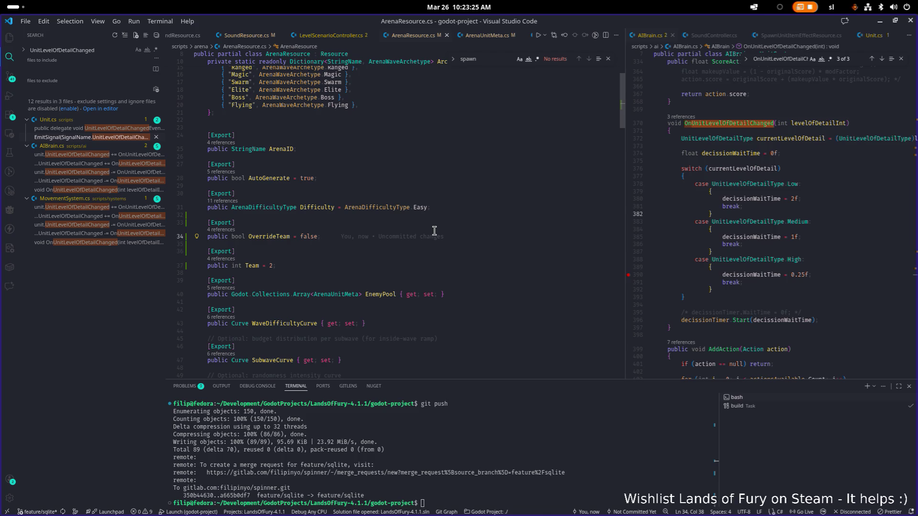
key("ctrl+p")
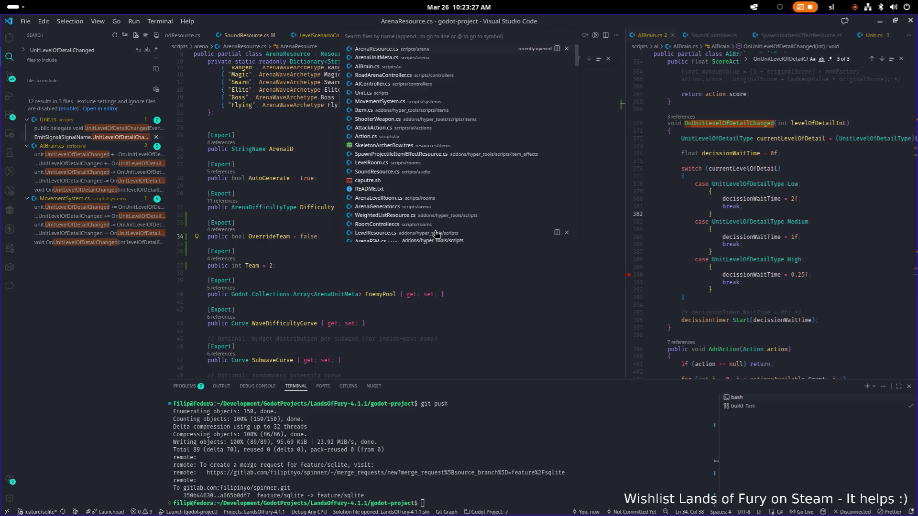
Open RoadArenaController.cs and search it for 'spawnuni'
type("road")
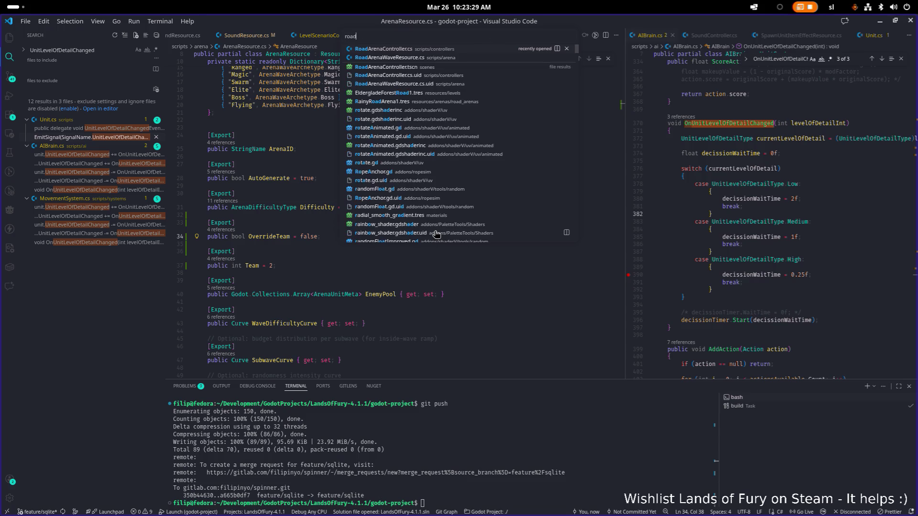
key("Down")
key("Up")
key("Down")
key("Up")
key("Return")
key("ctrl+f")
type("spaw")
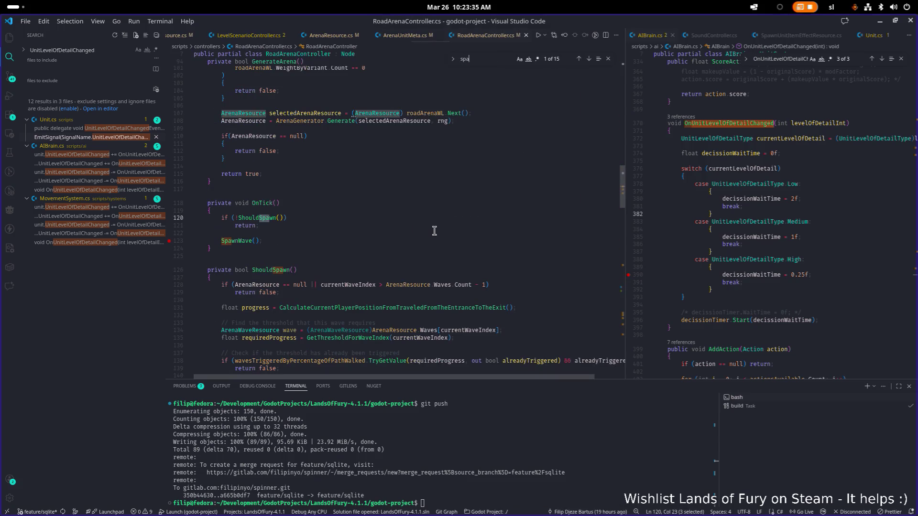
type("un")
key("BackSpace")
key("BackSpace")
key("BackSpace")
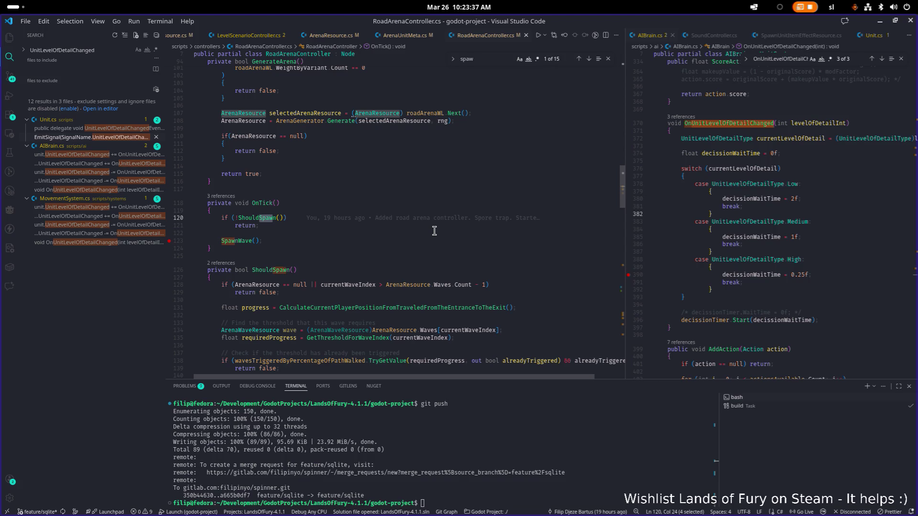
type("nuni")
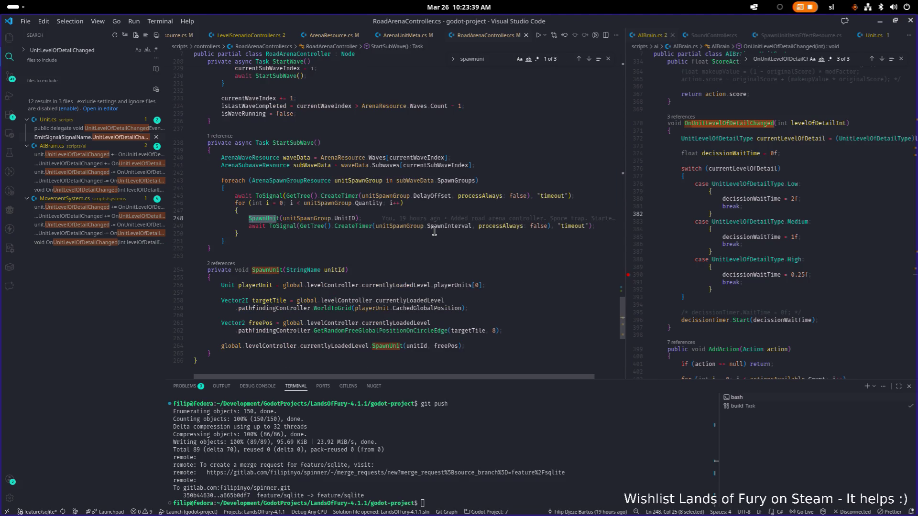
Inspect subWaveData, unitSpawnGroup and the Quantity loop, then widen the AIBrain.cs pane
left_click(304, 166)
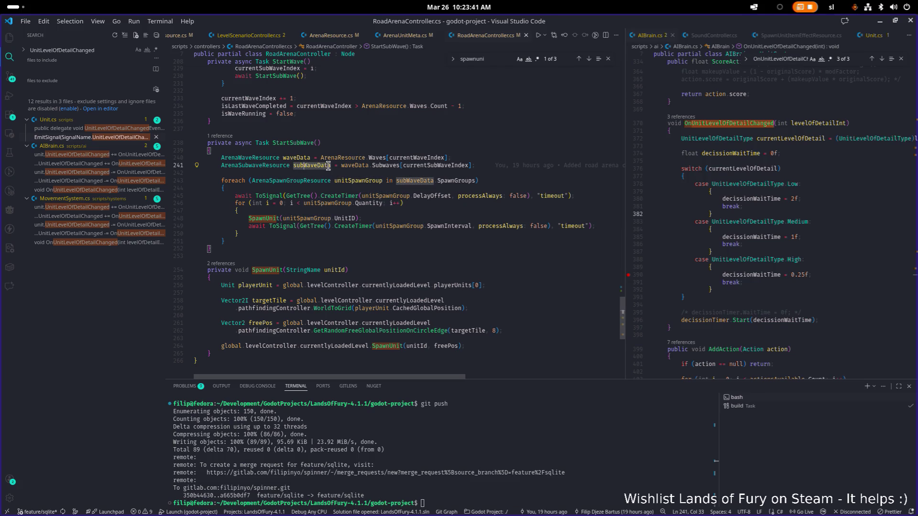
double_click(329, 218)
left_click(318, 218)
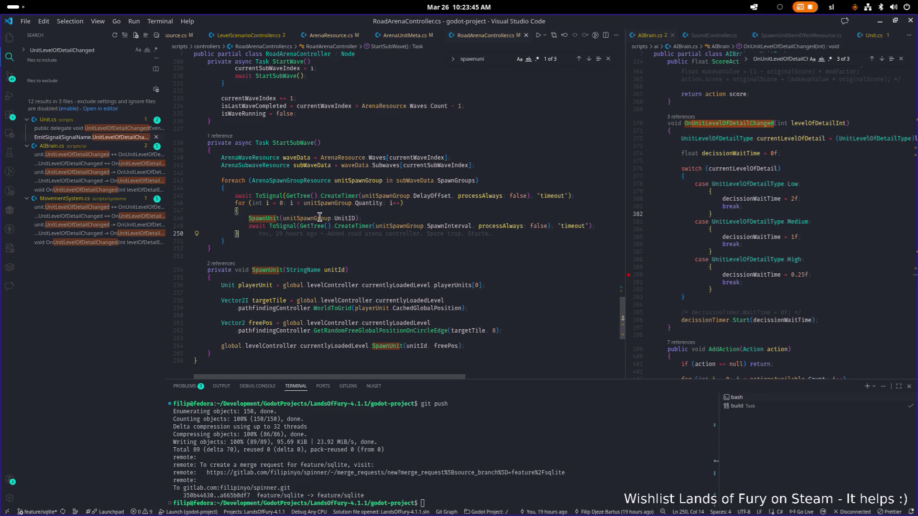
double_click(319, 218)
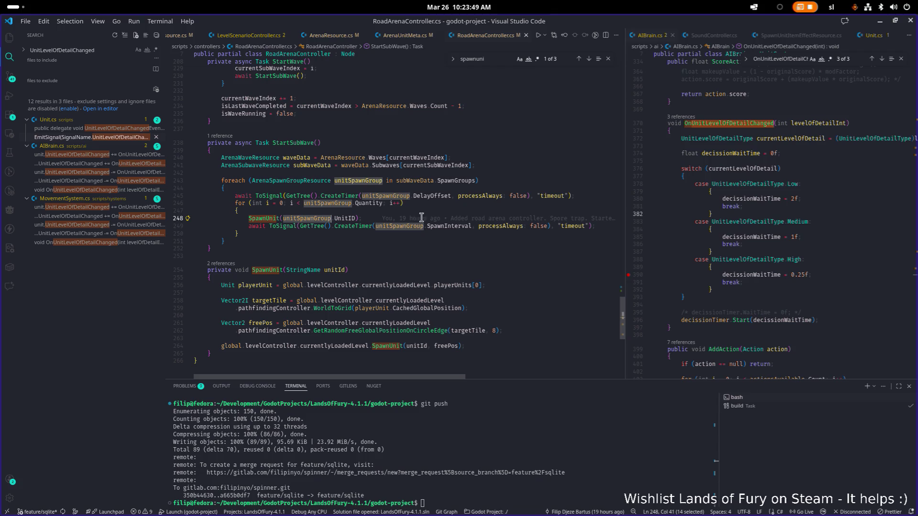
left_click(439, 204)
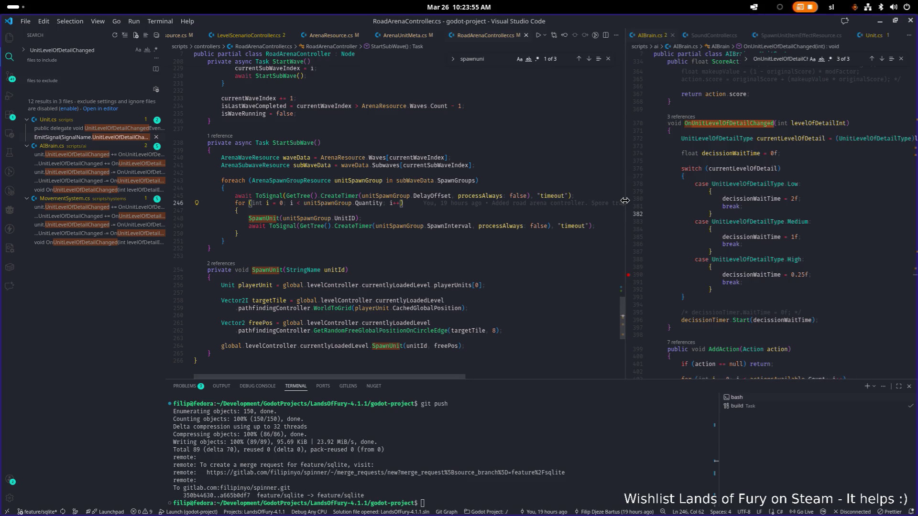
left_click_drag(625, 201, 596, 201)
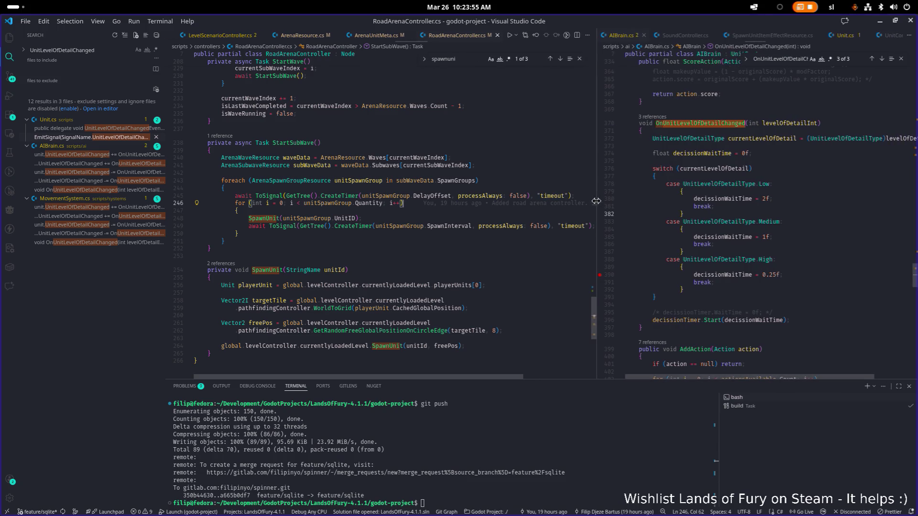
Open ArenaSubwaveResource.cs in the right pane and jump to the ArenaSpawnGroupResource definition
left_click(828, 213)
key("ctrl+p")
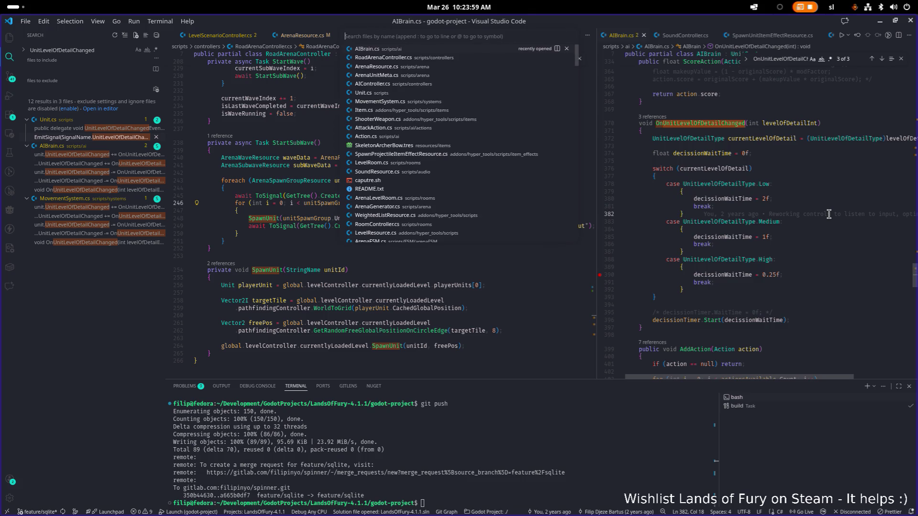
key("Escape")
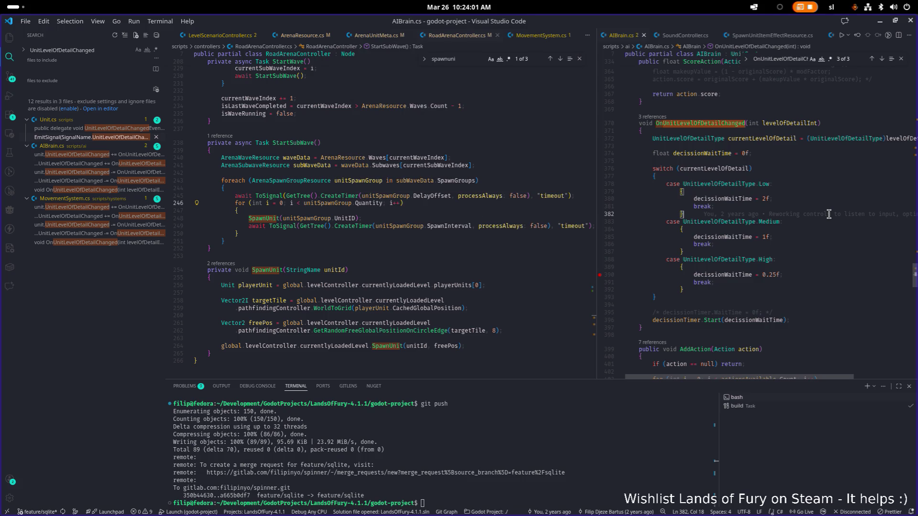
key("ctrl+p")
type("subwa")
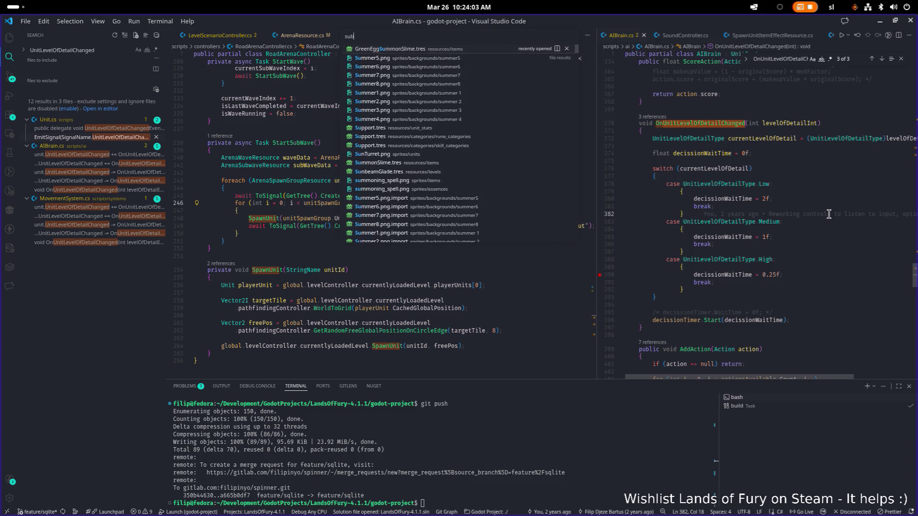
key("Return")
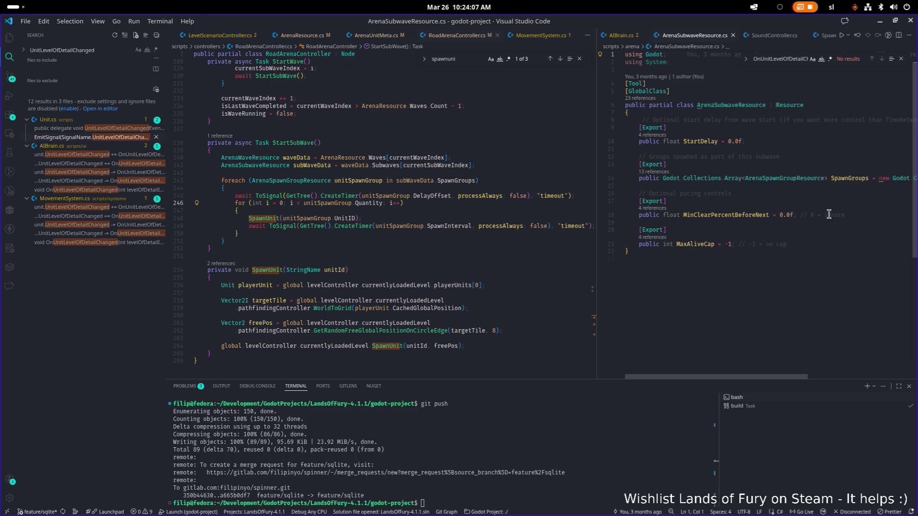
key("Down")
key("Down")
key("Down")
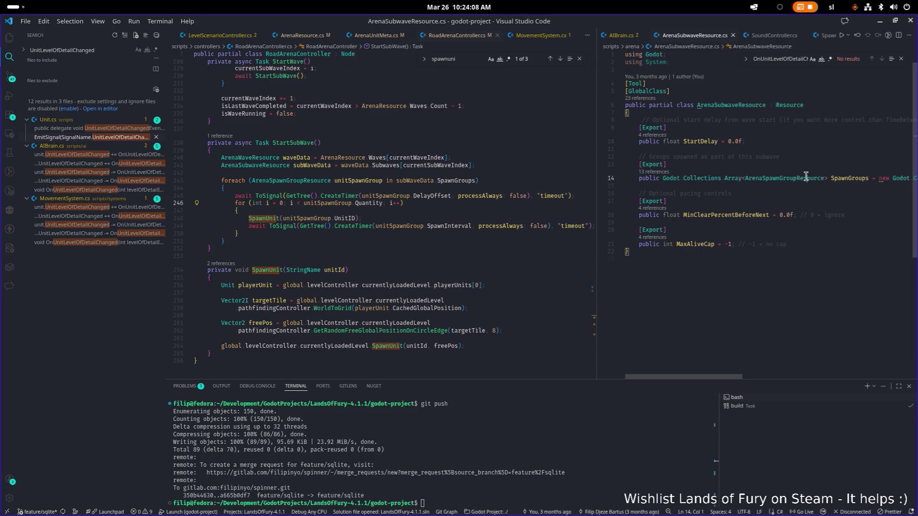
left_click(806, 177, "ctrl")
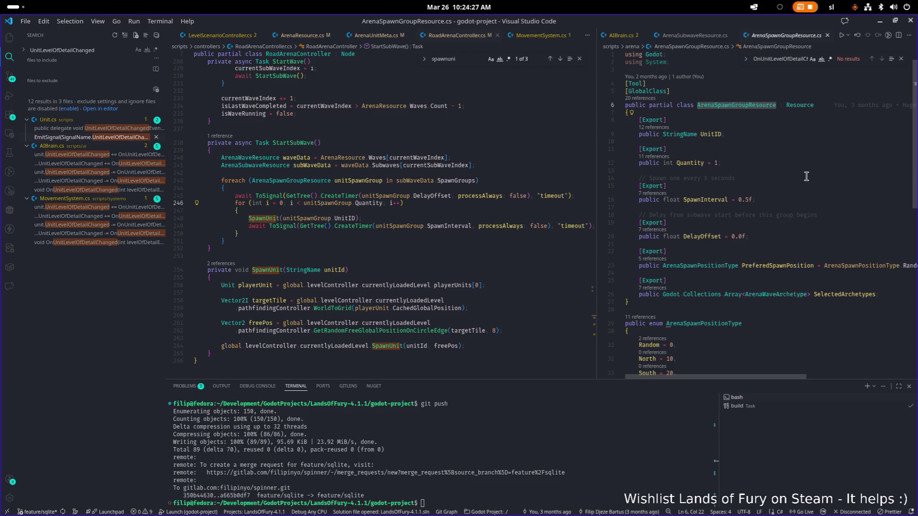
Add '[Export] public int Team = 2;' below UnitID in ArenaSpawnGroupResource.cs and save
key("Down")
key("Down")
key("Down")
key("End")
key("Return")
key("Return")
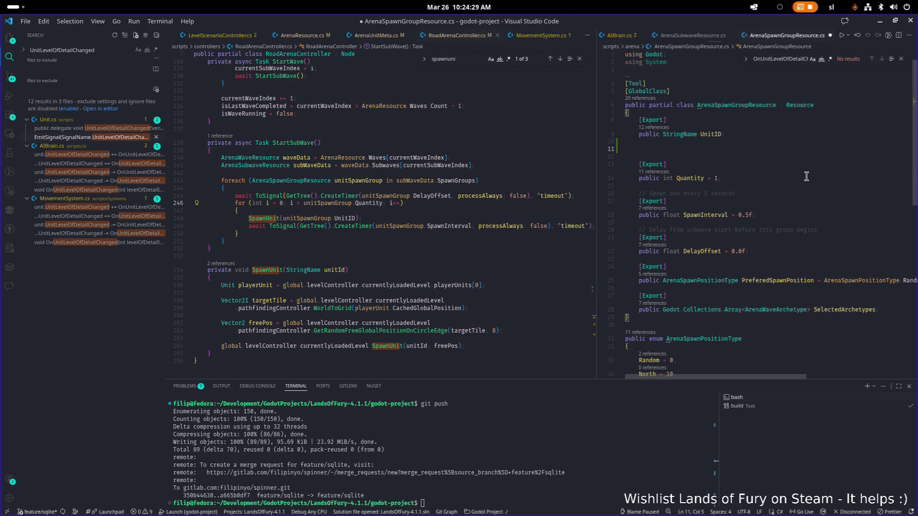
type("[Export]")
key("Return")
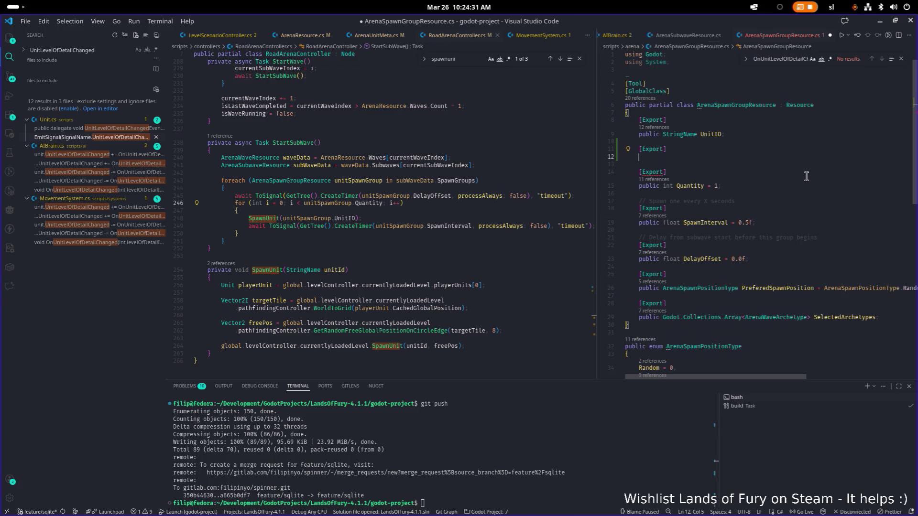
type("public ")
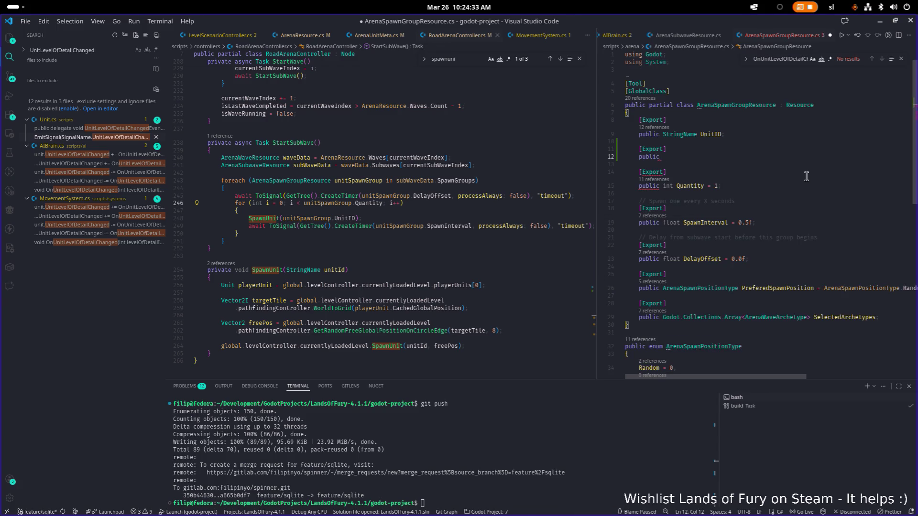
type("St")
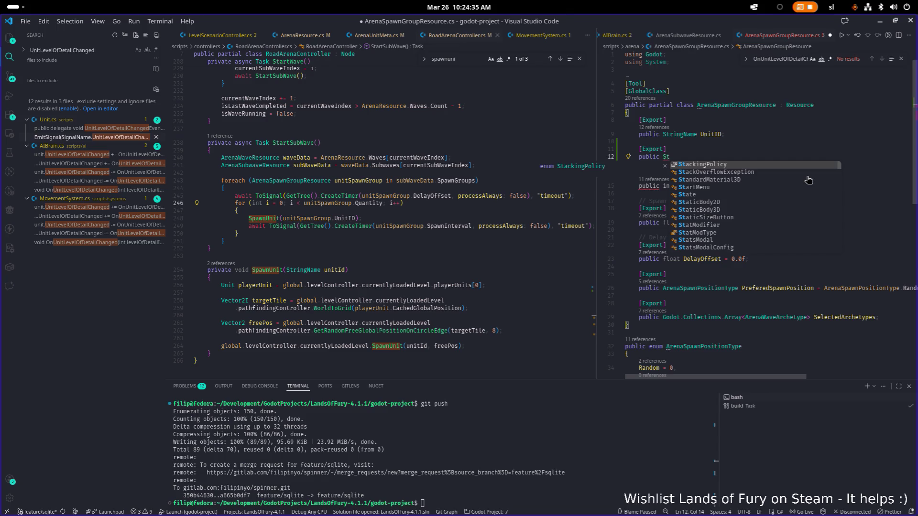
key("BackSpace")
key("BackSpace")
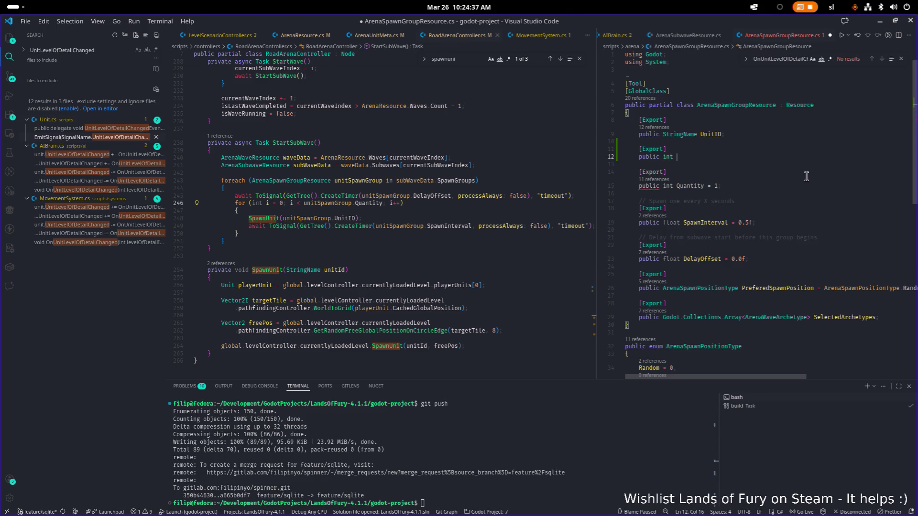
type("int Team = 2;")
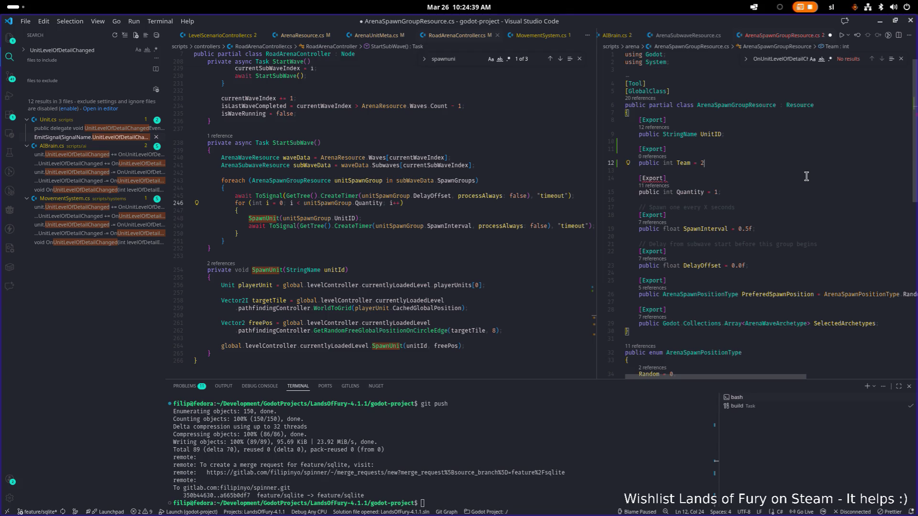
key("ctrl+s")
Peek all references to the UnitID field
key("Up")
key("Up")
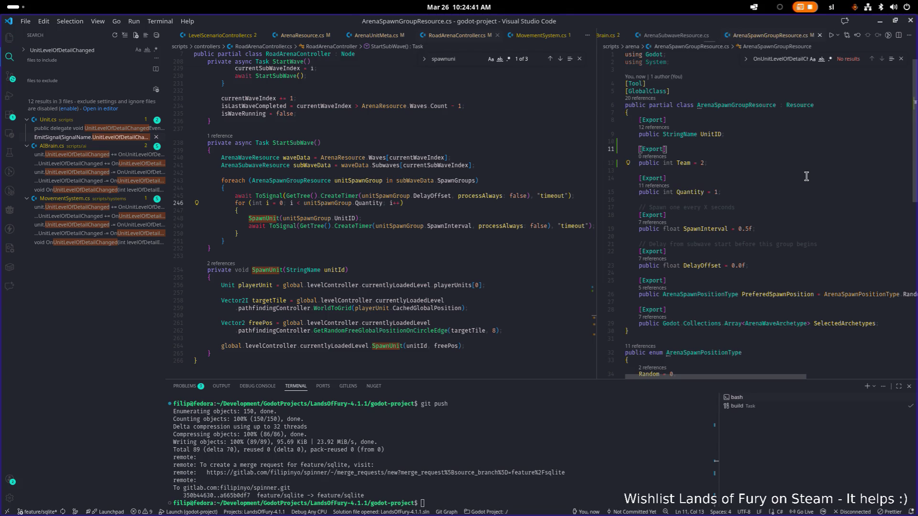
double_click(684, 163)
left_click(699, 134)
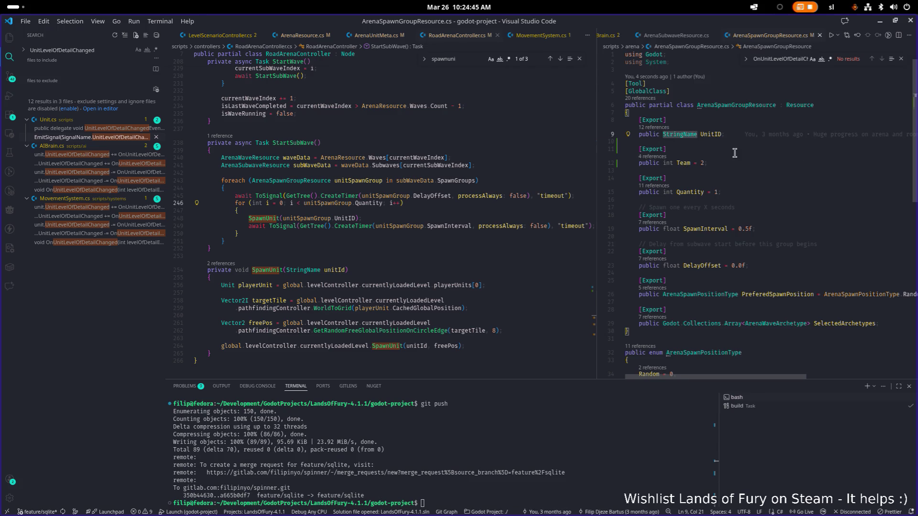
key("shift+F12")
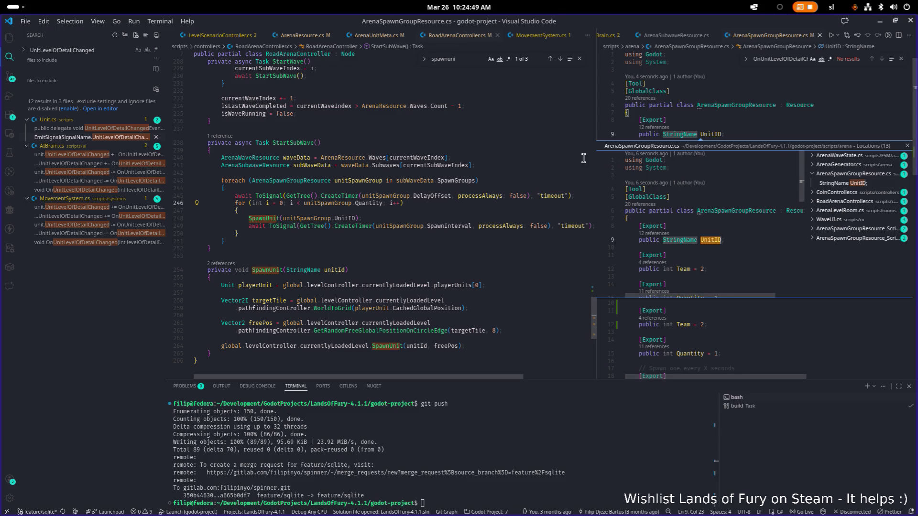
Add 'Team = meta.Team,' after the UnitID assignment in ArenaGenerator.cs and save
left_click(843, 165)
left_click(848, 174)
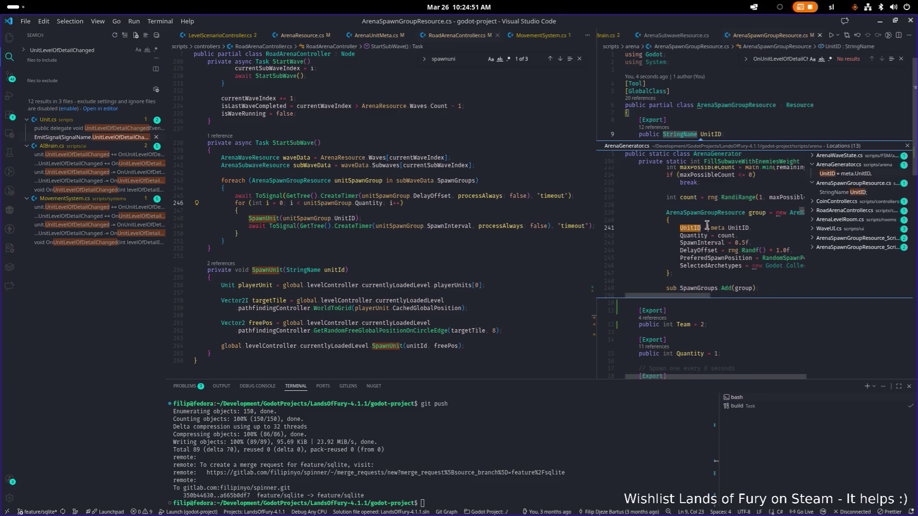
double_click(848, 173)
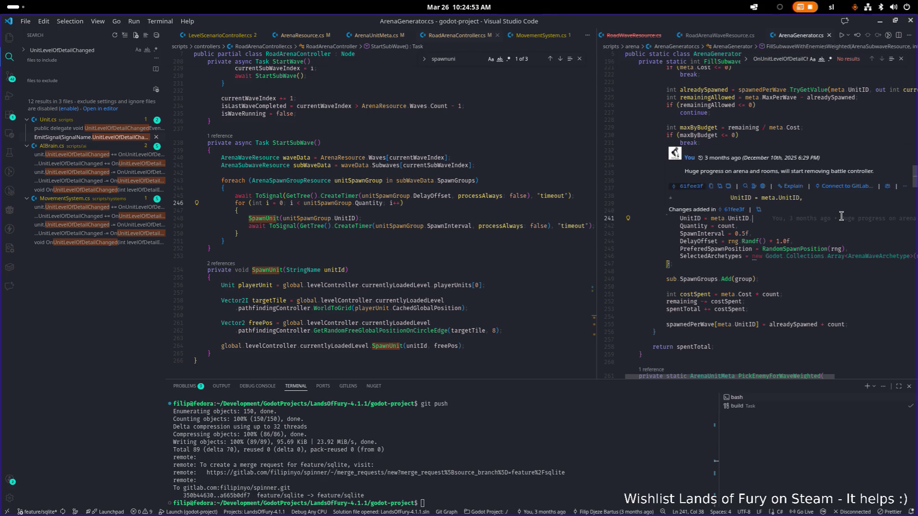
key("Return")
type("T")
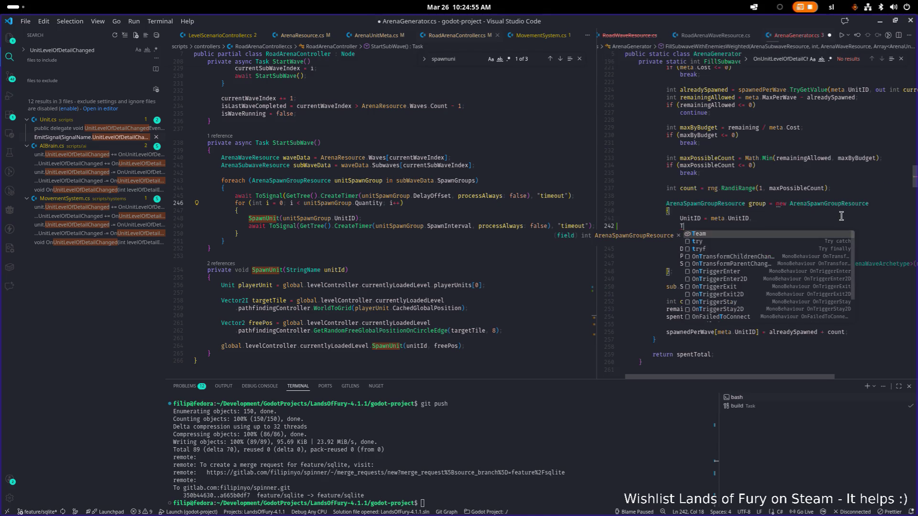
type("eam = meta.Team")
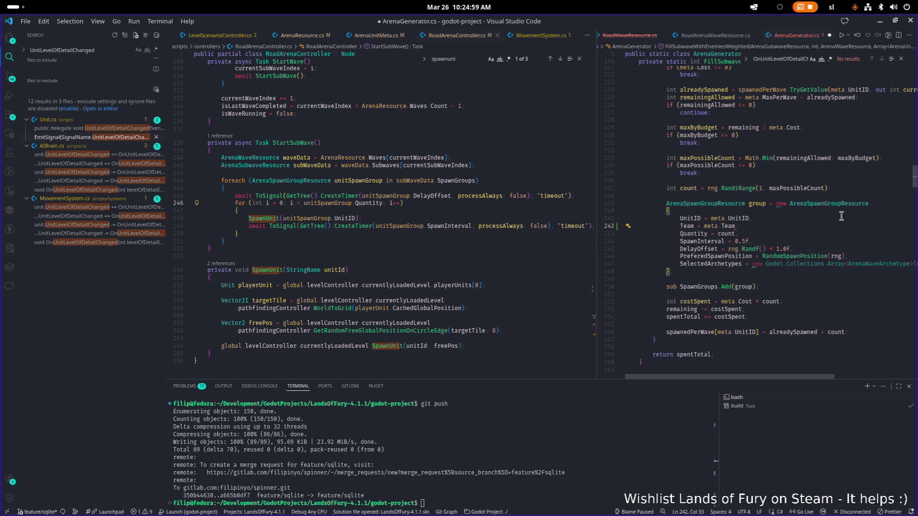
type(",")
key("ctrl+s")
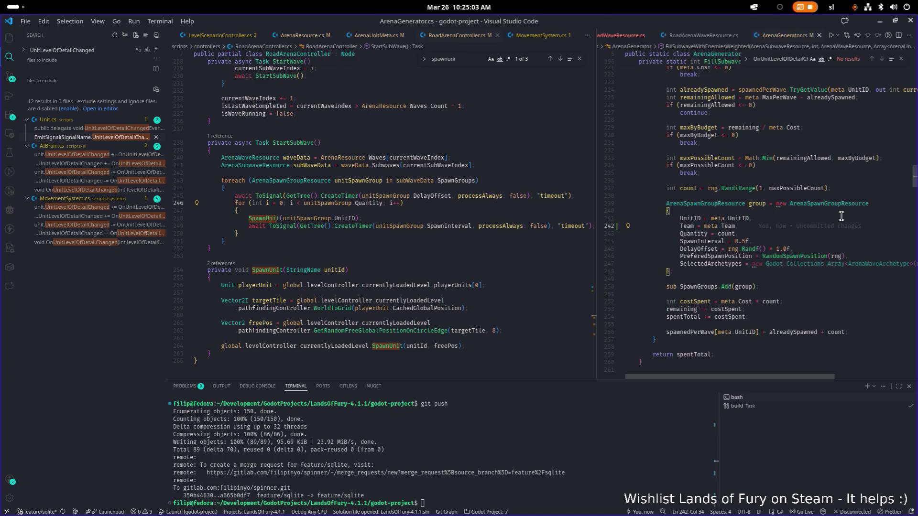
left_click(410, 203)
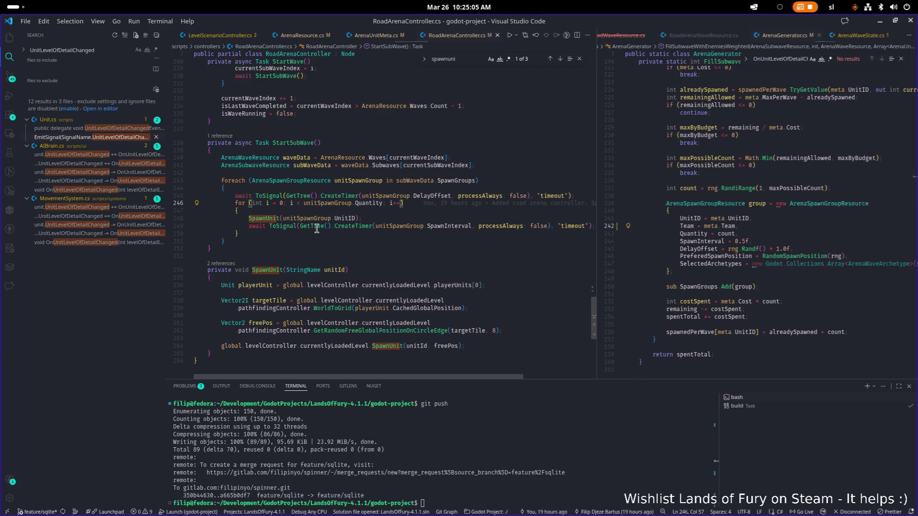
left_click(374, 225)
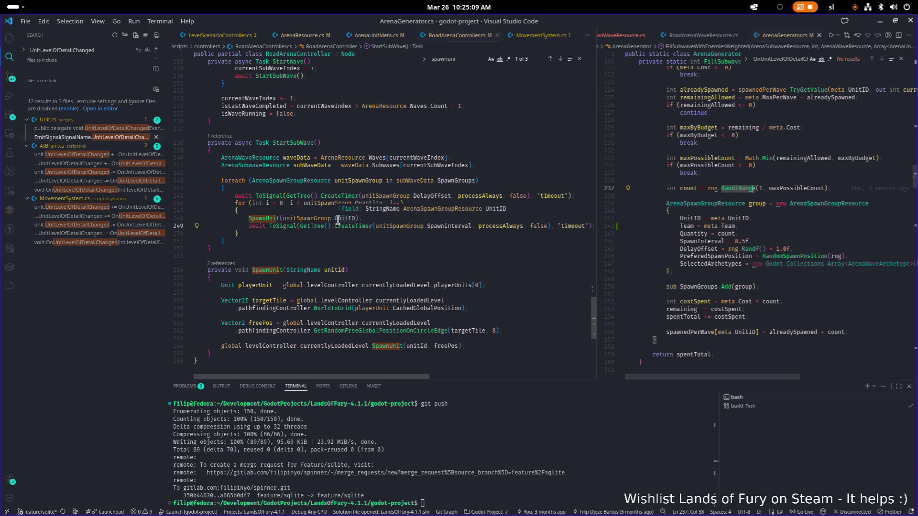
left_click(327, 270)
key("Right")
key("Right")
key("Right")
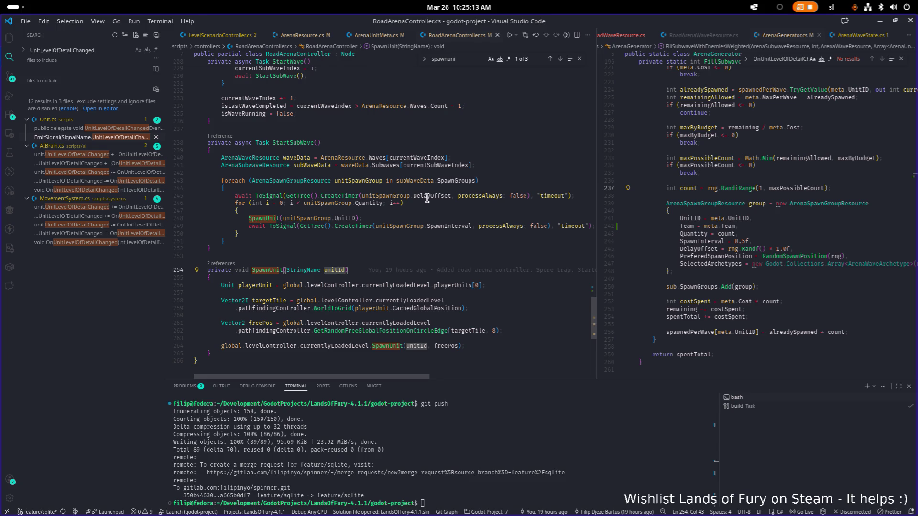
double_click(358, 180)
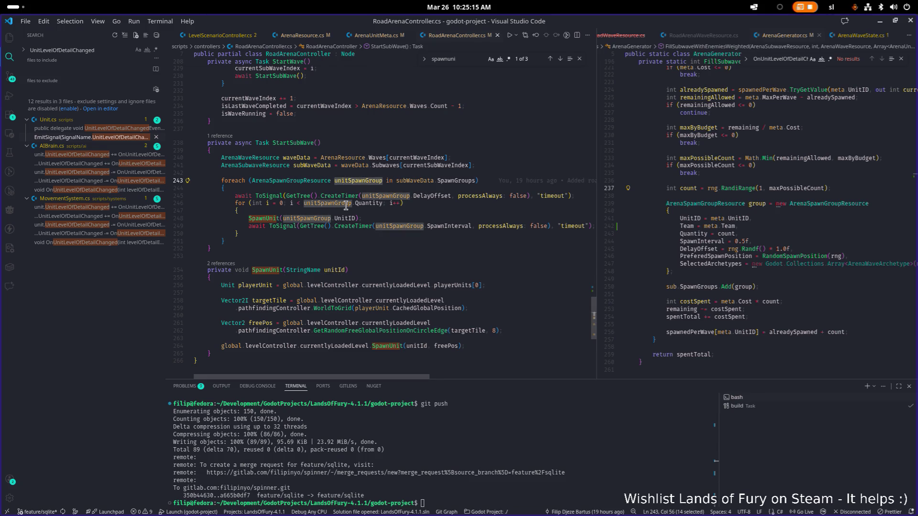
key("Down")
key("Down")
key("Down")
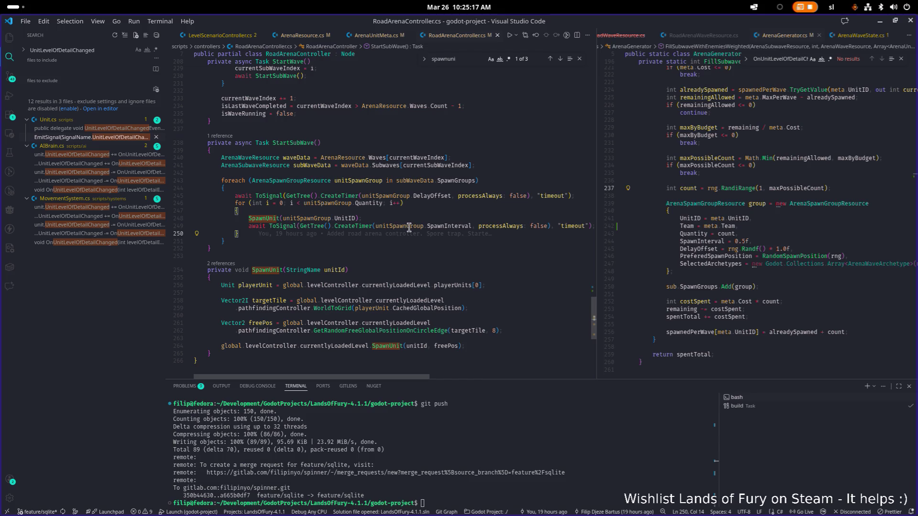
mouse_move(392, 234)
left_click(507, 271)
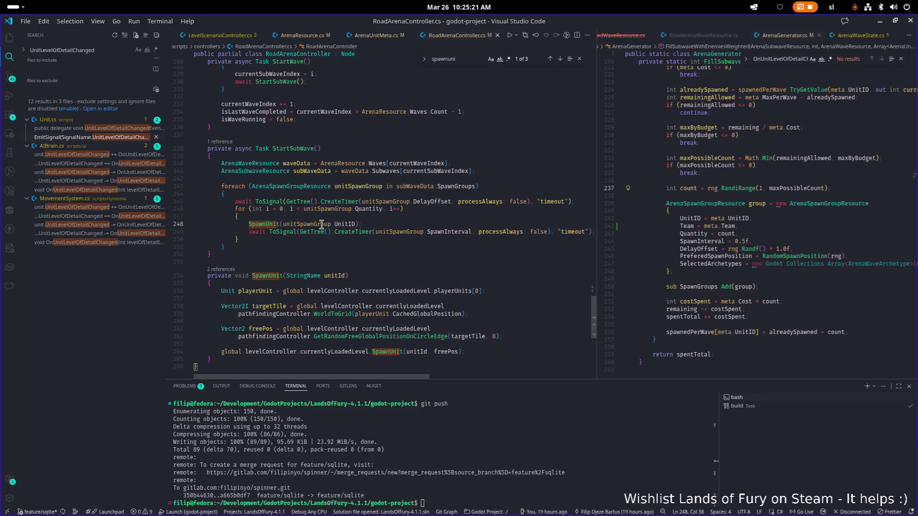
left_click(358, 224)
Pass the whole spawn group to SpawnUnit, changing its parameter to 'ArenaSpawnGroupResource unitSpawnGroup'
key("Delete")
key("Delete")
key("Delete")
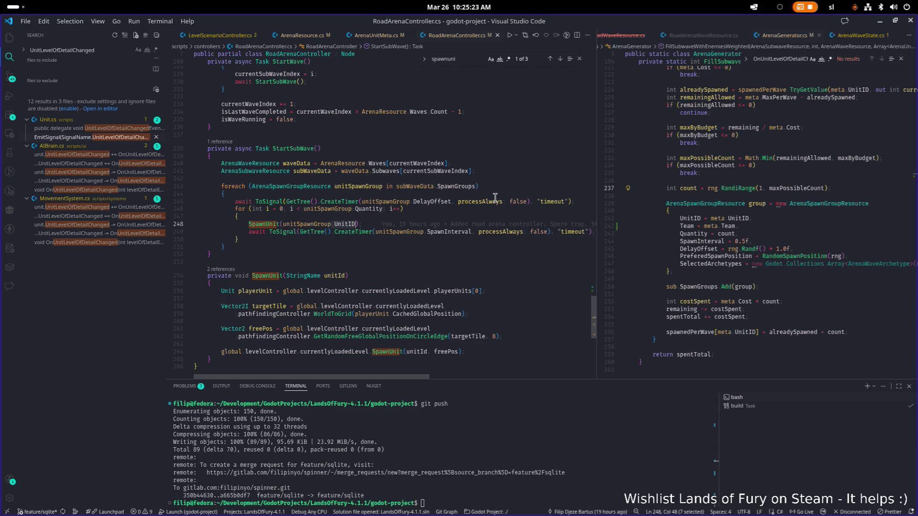
key("Down")
key("Down")
key("Down")
key("Down")
key("Down")
key("Down")
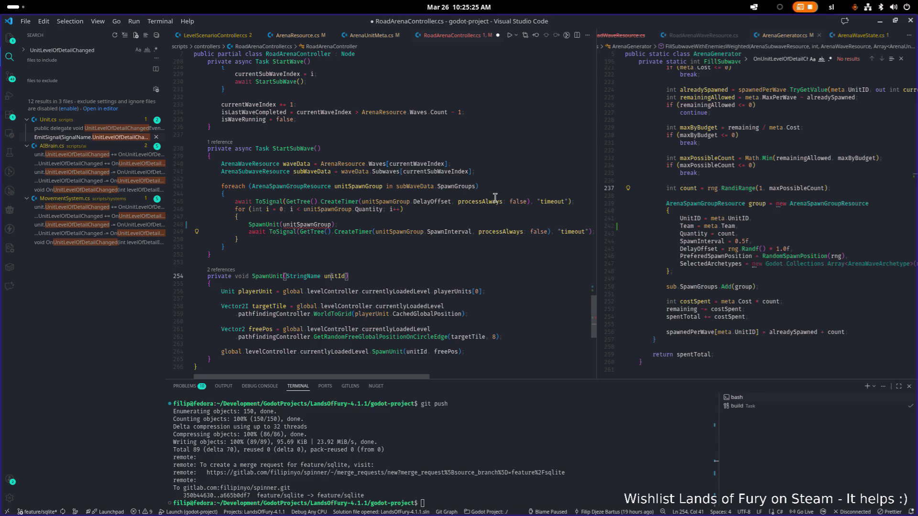
key("ctrl+Right")
key("ctrl+Right")
key("ctrl+Right")
key("ctrl+shift+Left")
type("Unitspaw")
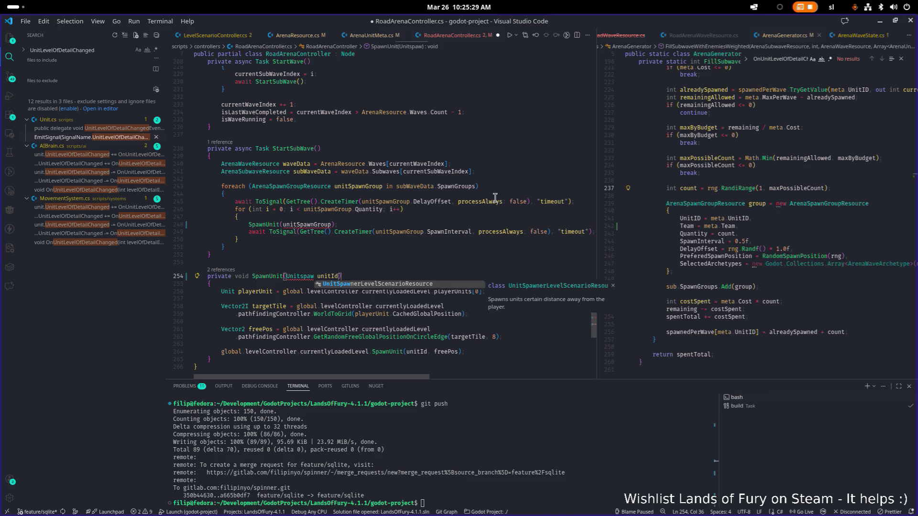
key("ctrl+BackSpace")
type("Spawngrou")
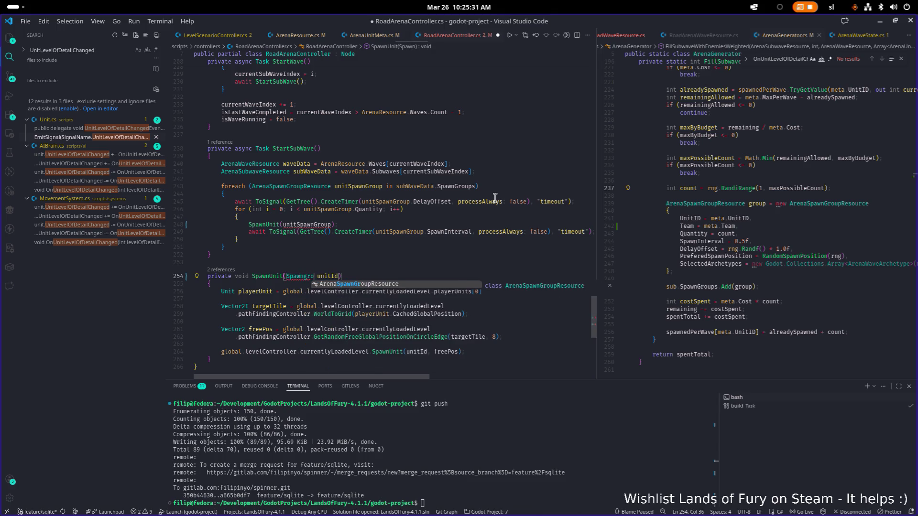
key("Tab")
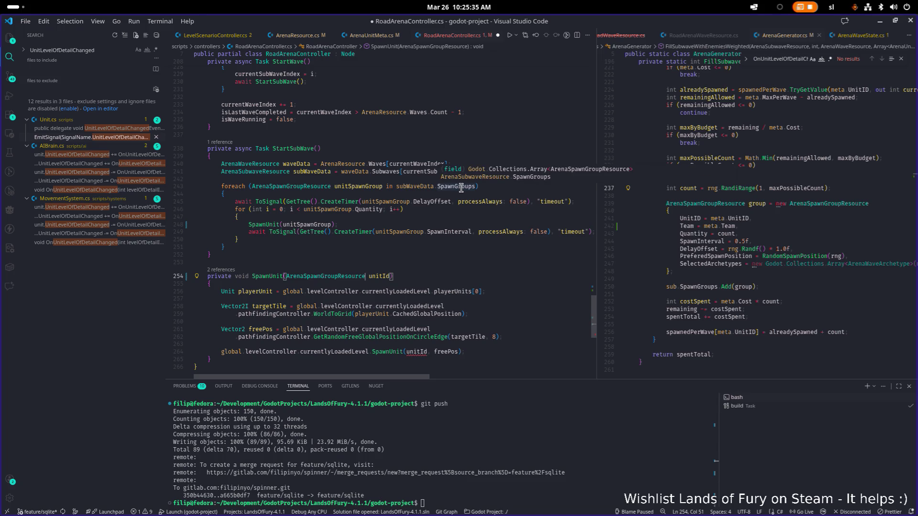
double_click(380, 276)
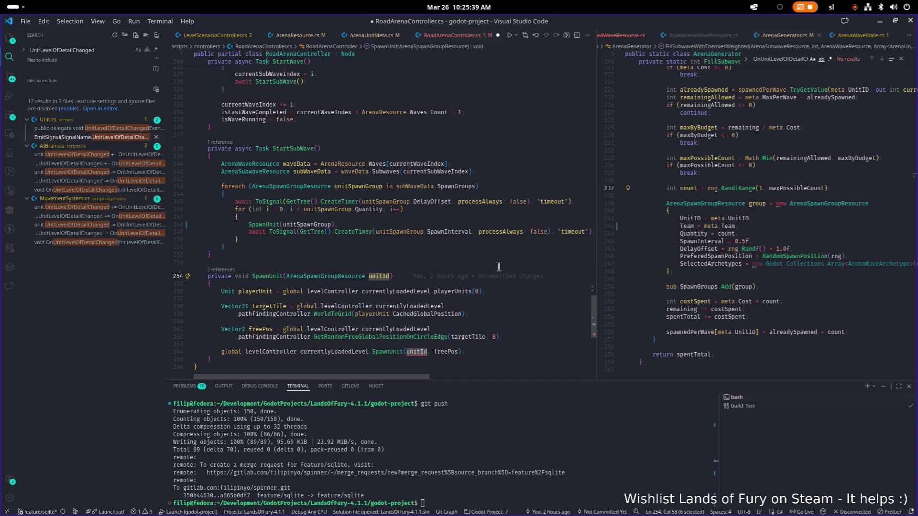
type("unitSpawnGroup")
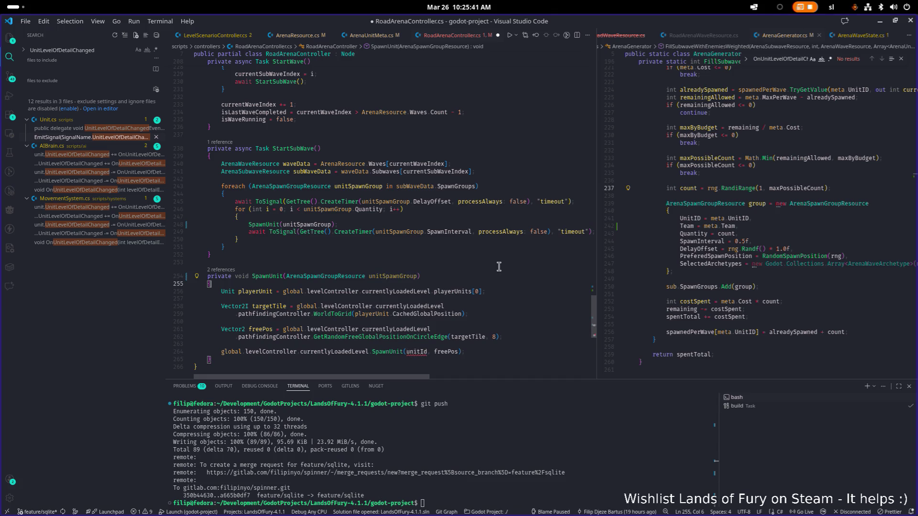
Declare 'StringName unitId = unitSpawnGroup.UnitID;' at the top of SpawnUnit and save RoadArenaController.cs
key("Down")
key("End")
key("Return")
key("Return")
key("Up")
type("Stringn")
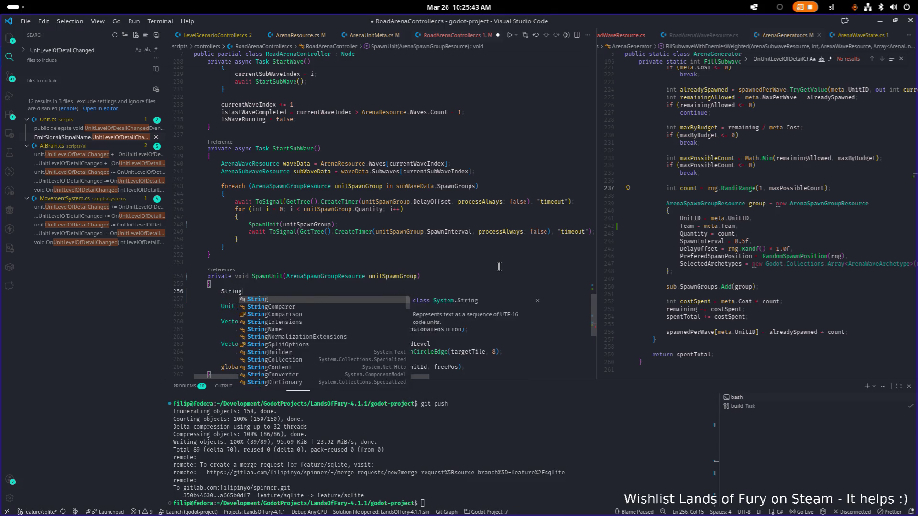
key("Tab")
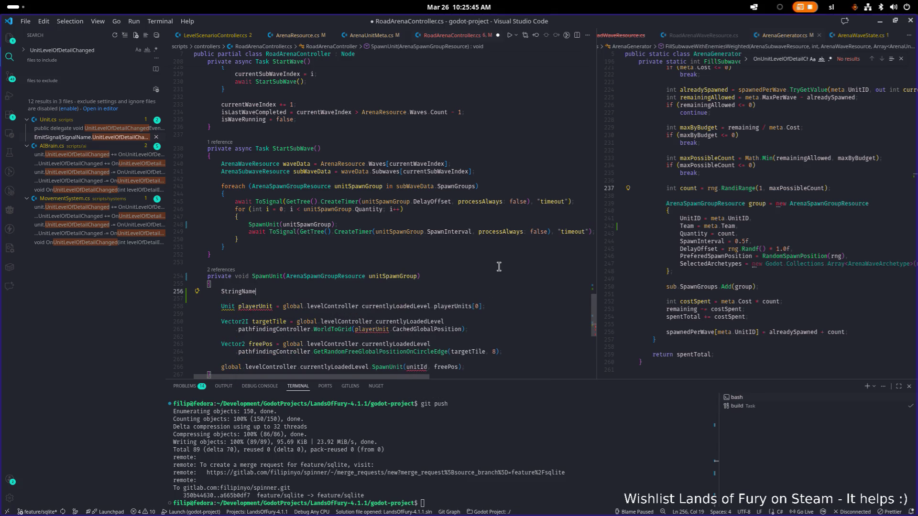
key("ctrl+z")
key("ctrl+z")
key("ctrl+z")
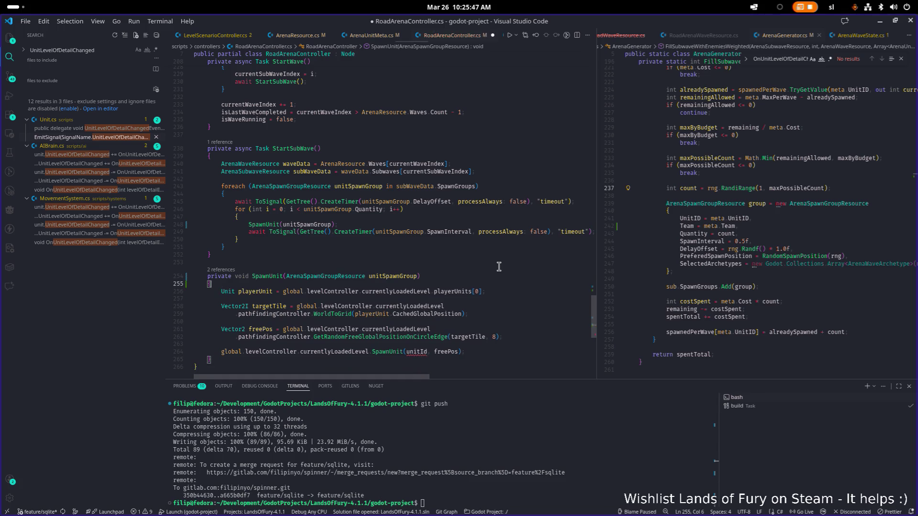
key("ctrl+z")
key("ctrl+z")
key("ctrl+z")
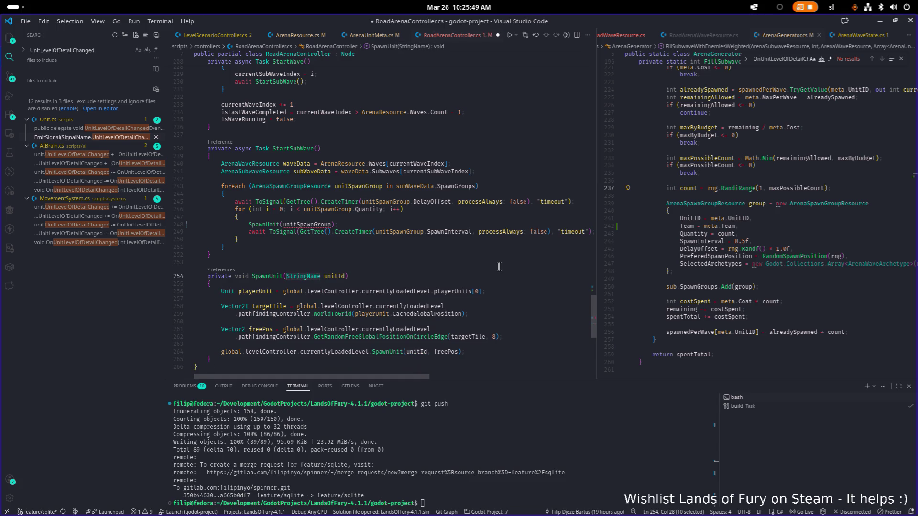
key("ctrl+y")
type("yy")
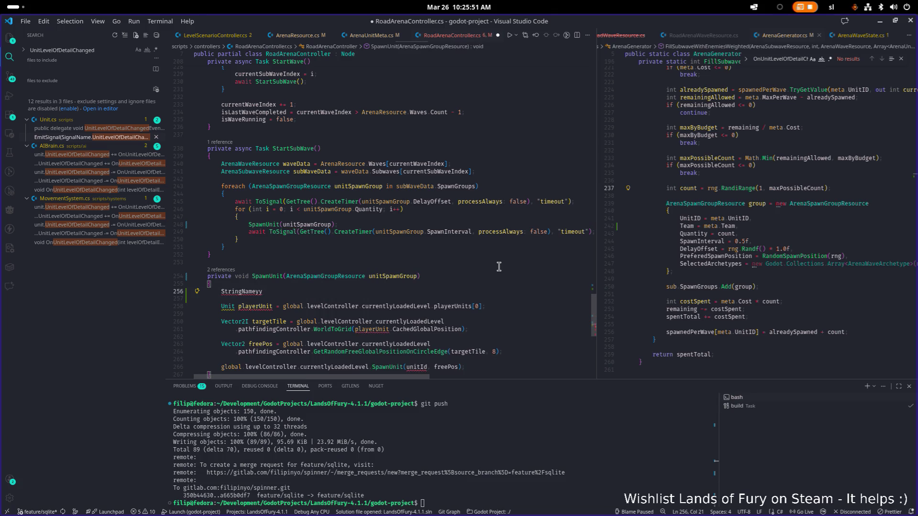
key("BackSpace")
key("BackSpace")
type(" uni")
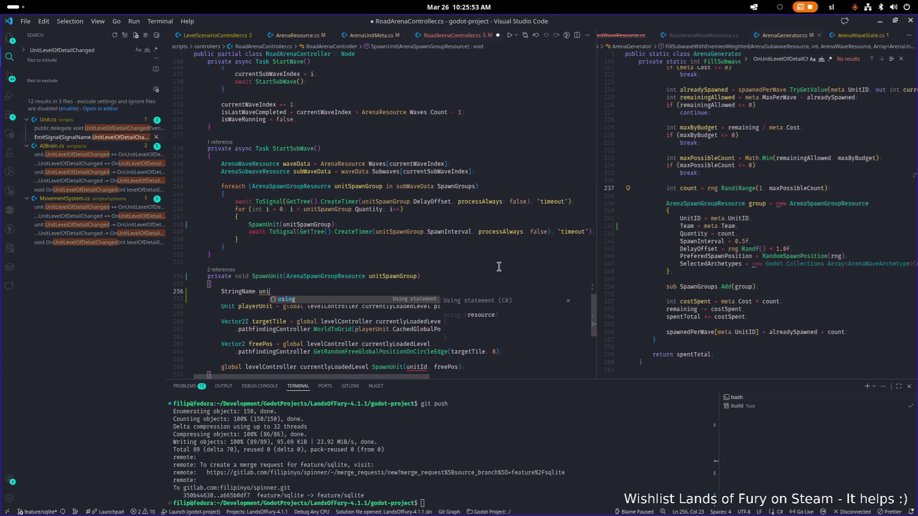
type("tId = ")
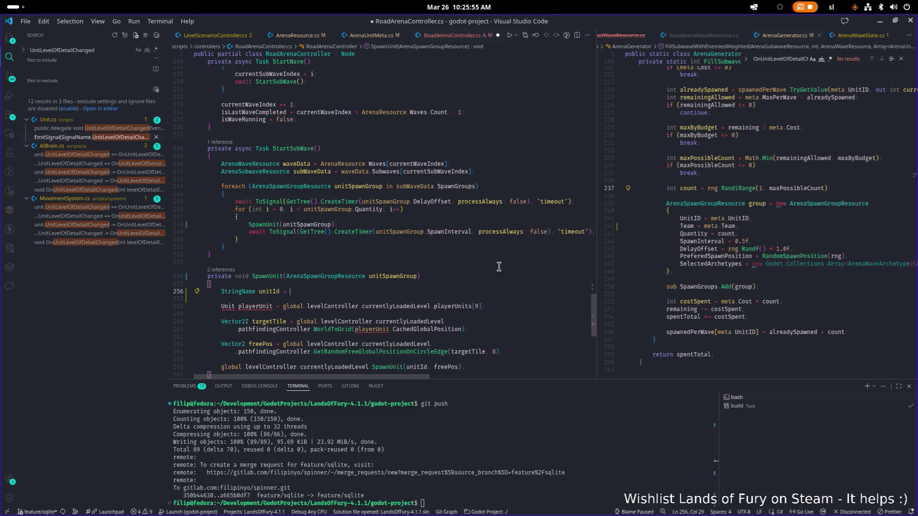
type("unitSpawnGroup.id")
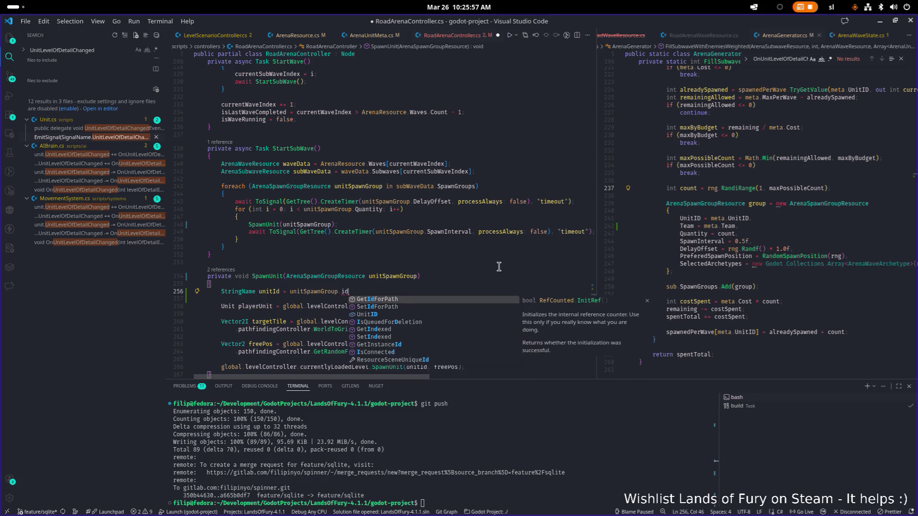
key("Down")
key("Down")
key("Tab")
type(";")
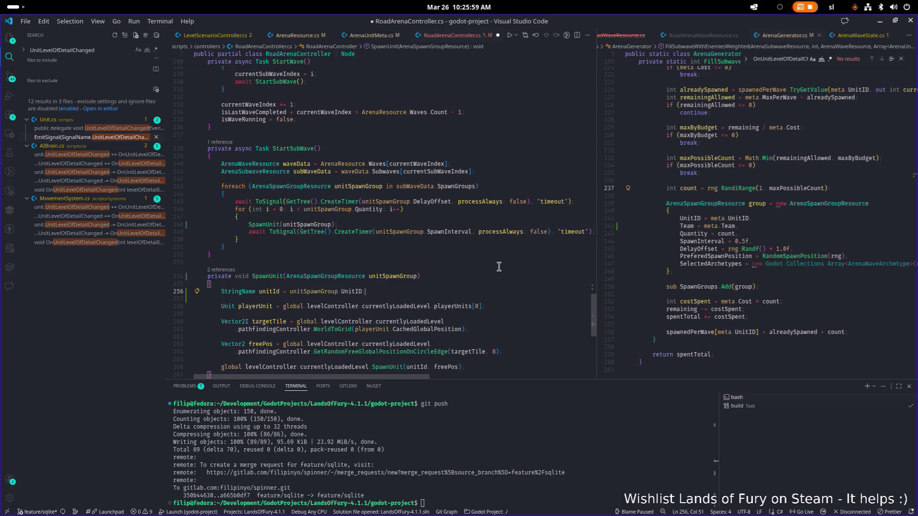
key("ctrl+s")
Insert a new line before the final spawn call and start declaring 'int resolvedTeam ='
key("Home")
key("ctrl+Right")
key("ctrl+Right")
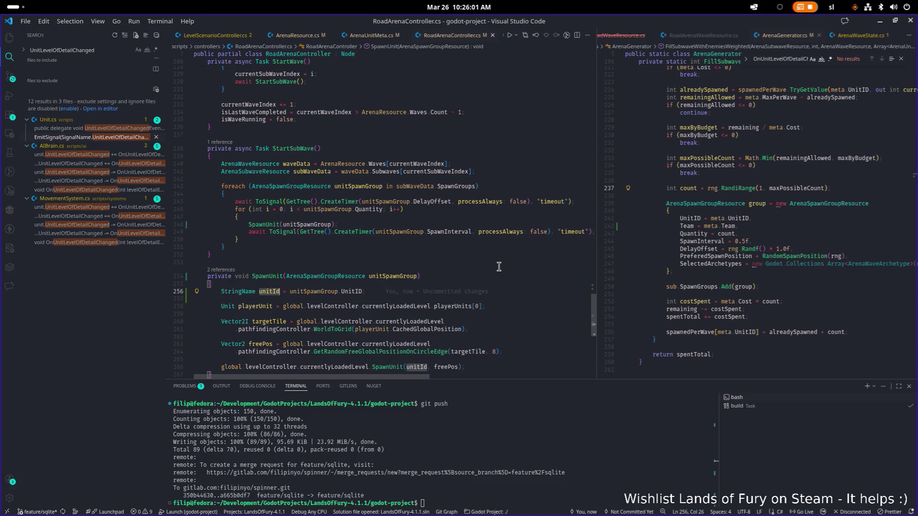
key("Down")
scroll(498, 266, "down", 2)
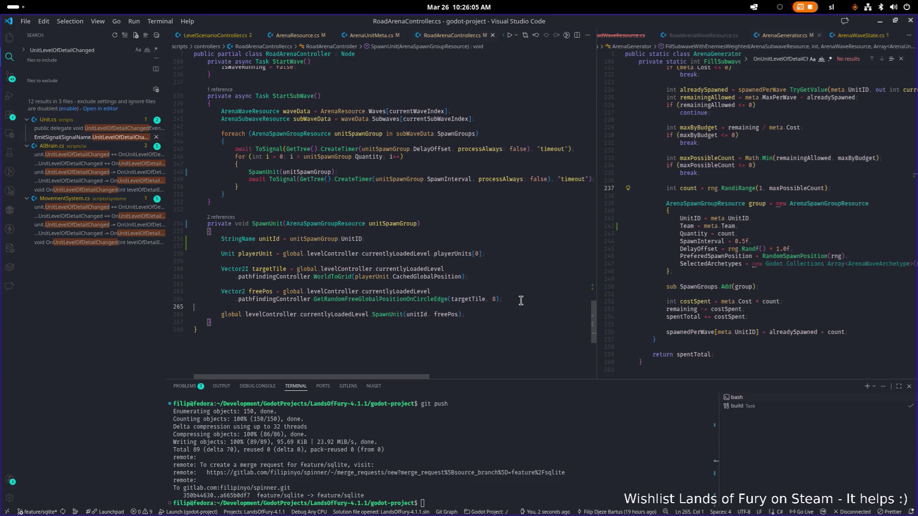
left_click(523, 300)
key("Return")
key("Return")
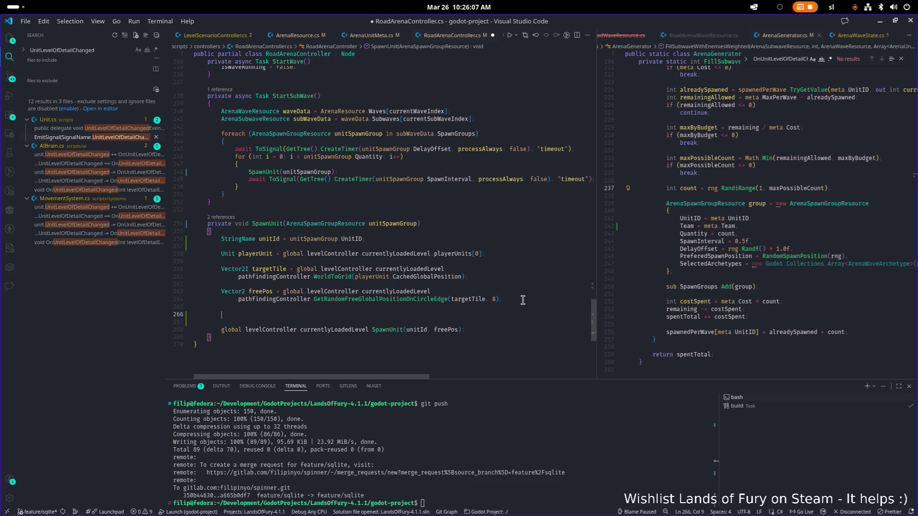
key("ctrl+space")
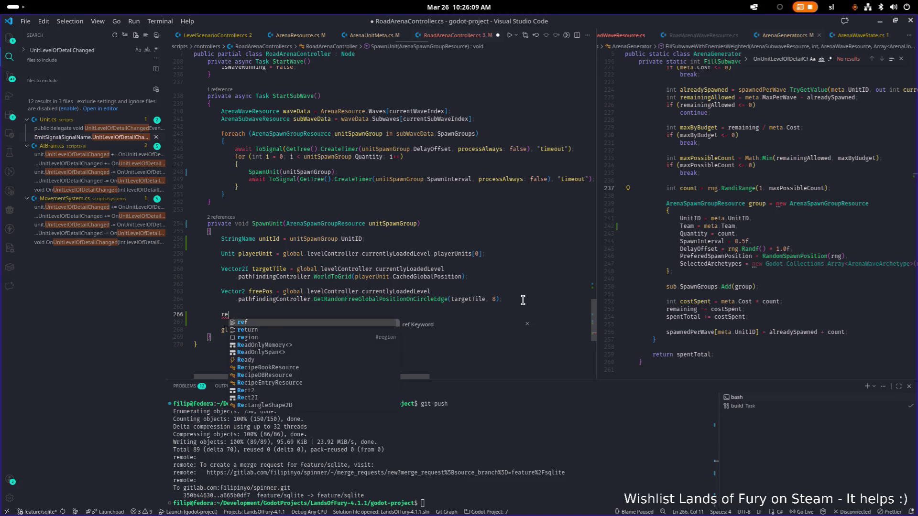
key("Escape")
type("int ")
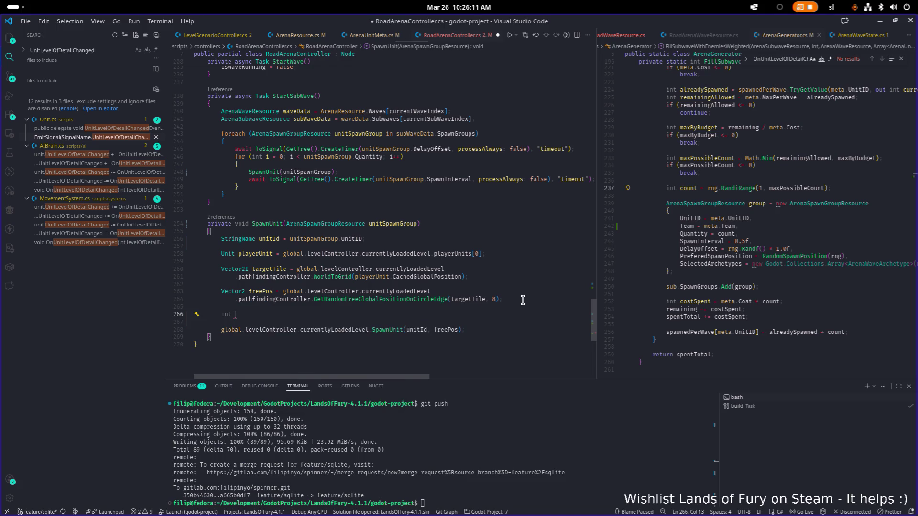
type("resolve")
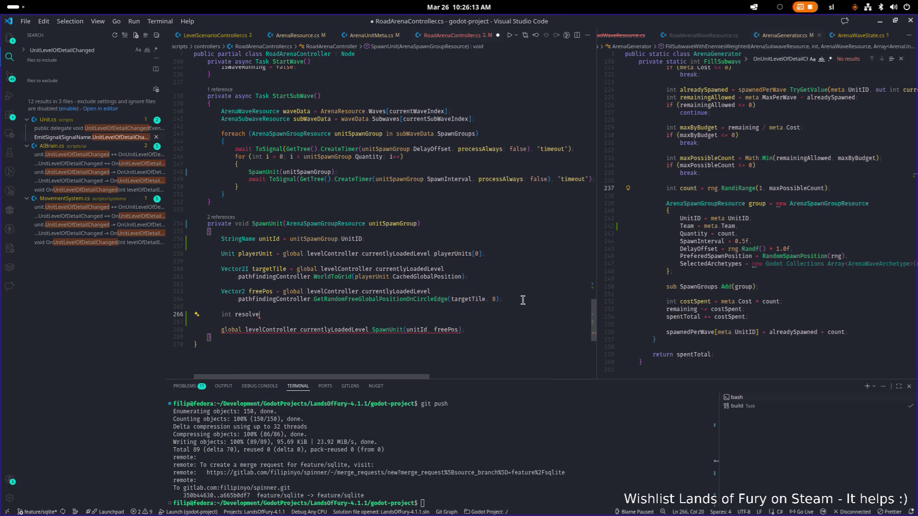
type("dTeam =")
Rename the variable to team so the line reads 'int team = unitSpawnGroup.Team;'
key("ctrl+Left")
key("ctrl+Left")
key("ctrl+BackSpace")
type("team")
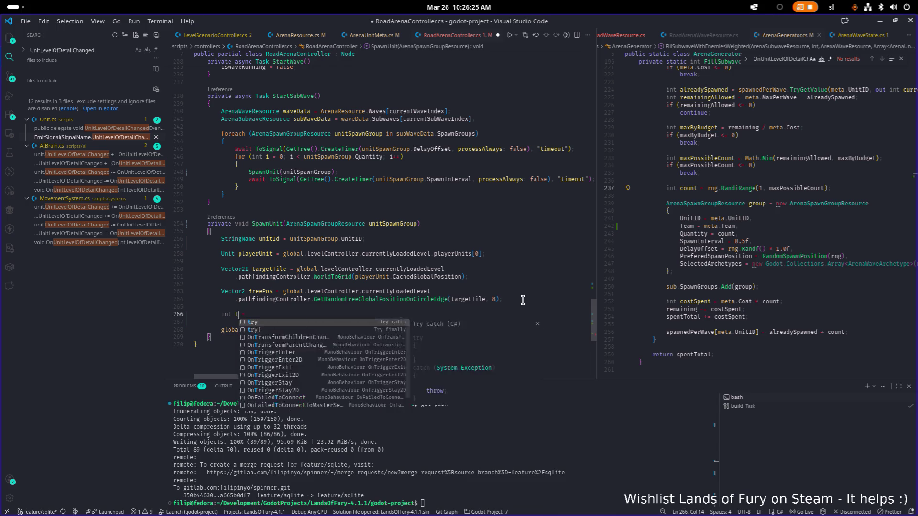
key("End")
type("unitspa")
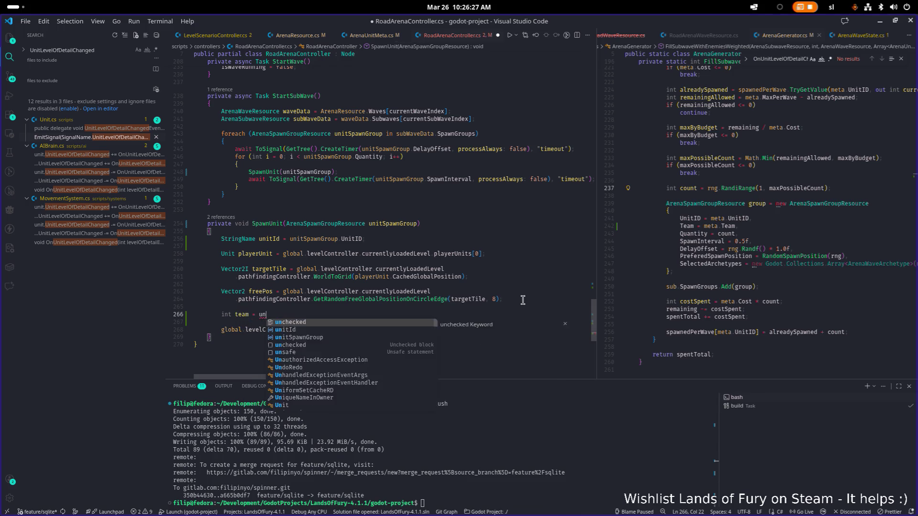
key("Tab")
type(".Team")
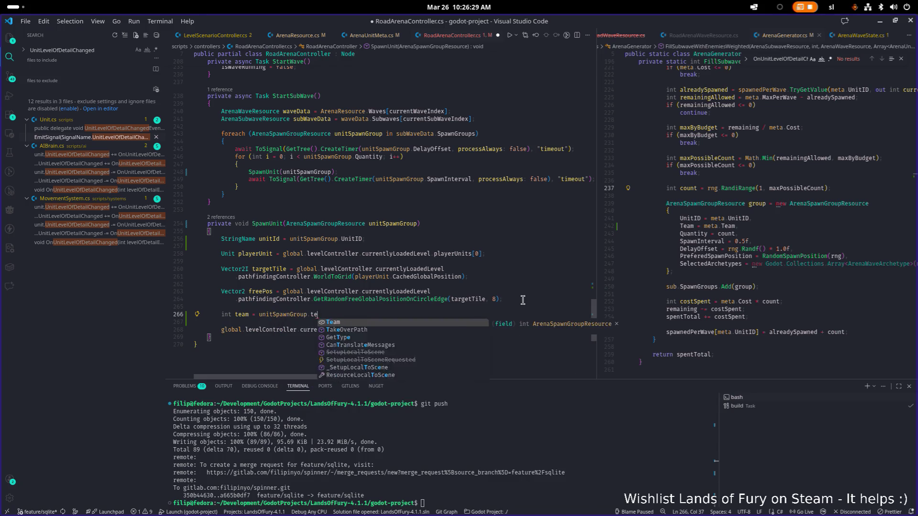
type(";")
key("Return")
key("Return")
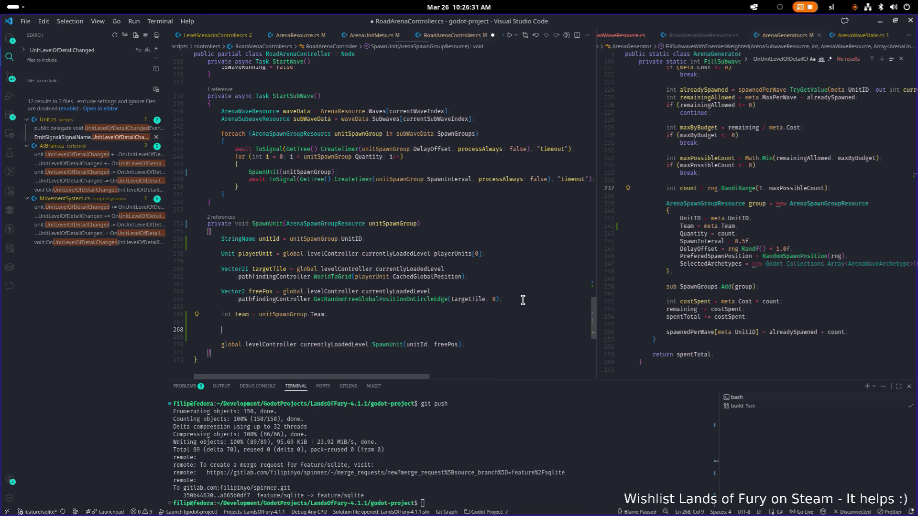
Start the condition 'if (ArenaResource.OverrideTeam)' below the team line
type("if(aren")
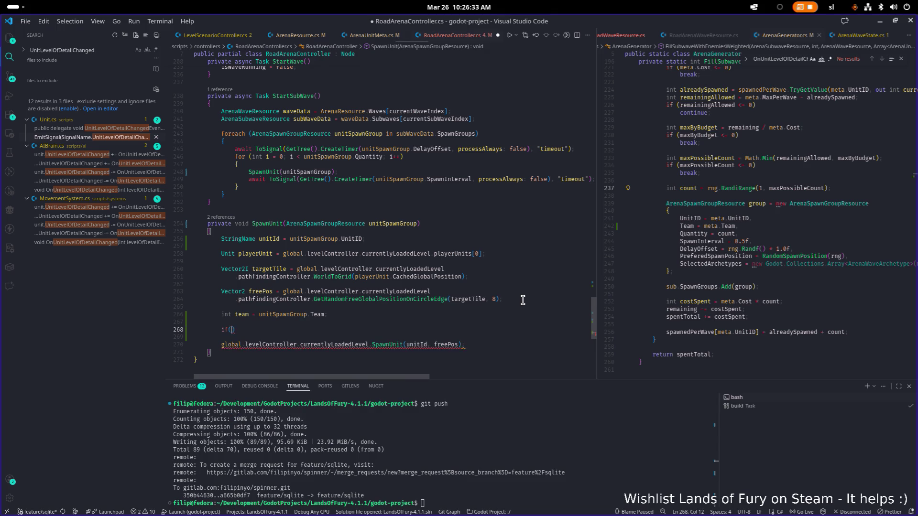
type("ares")
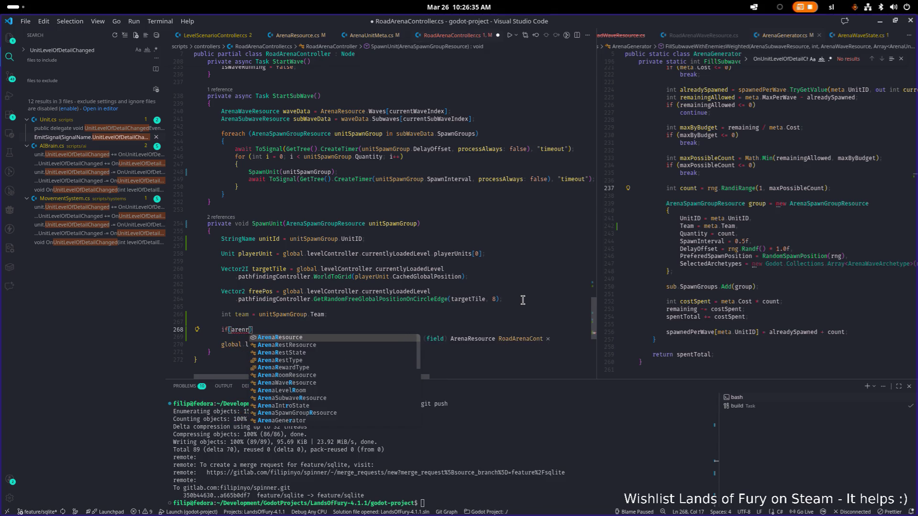
key("Tab")
type(".")
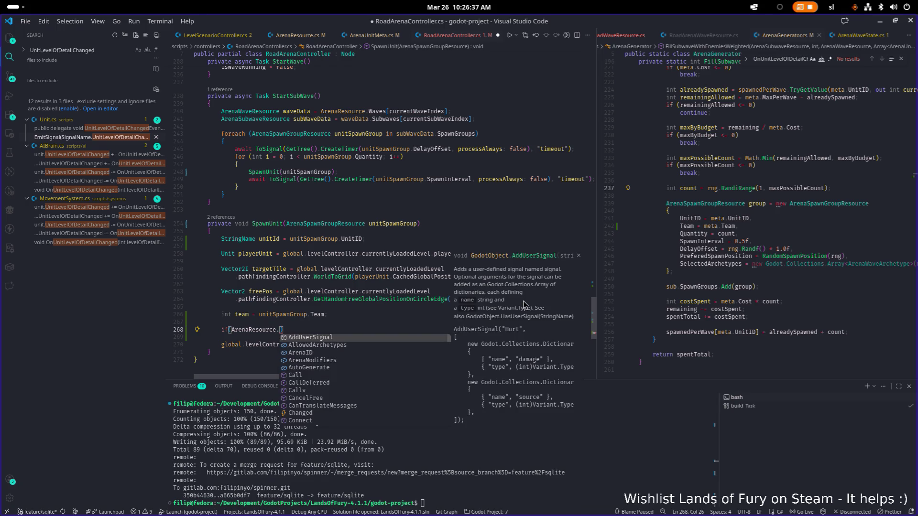
type("over")
key("Tab")
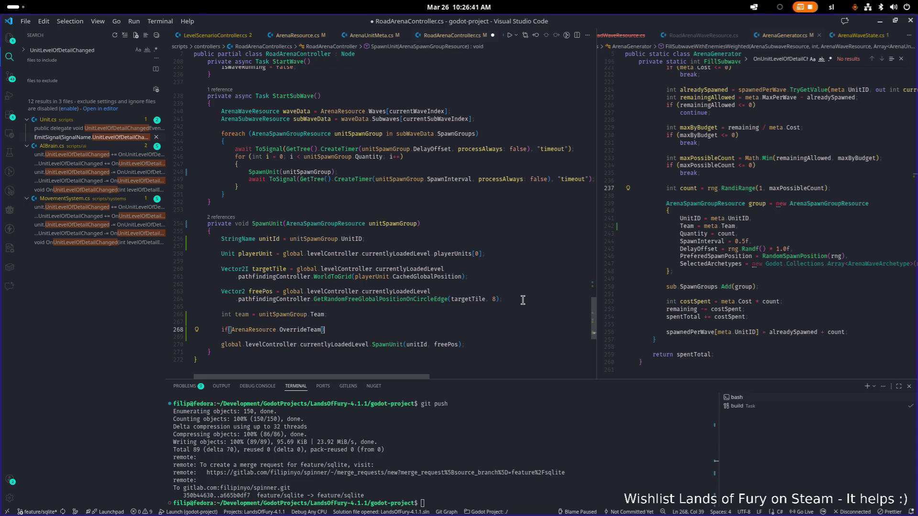
Give the if block the body '{ team = ArenaResource.Team; }'
key("End")
type("{")
key("Return")
type("tea")
key("Tab")
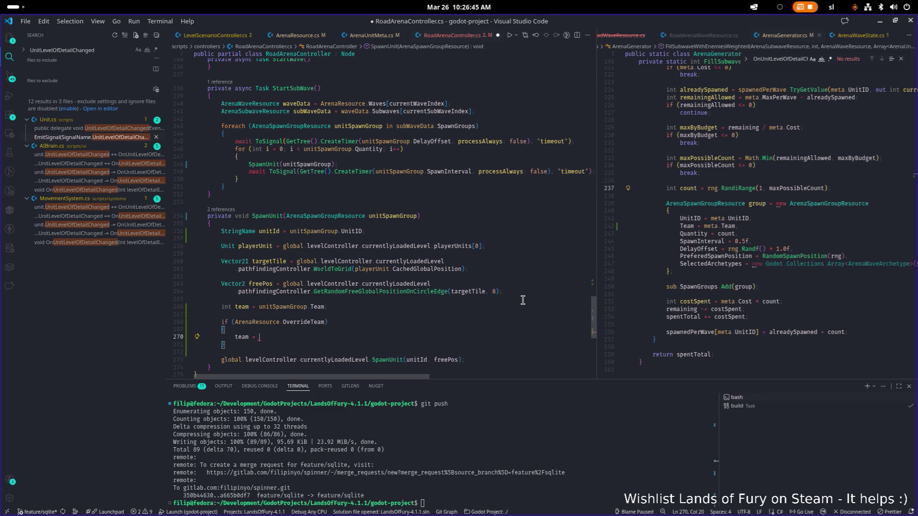
type("am = Are")
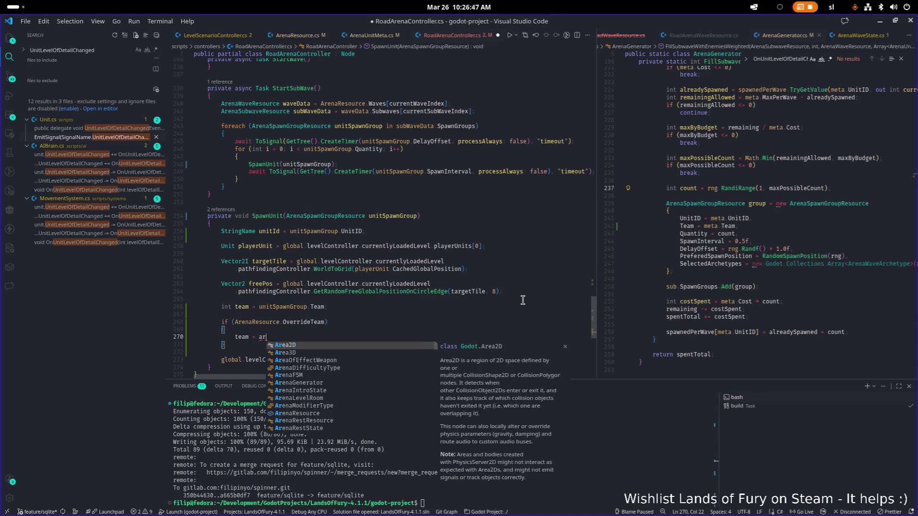
type("naRes")
key("Tab")
type(".tem")
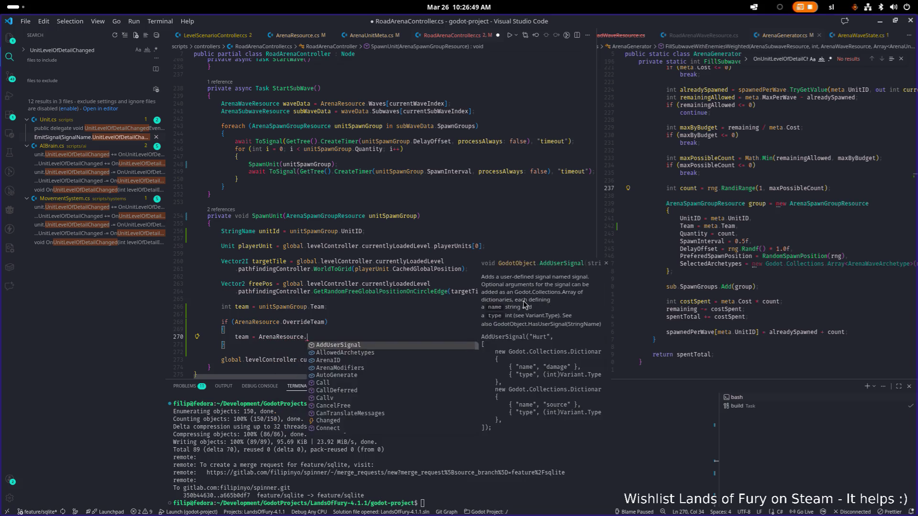
key("Tab")
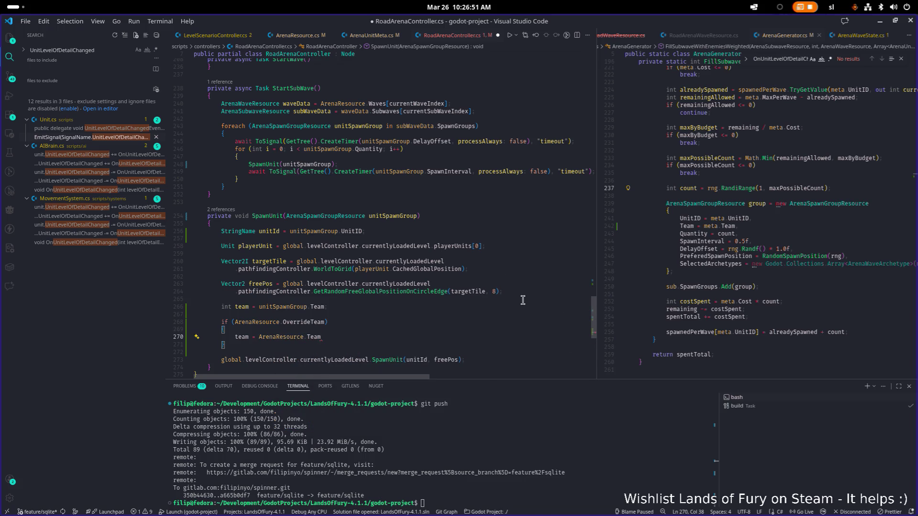
type(";")
Pass team as the team argument after freePos in the Level.SpawnUnit call
key("Down")
key("Down")
key("Down")
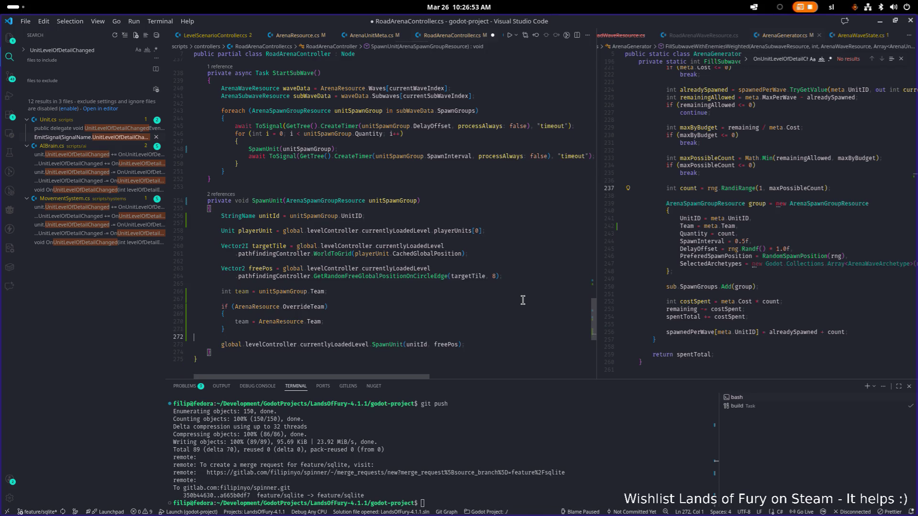
key("End")
key("Left")
key("Left")
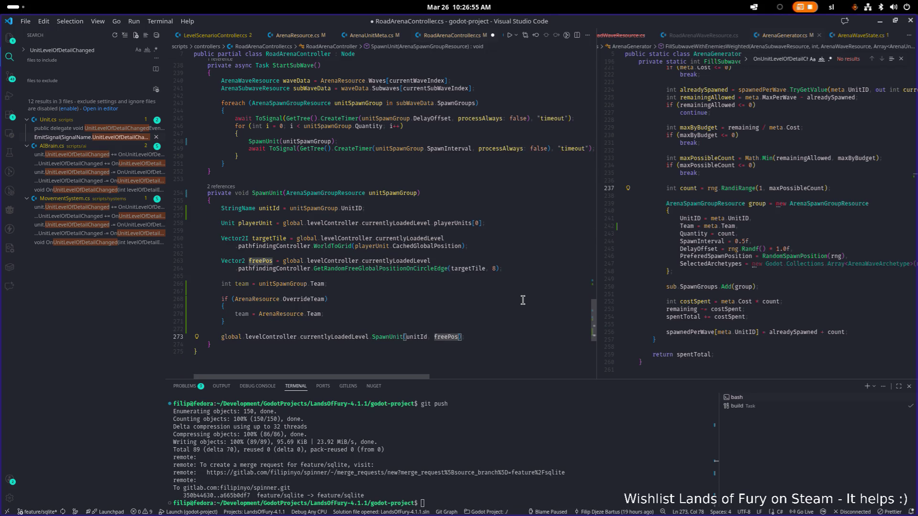
type("team")
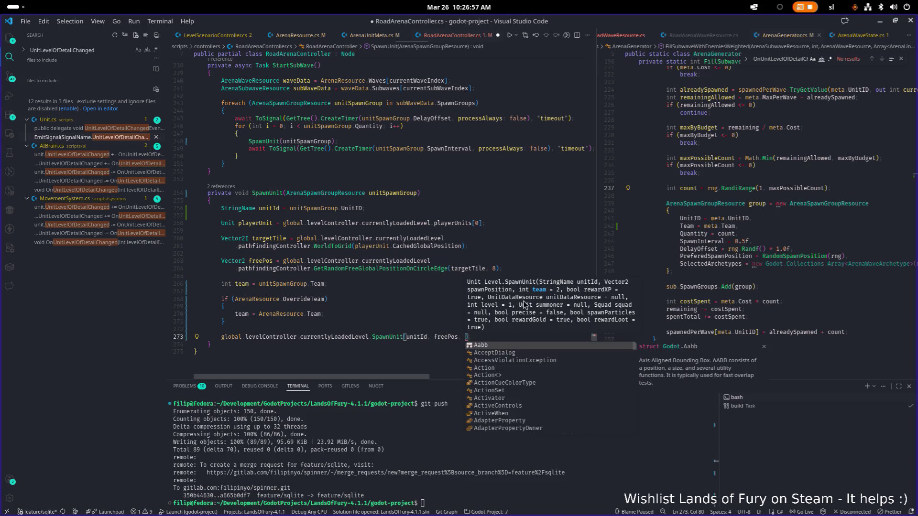
type(", ")
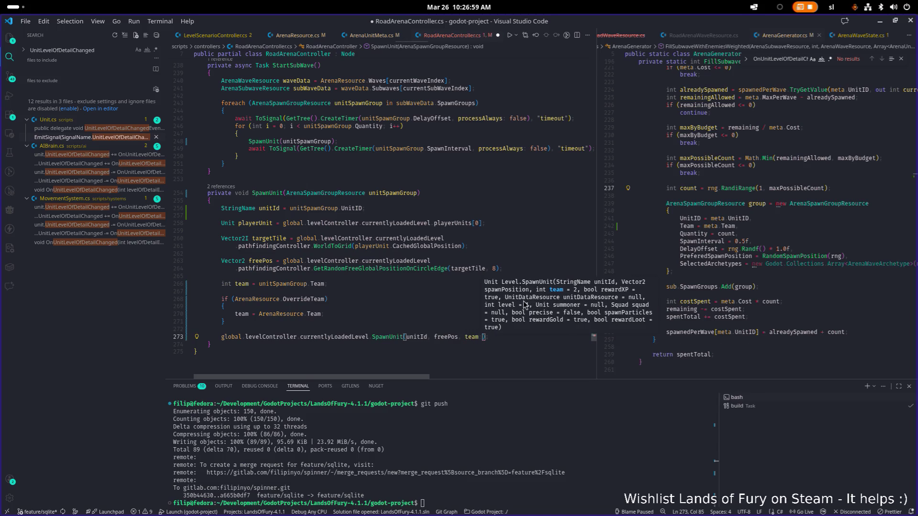
type("team")
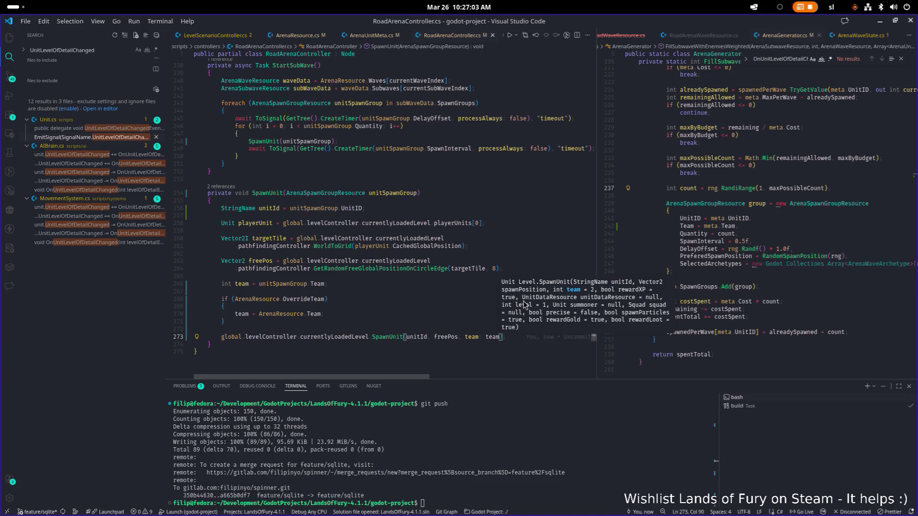
left_click(729, 176)
left_click(480, 172)
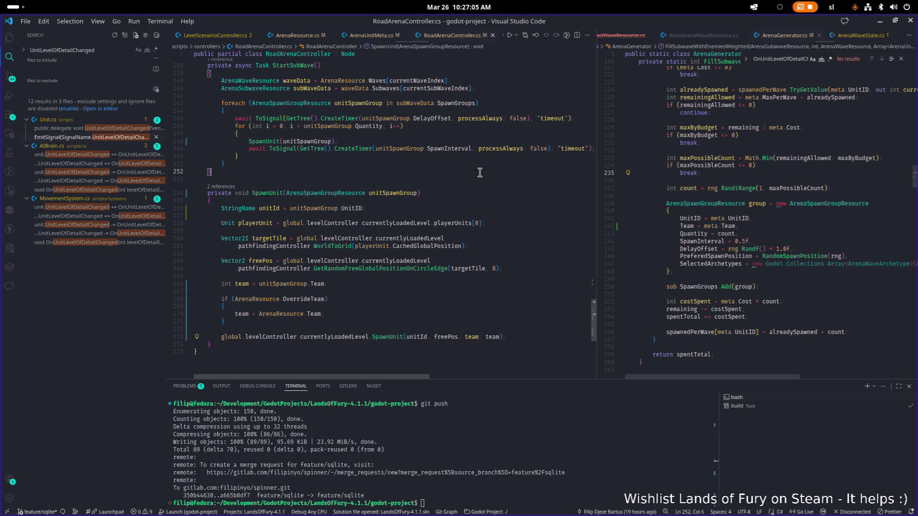
Tick Override Team on RainyRoadArena1.tres, set its Team to 3, and save
left_click(881, 23)
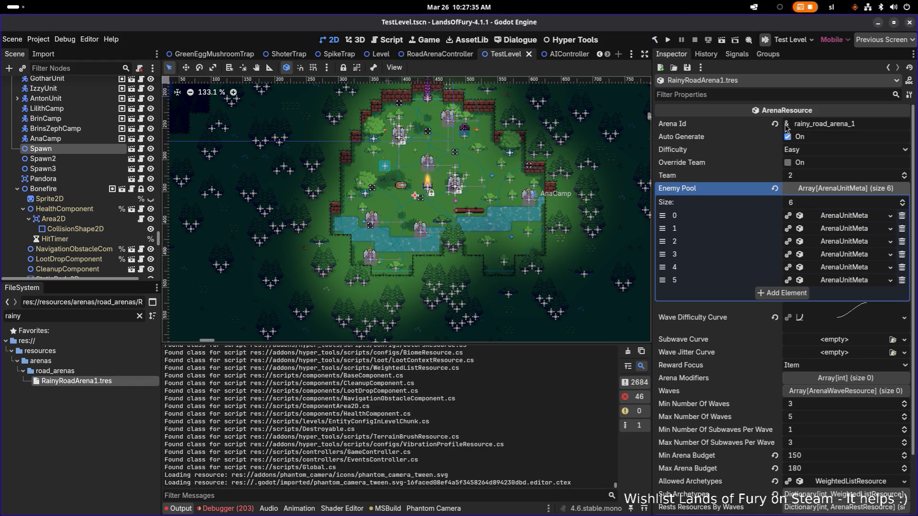
scroll(836, 154, "down", 2)
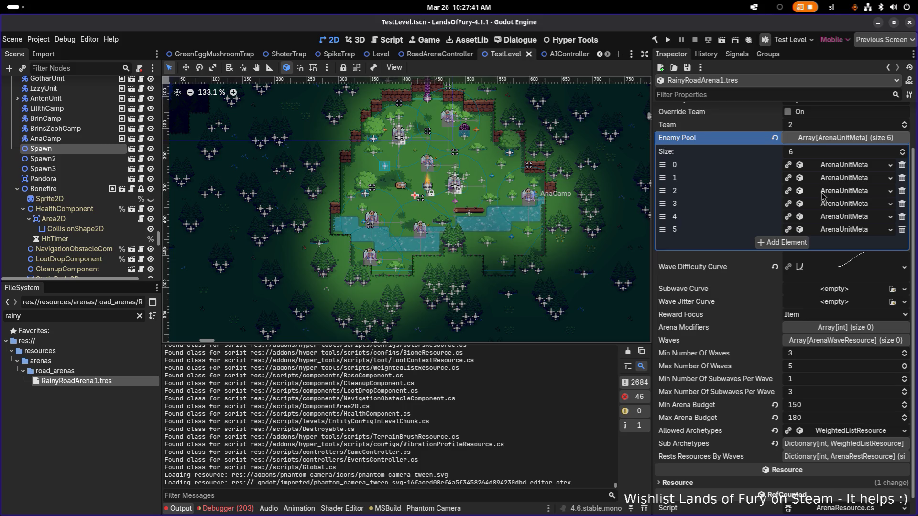
scroll(816, 216, "up", 2)
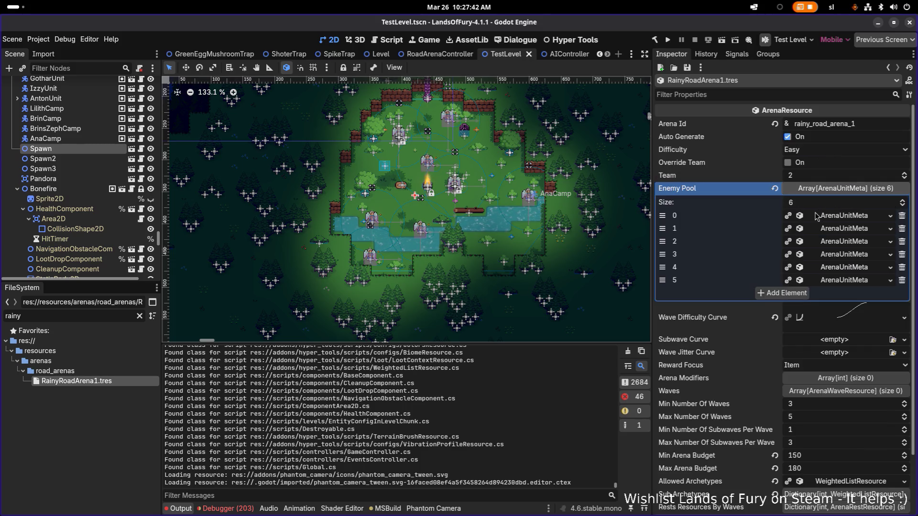
left_click(797, 163)
left_click(799, 176)
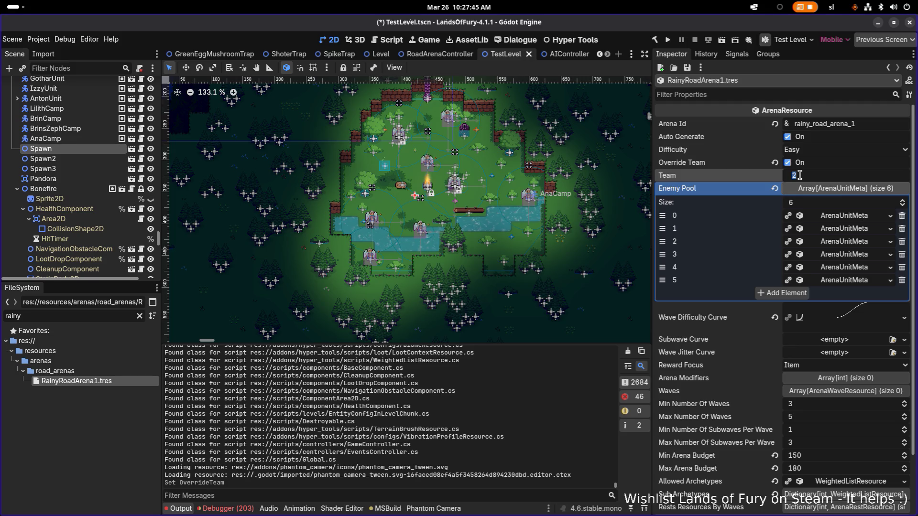
type("3")
key("Return")
key("ctrl+s")
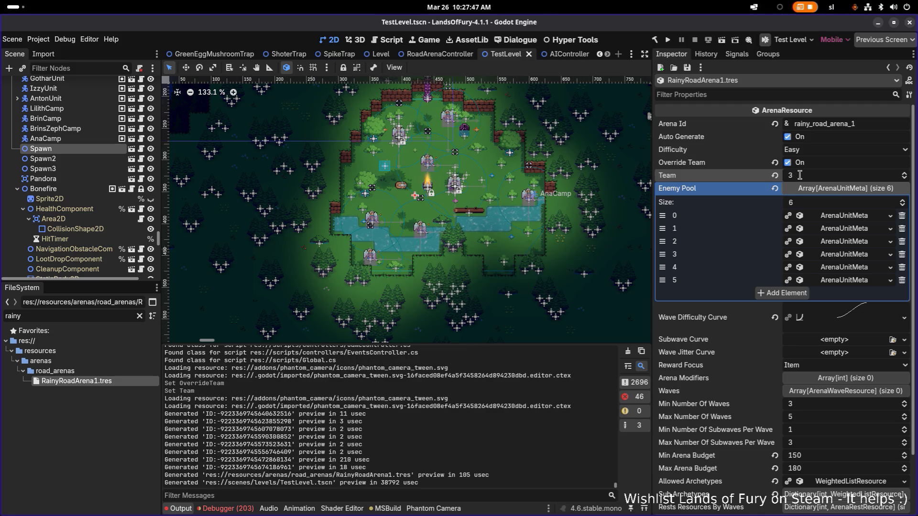
Run the project and skip past the splash and menus into the game
left_click(667, 41)
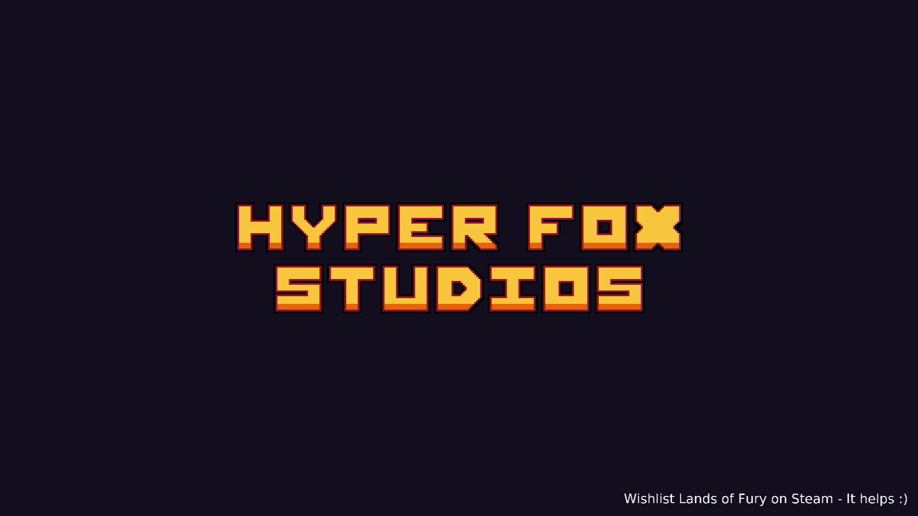
key("Return")
key("Return")
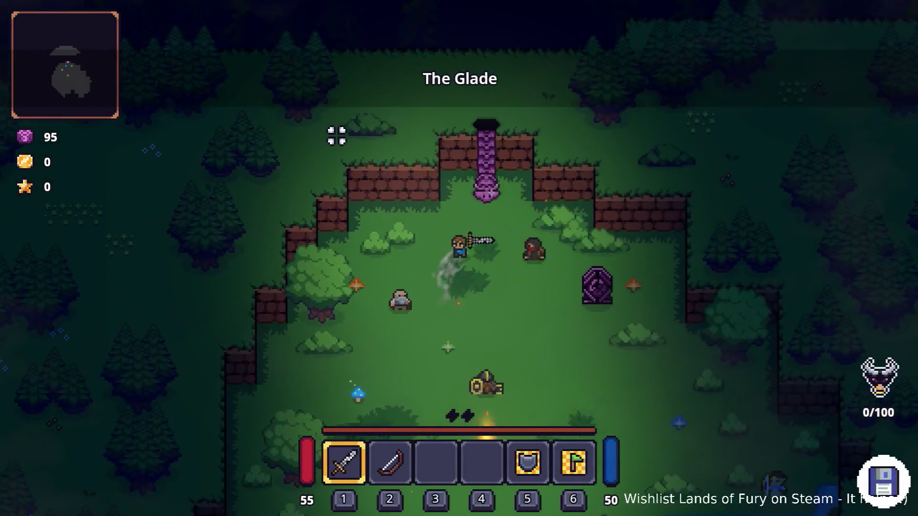
Enter the purple portal and walk the hero up the dirt path toward the enemies
key("w")
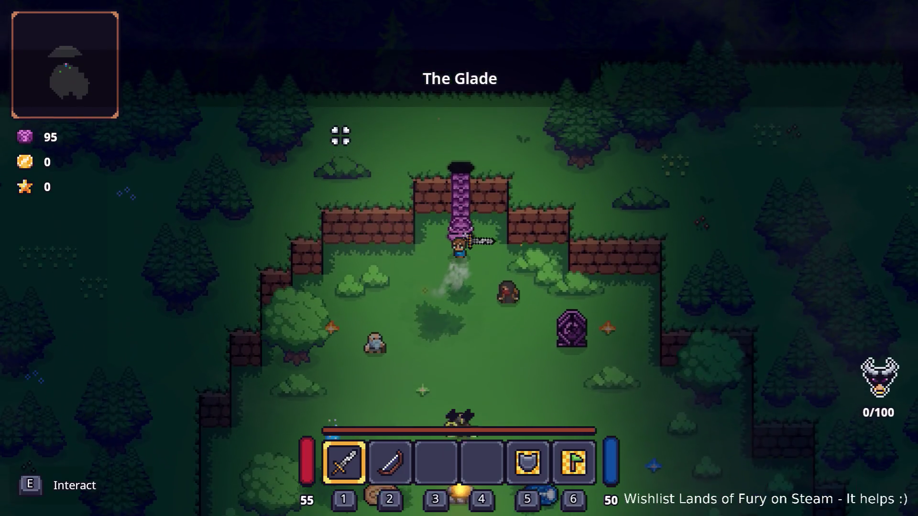
key("e")
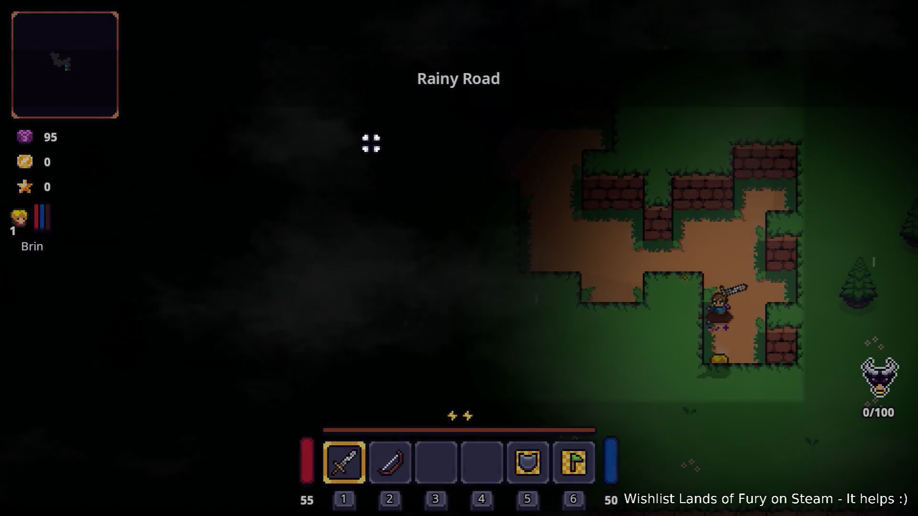
key("w")
key("a")
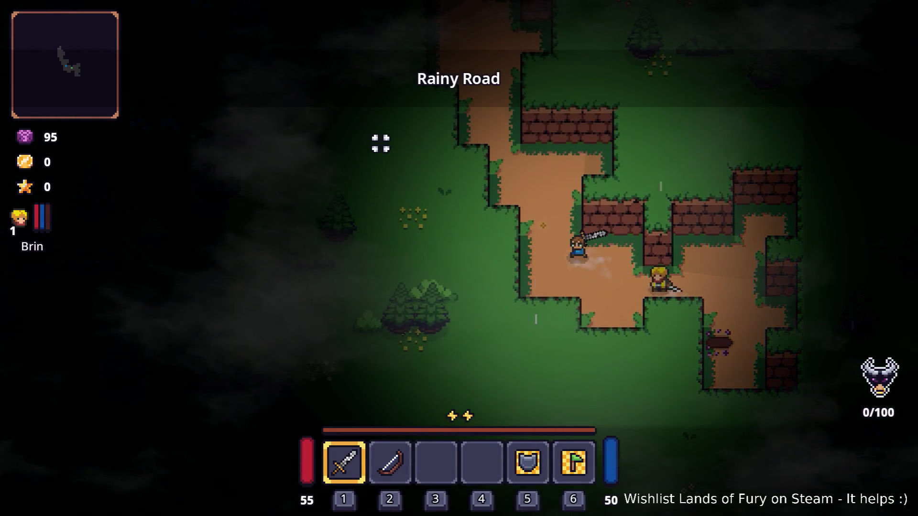
key("w")
key("a")
key("w")
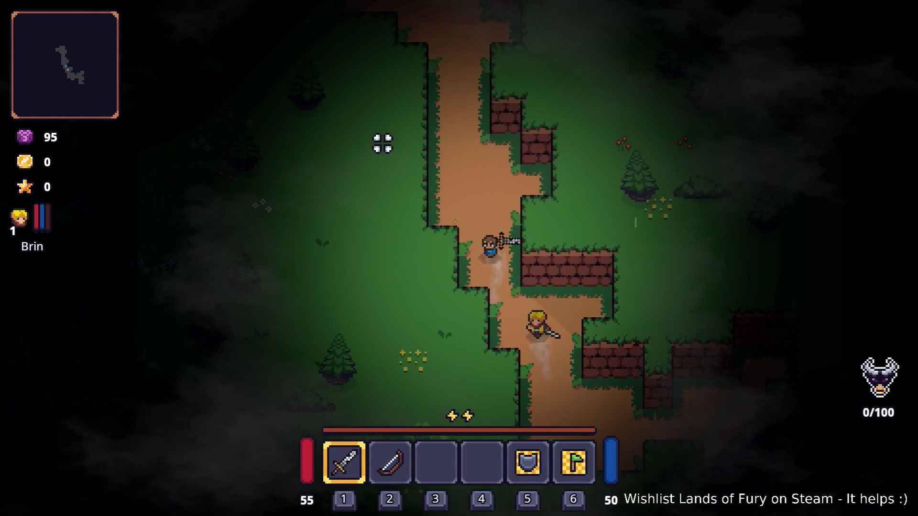
key("a")
key("w")
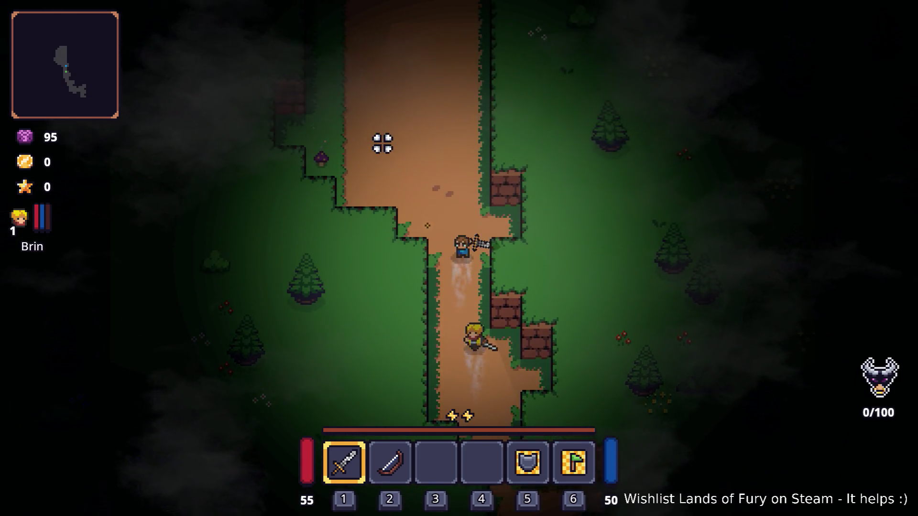
key("w")
key("a")
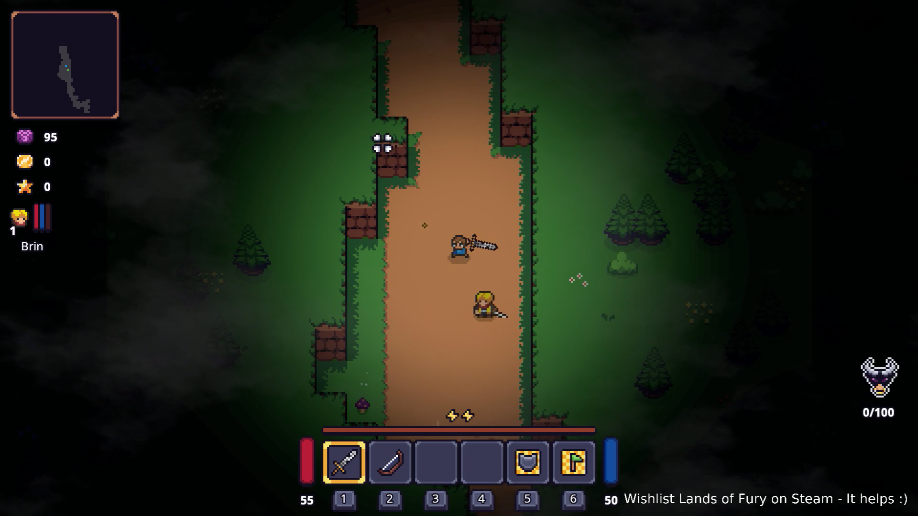
key("w")
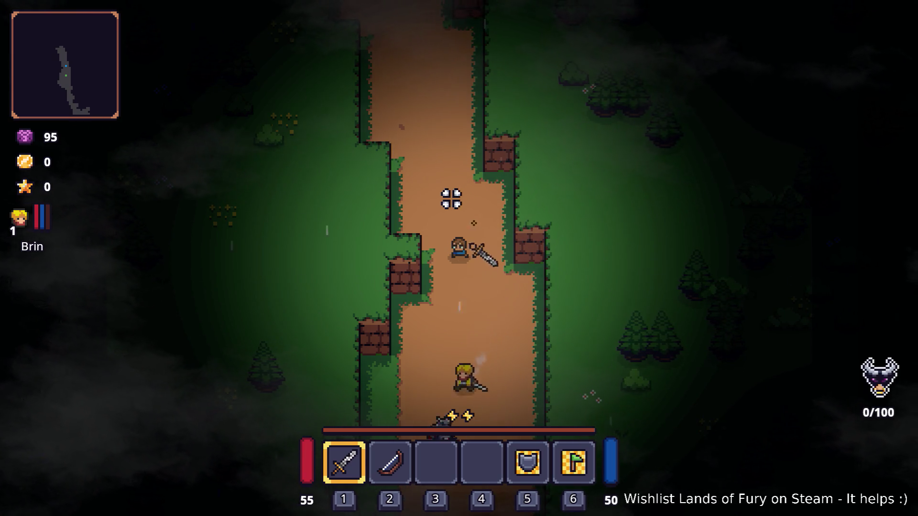
Fight the grey golem and the spawned enemies around it with sword attacks
key("w")
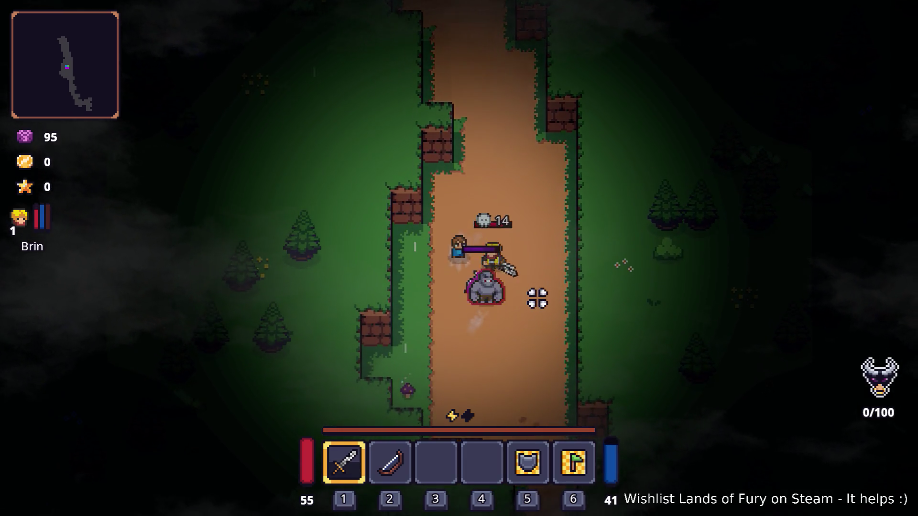
key("w")
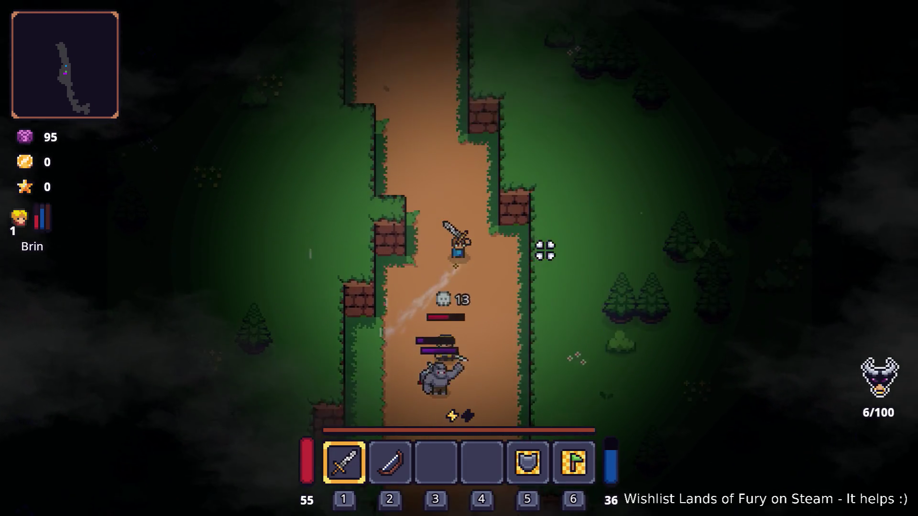
key("w")
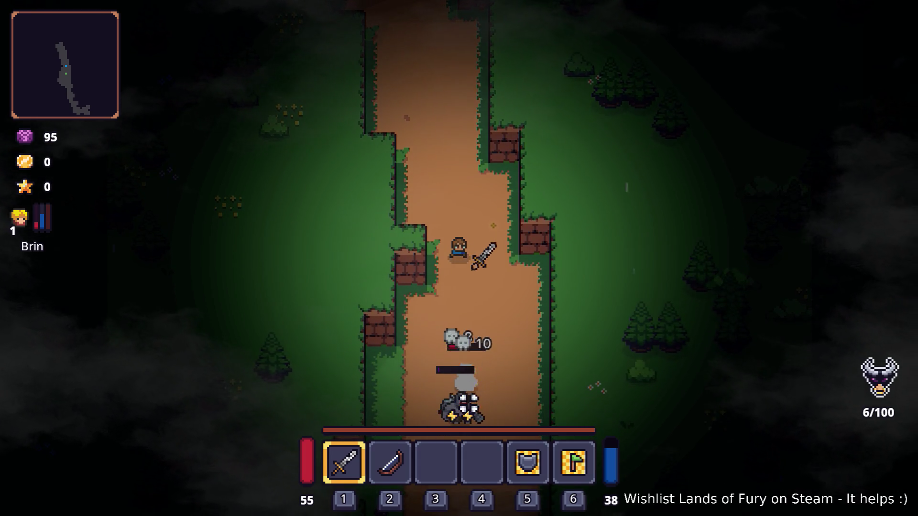
key("w")
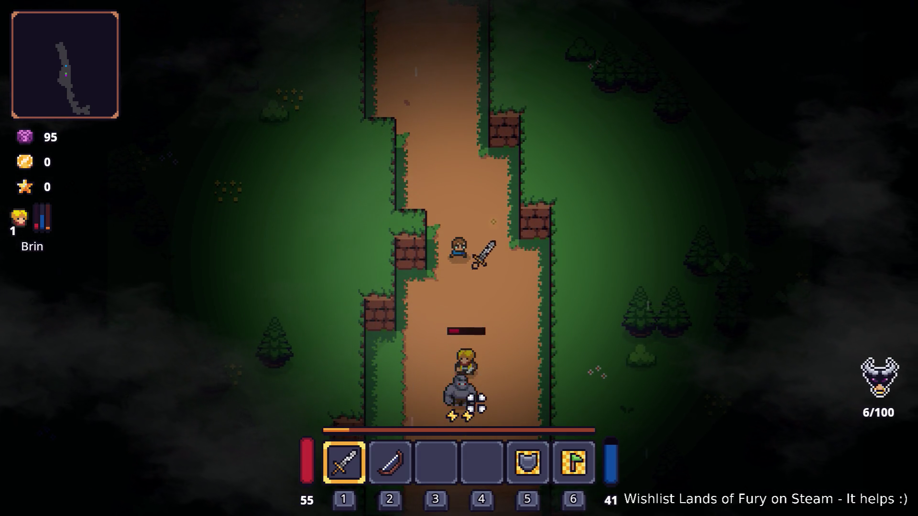
key("w")
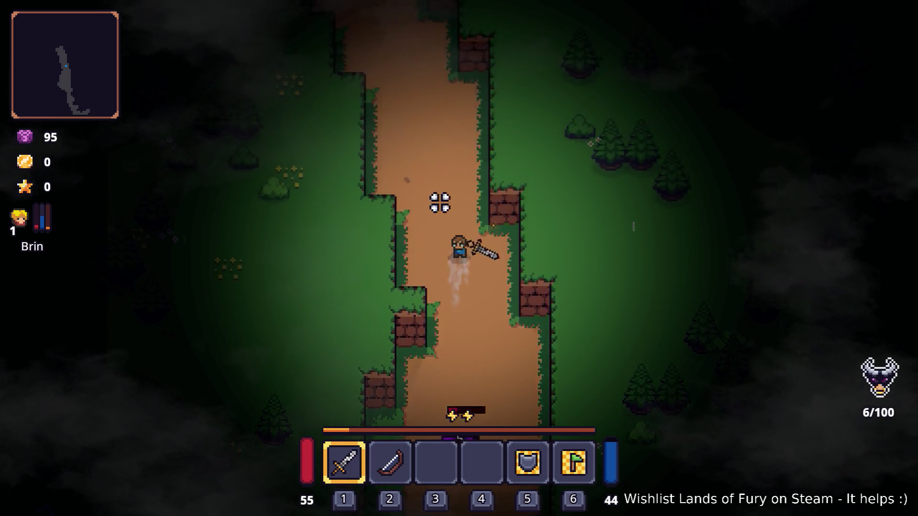
key("w")
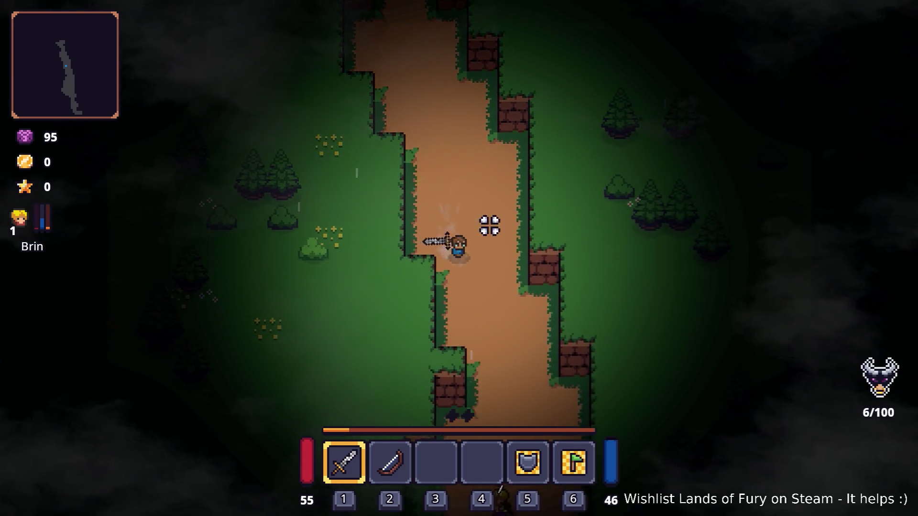
key("s")
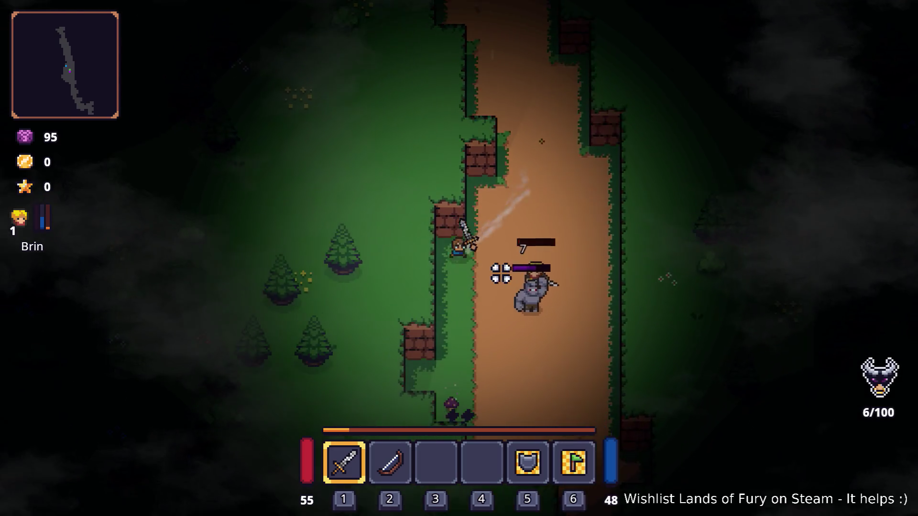
key("d")
left_click(508, 168)
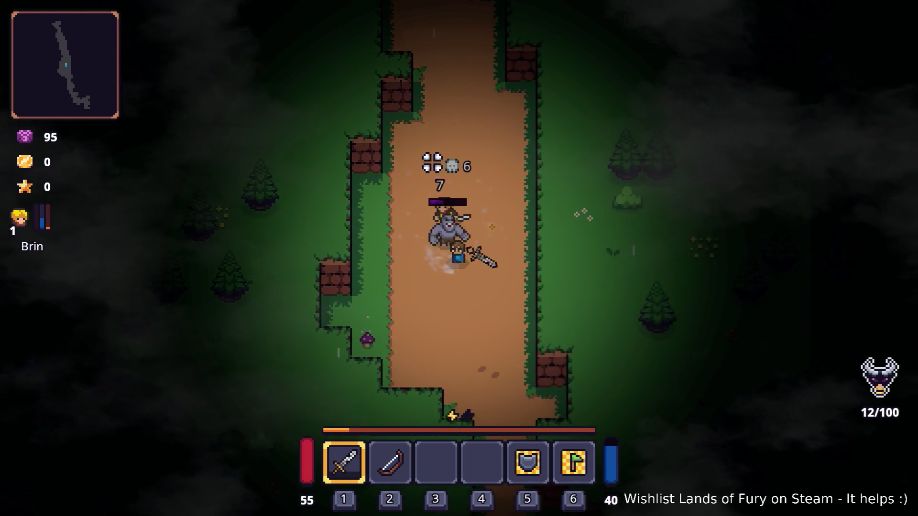
key("a")
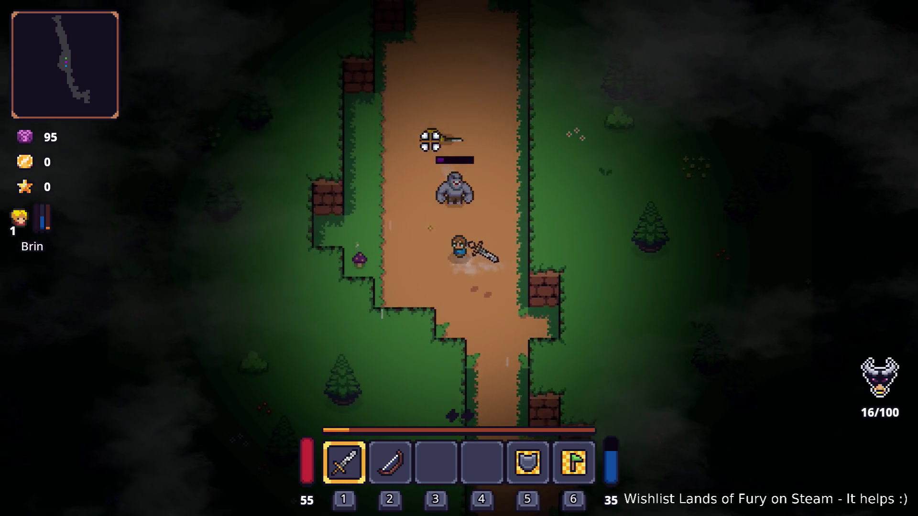
left_click(522, 131)
key("d")
left_click(520, 150)
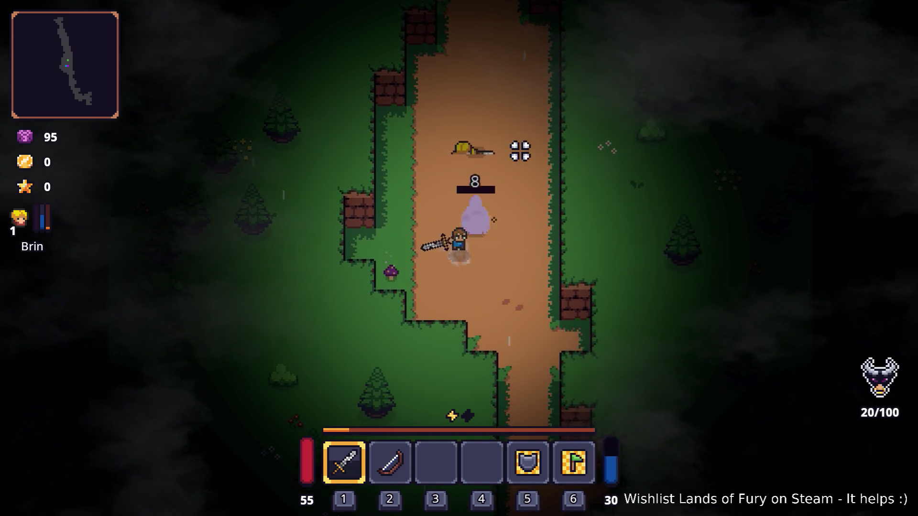
key("a")
key("w")
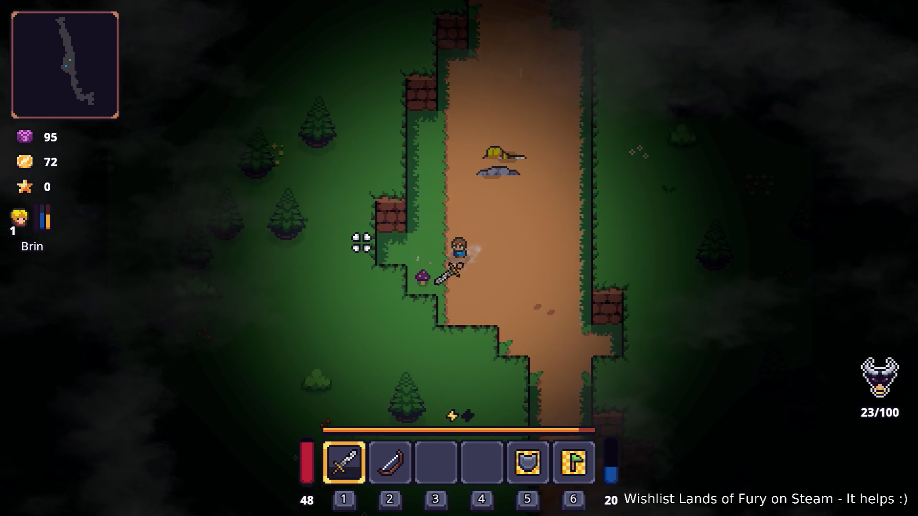
left_click(358, 245)
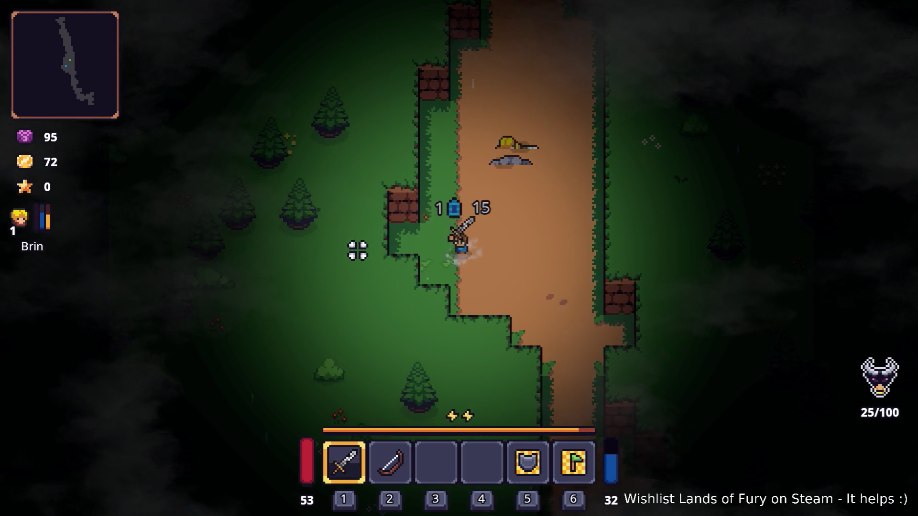
Continue up the path, strike the tree beside it, and pick up the Dark Hive
key("w")
key("w")
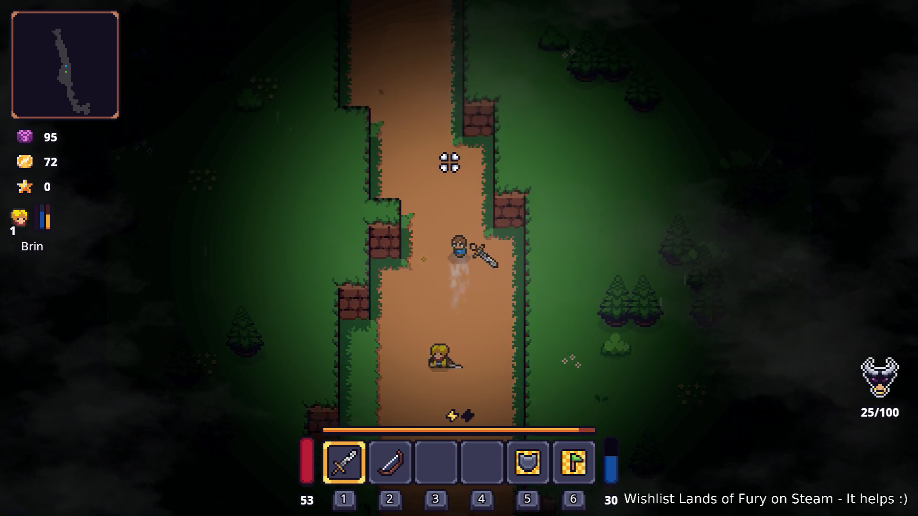
key("w")
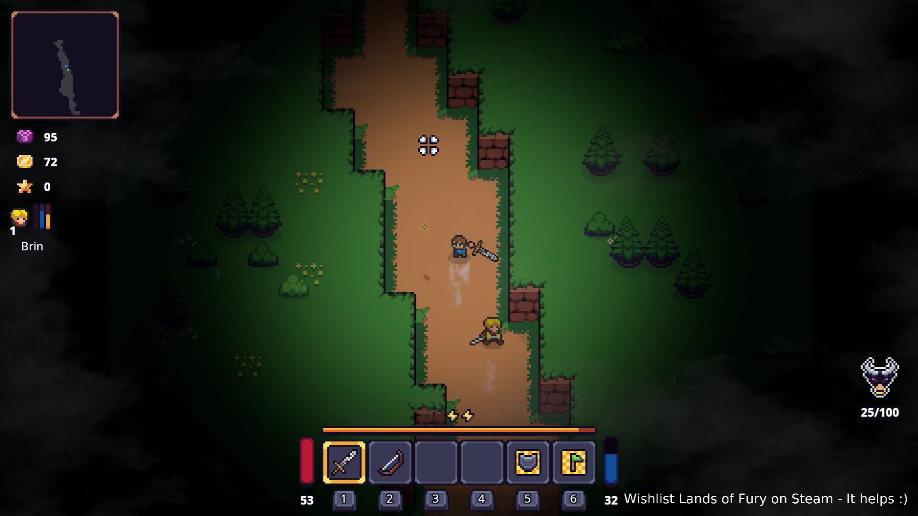
key("w")
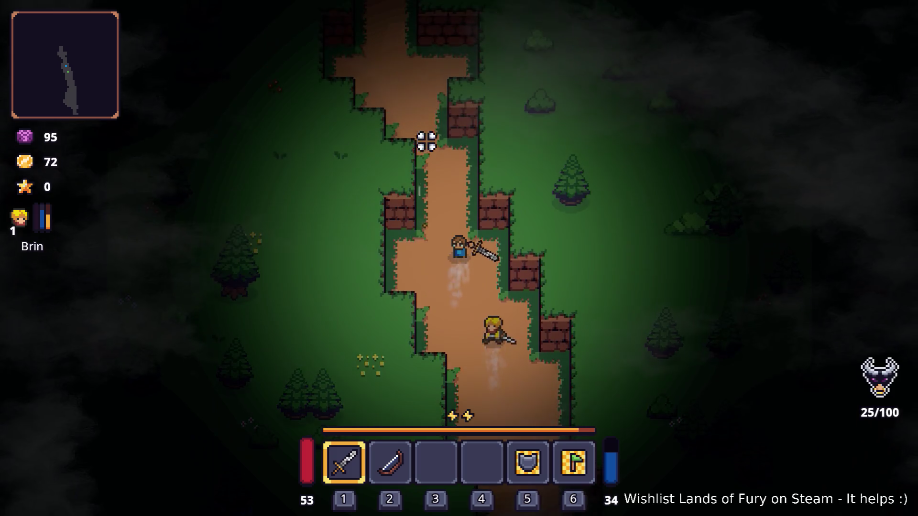
key("w")
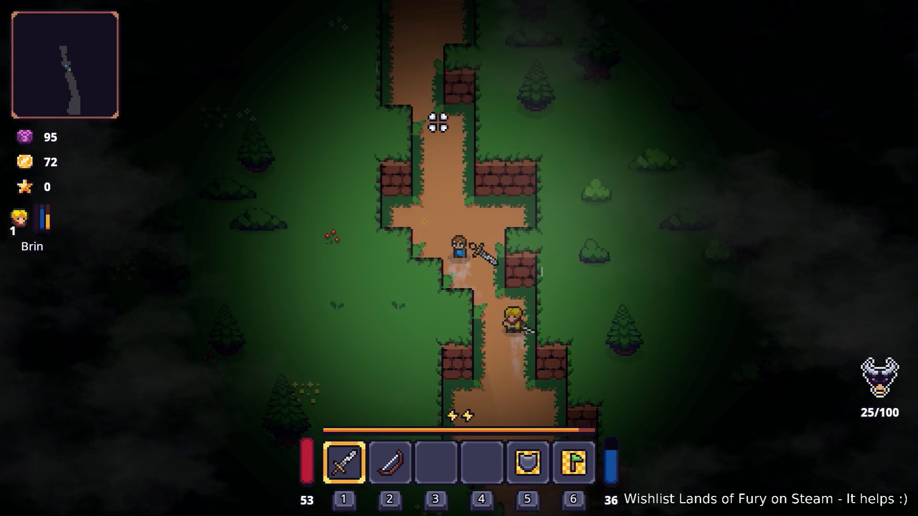
key("w")
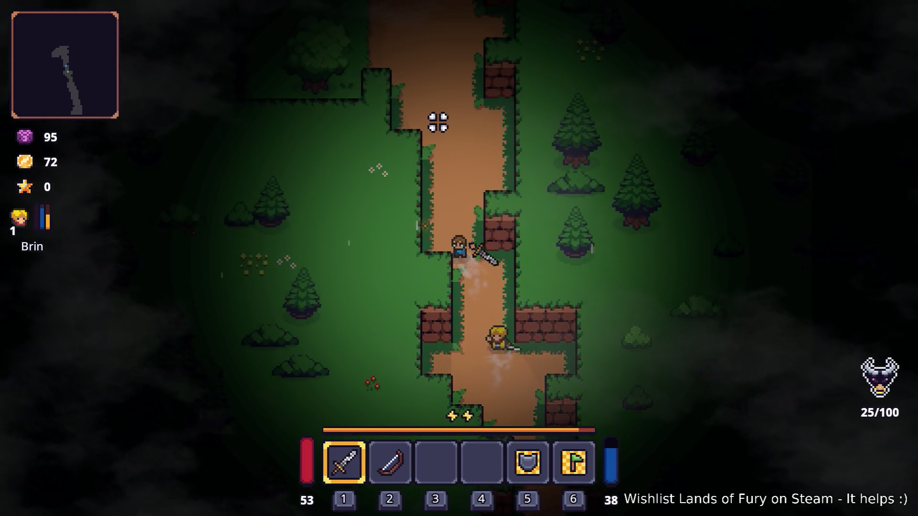
key("w")
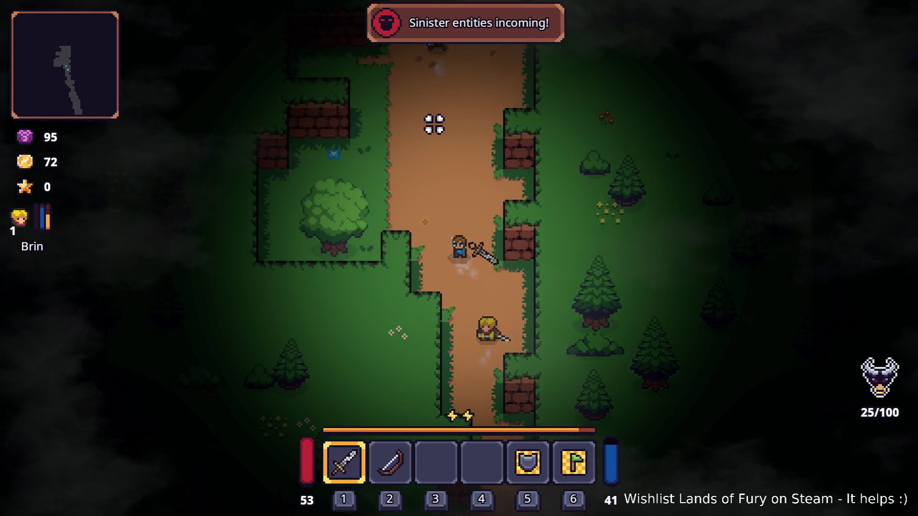
key("a")
left_click(474, 266)
left_click(471, 264)
Return to the path and slash into the group of skeletons up and to the right
key("e")
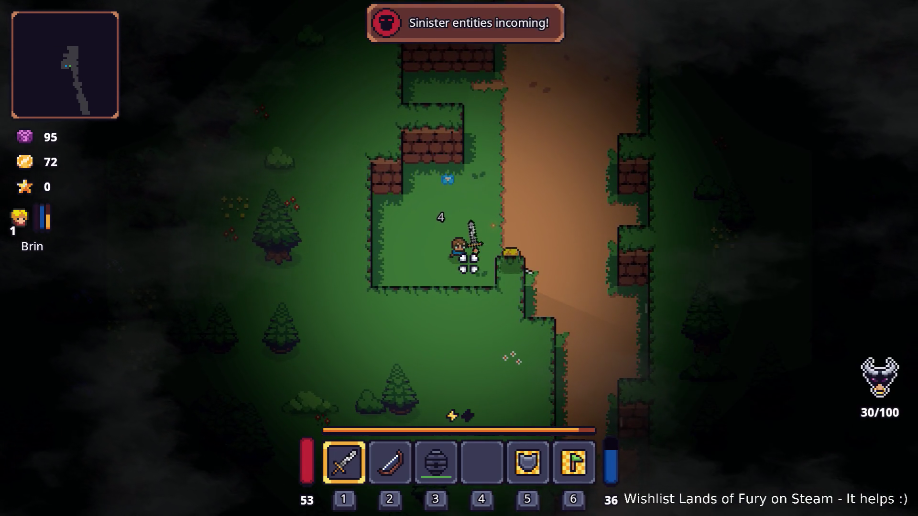
key("w")
key("d")
key("w")
key("d")
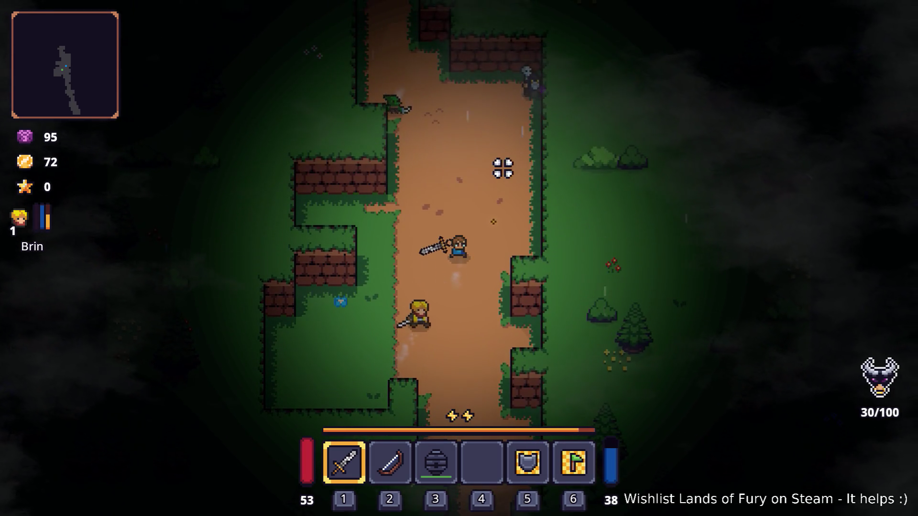
key("w")
key("d")
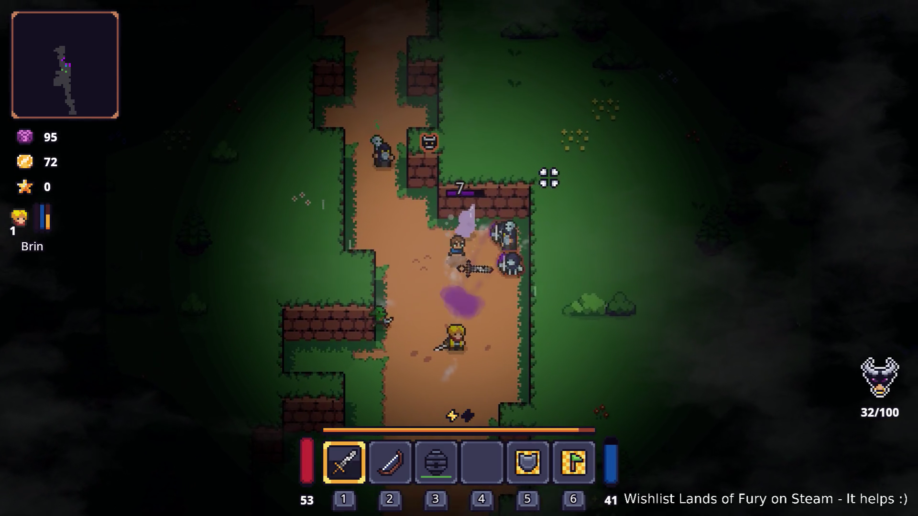
left_click(547, 178)
Kite the skeletons along the path, then walk over and pick up the loot beside the chest
key("s")
key("a")
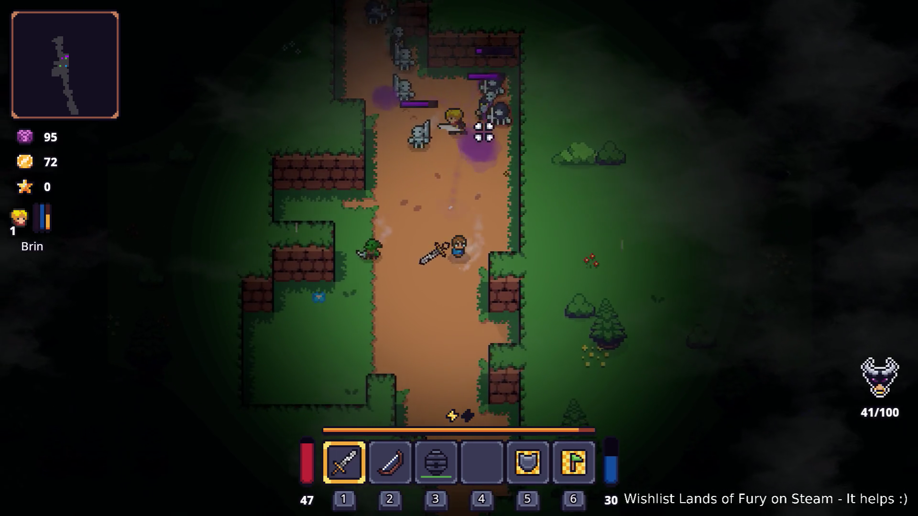
key("s")
key("d")
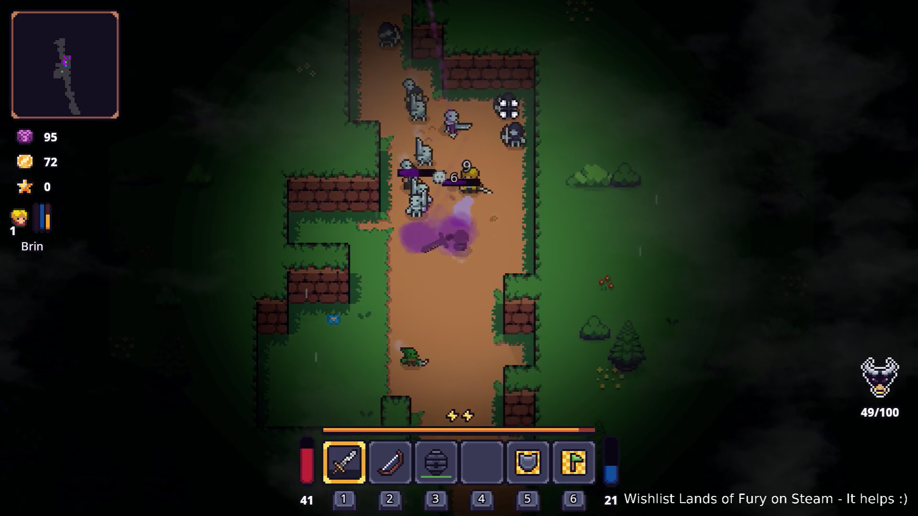
key("s")
key("a")
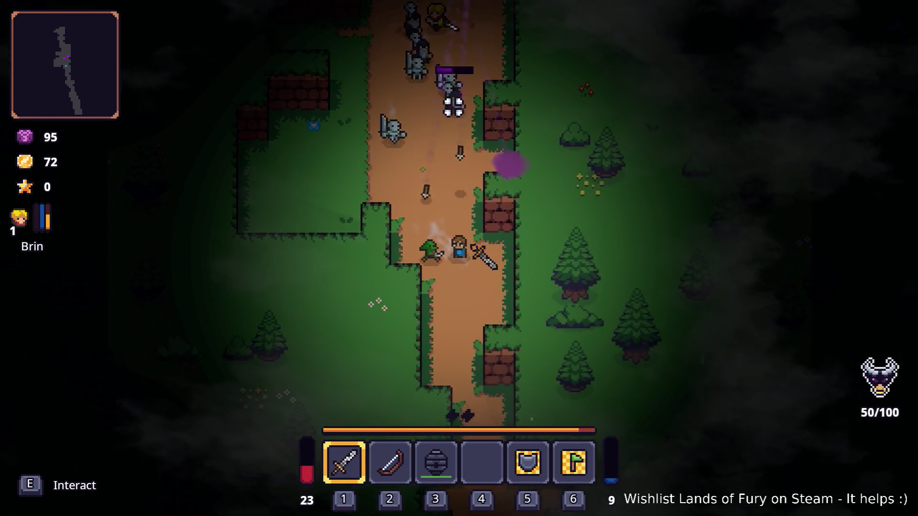
key("w")
key("a")
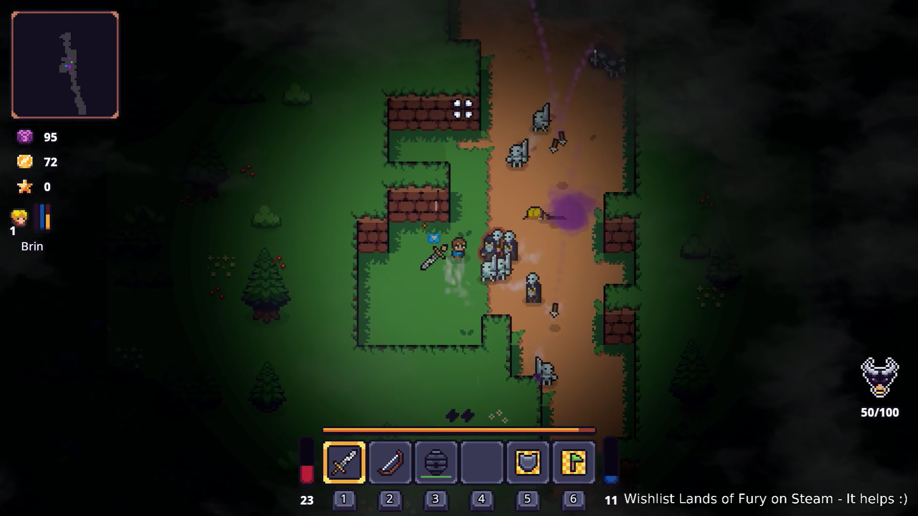
key("w")
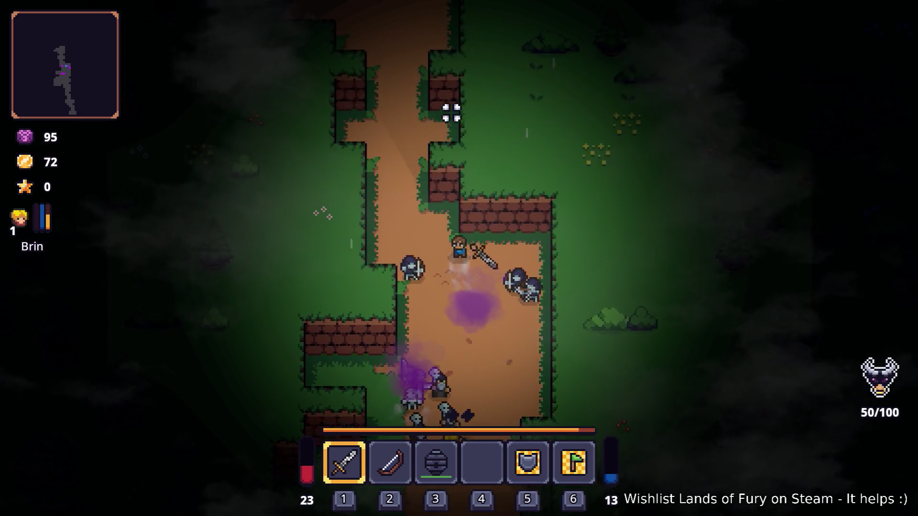
key("w")
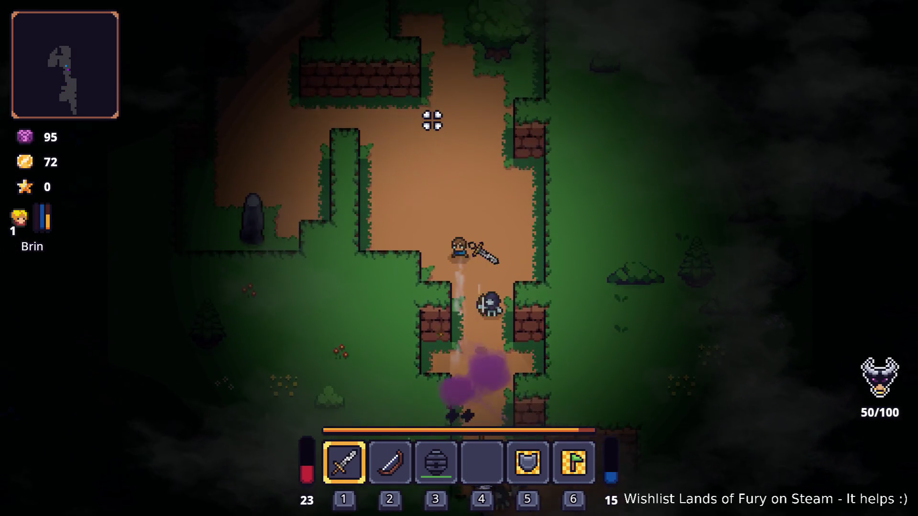
key("a")
key("w")
key("a")
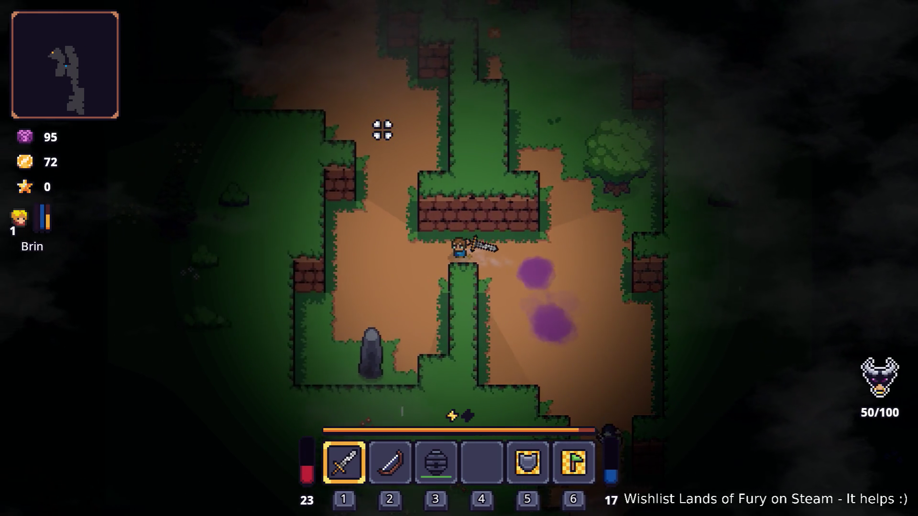
key("w")
key("s")
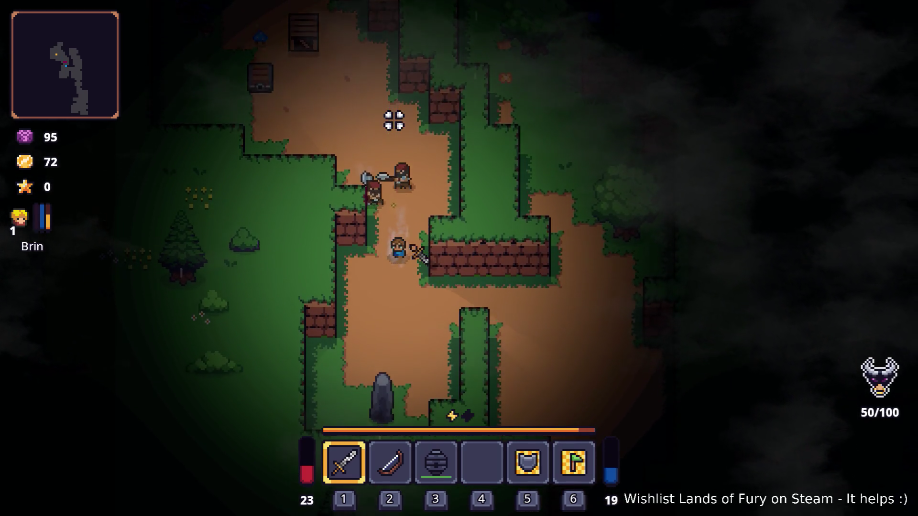
key("d")
key("s")
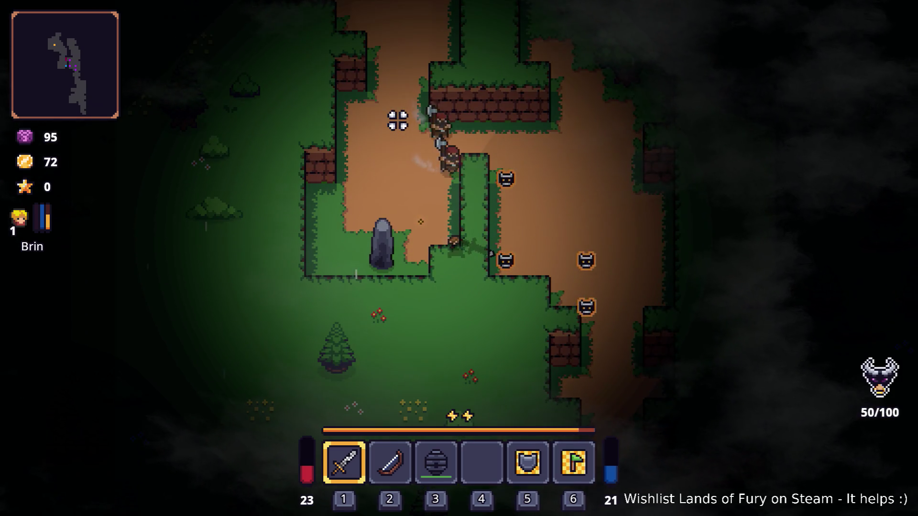
key("w")
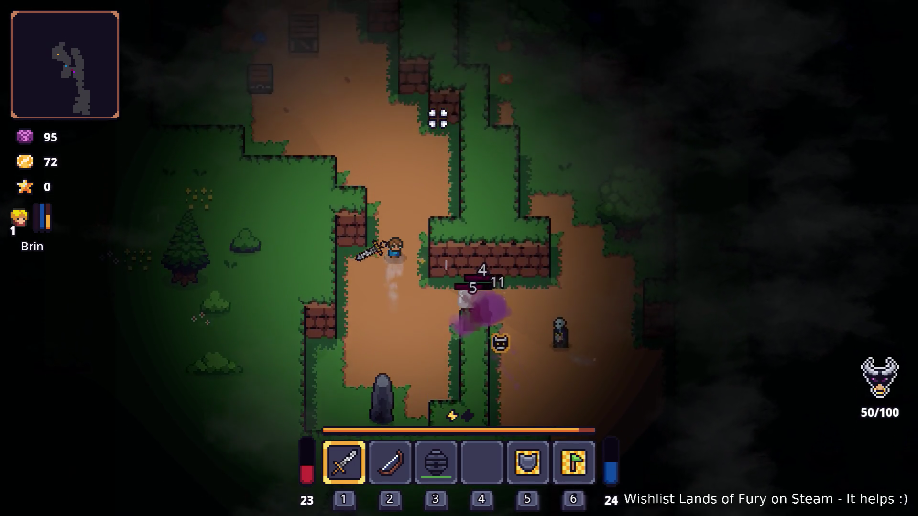
key("w")
key("a")
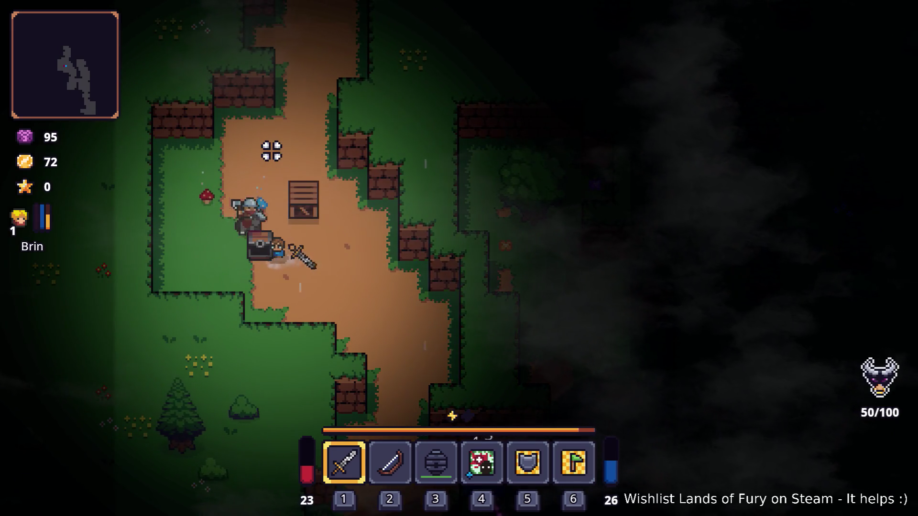
key("s")
Socket a rune into the Rusty Sword from the inventory
key("d")
key("i")
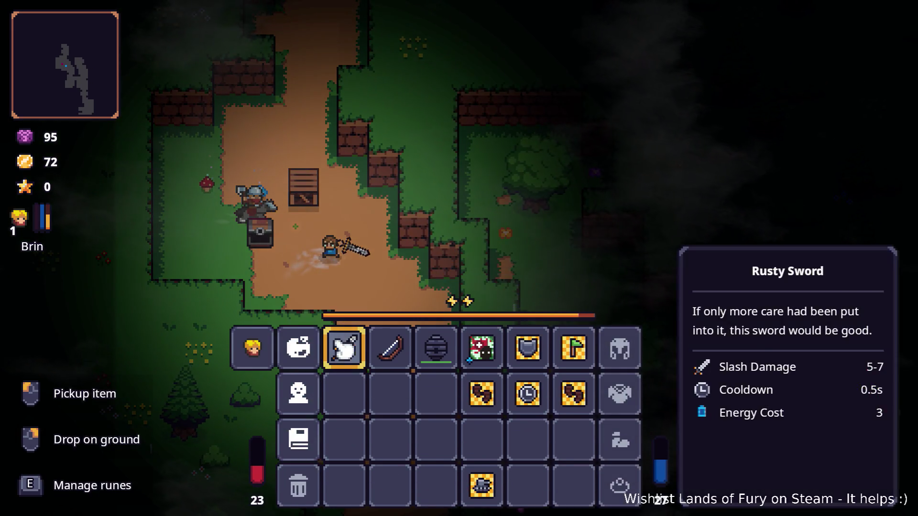
right_click(342, 344)
left_click(386, 279)
key("Escape")
Test the sword's new slash on nearby enemies, finishing off the armored one
key("i")
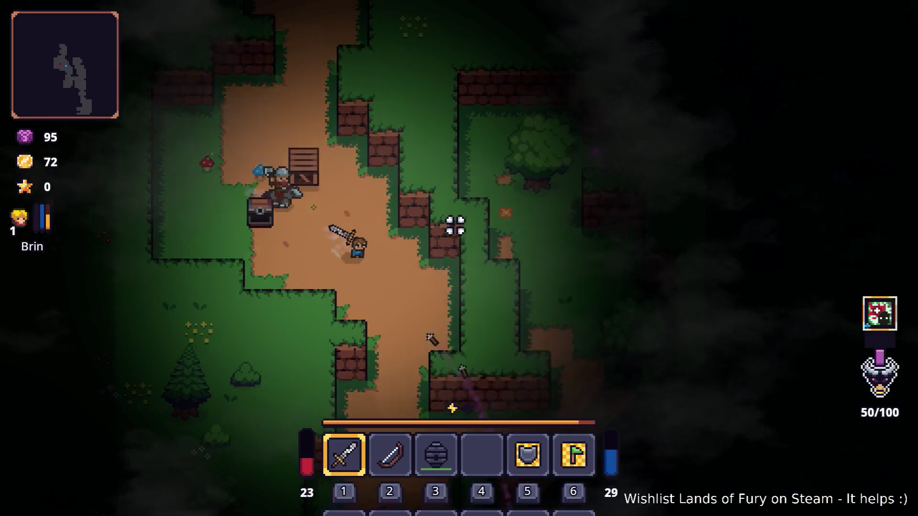
key("d")
left_click(474, 249)
key("w")
left_click(308, 225)
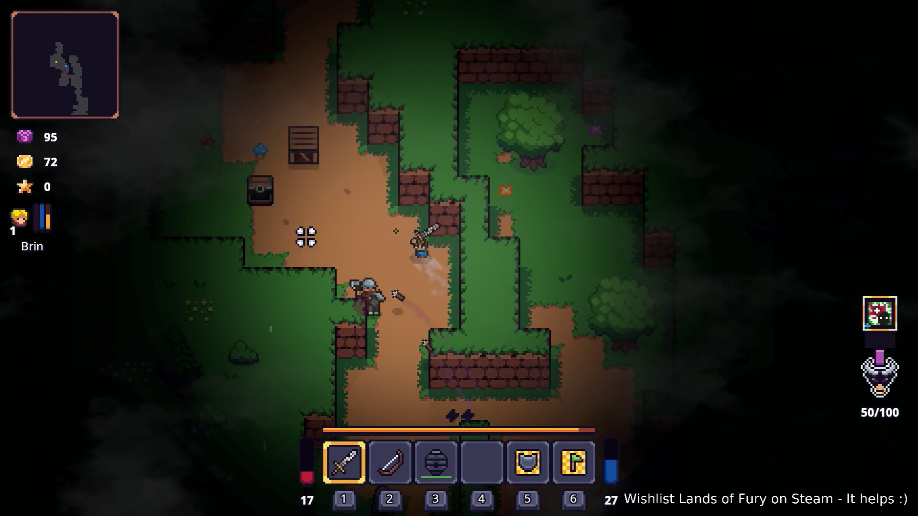
key("w")
key("a")
left_click(253, 162)
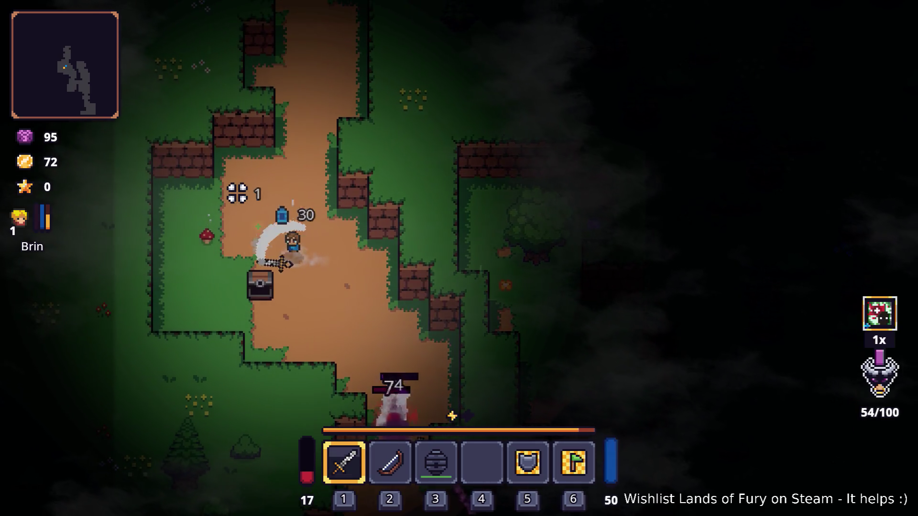
left_click(222, 196)
key("a")
left_click(210, 189)
key("d")
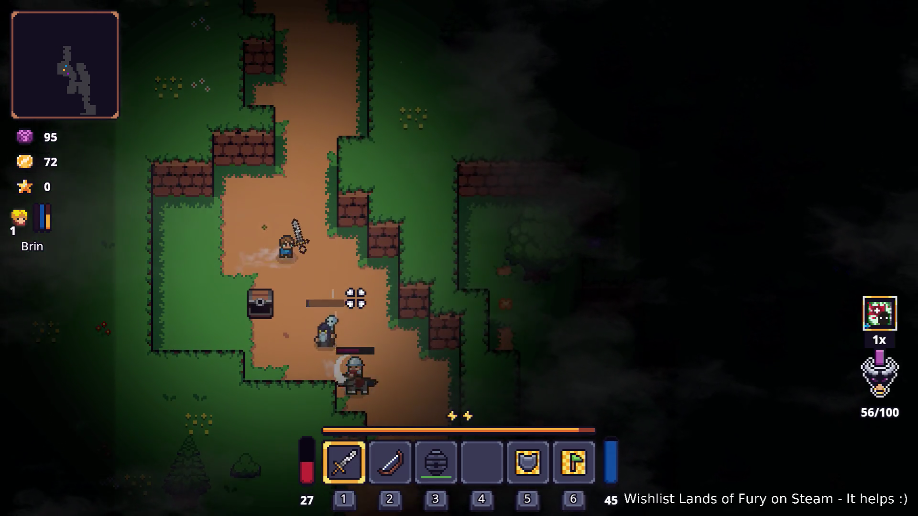
left_click(344, 344)
key("w")
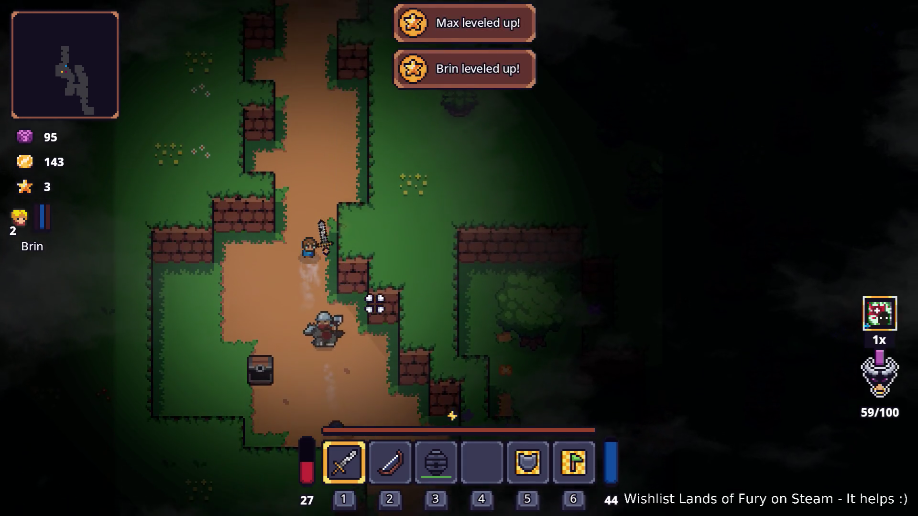
Spend a skill point on Brawler in the skill tree and resume play
key("i")
left_click(313, 350)
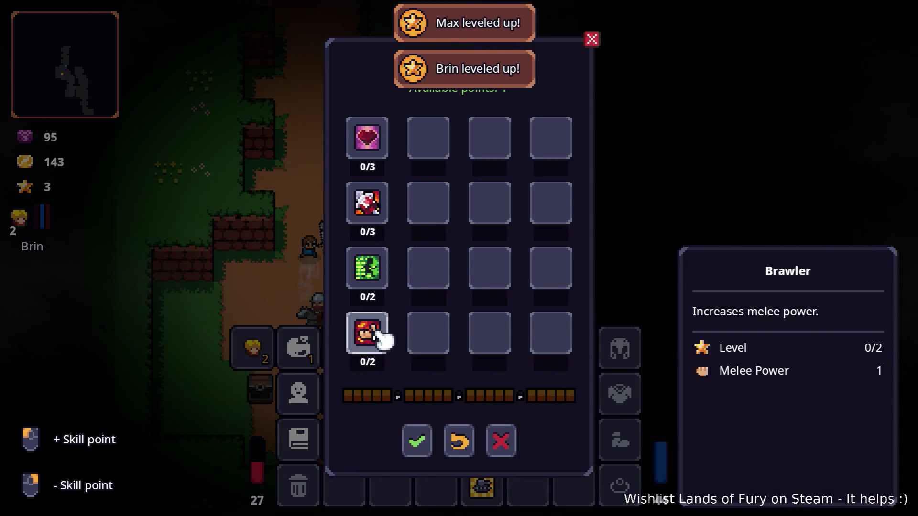
left_click(416, 443)
key("i")
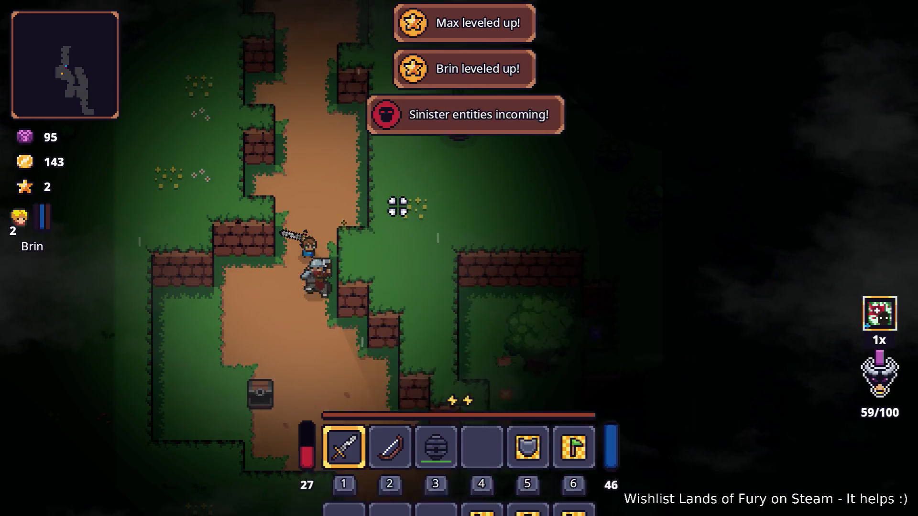
Walk up the path and attack the dwarf enemy near the anvil
key("w")
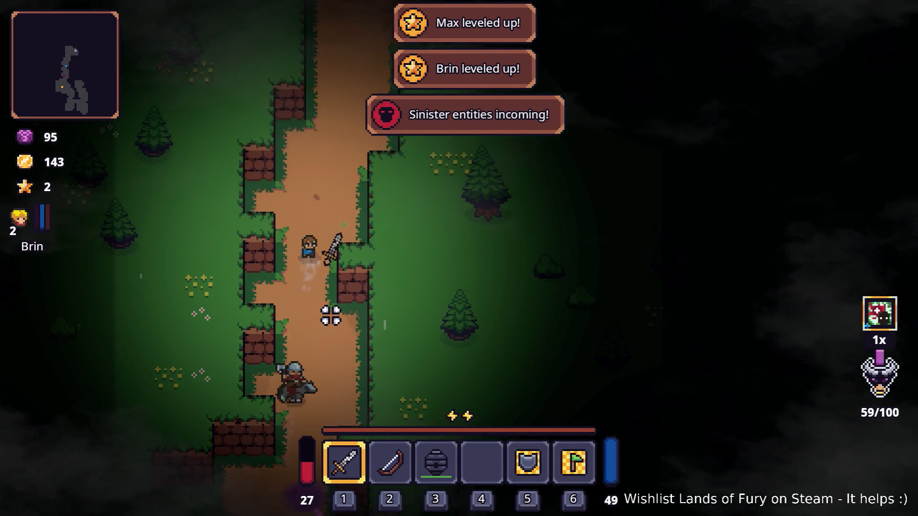
key("w")
key("d")
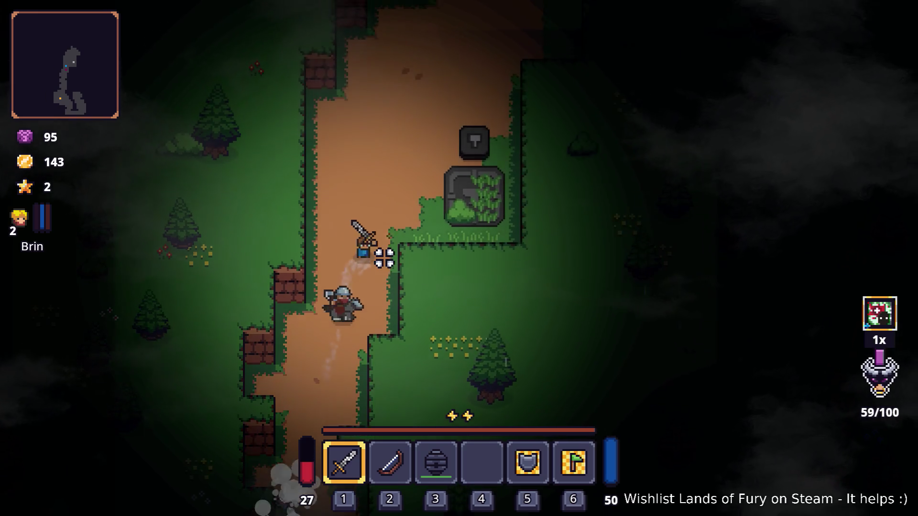
key("w")
left_click(344, 313)
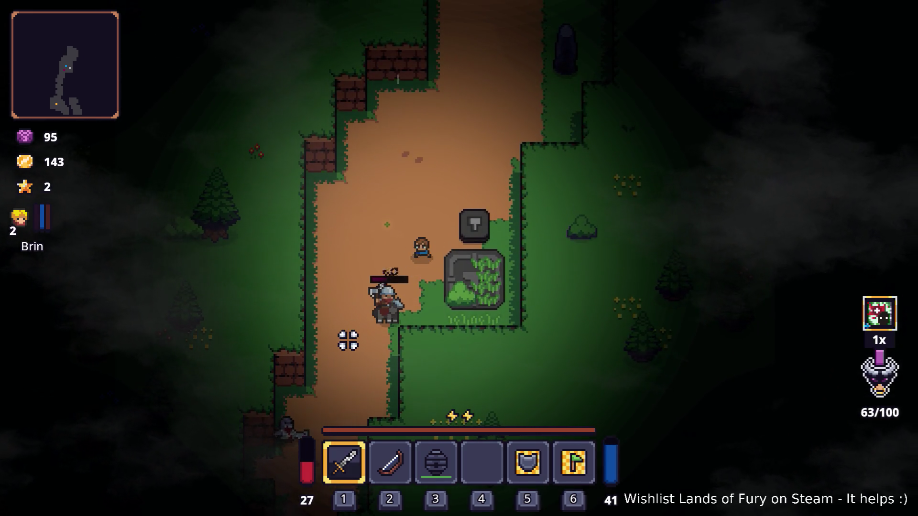
key("w")
key("d")
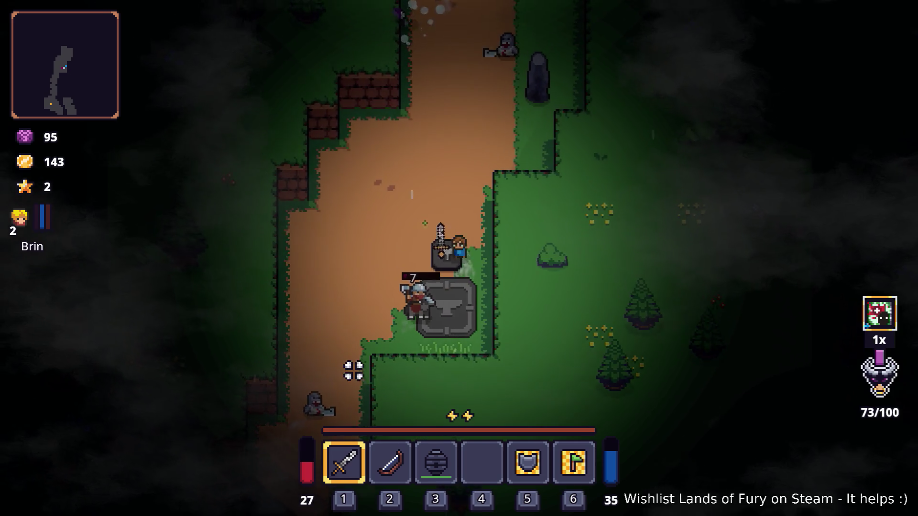
key("w")
left_click(471, 385)
left_click(516, 324)
key("a")
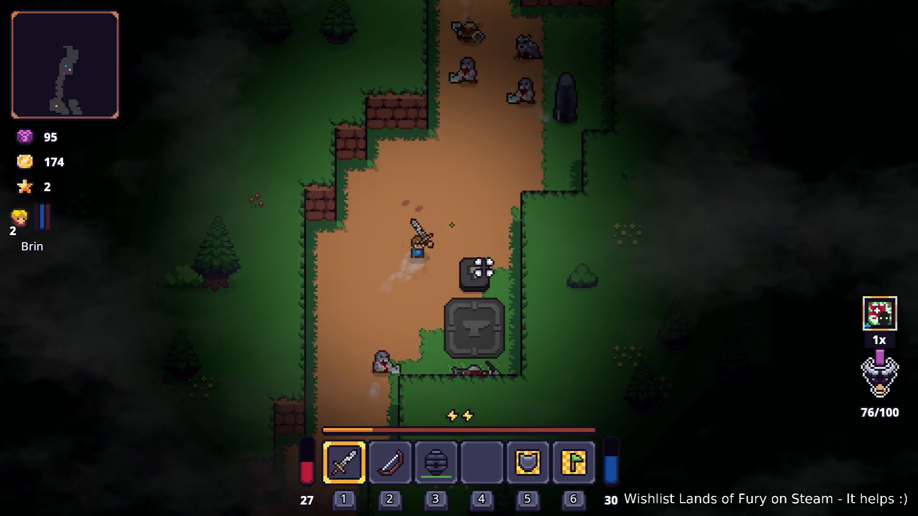
Charge into the arriving enemy group and keep slashing at it
key("w")
key("d")
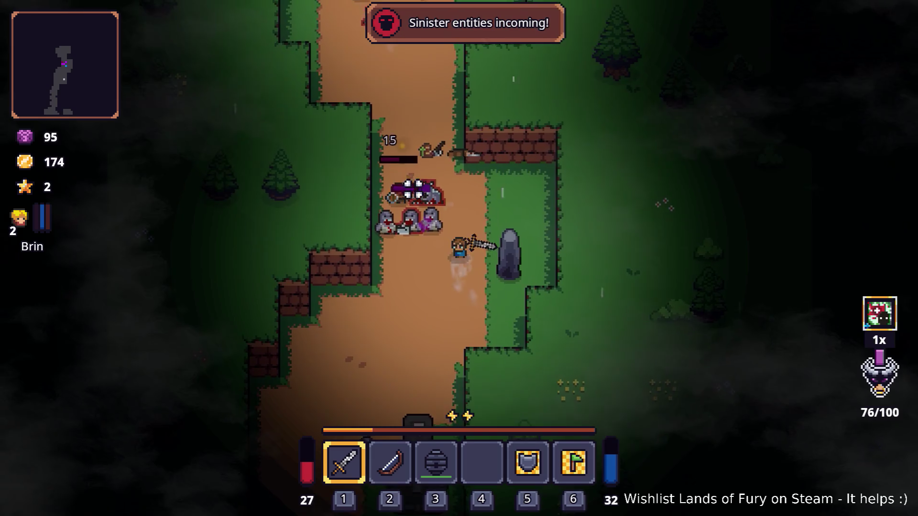
key("w")
key("a")
key("d")
left_click(406, 193)
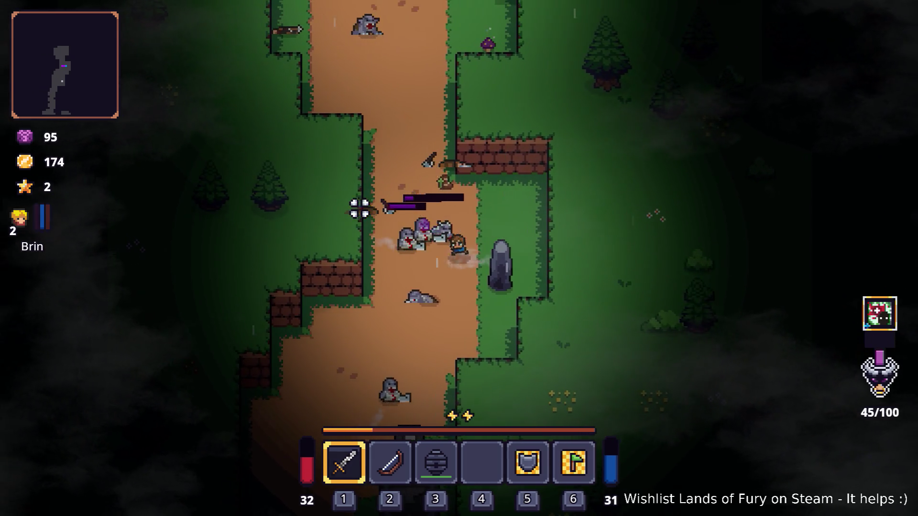
left_click(359, 207)
key("d")
left_click(315, 248)
left_click(311, 267)
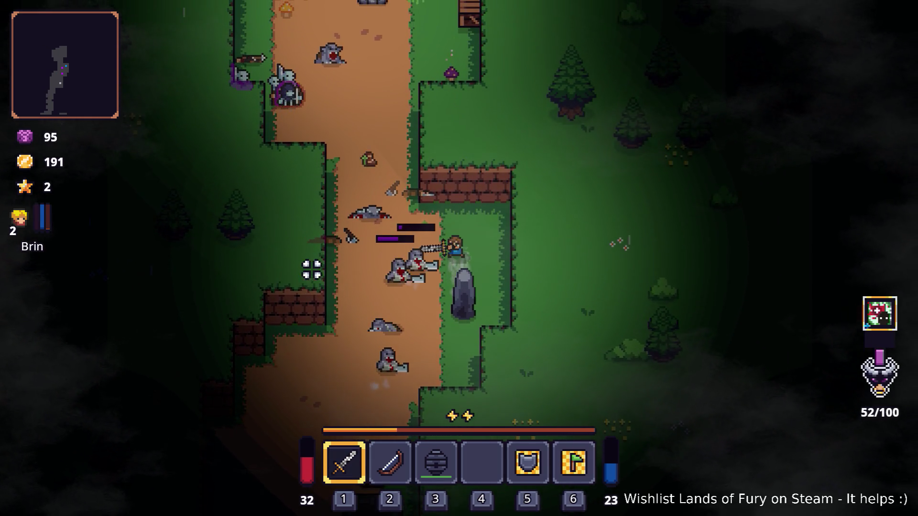
left_click(330, 284)
Retreat down the path from the enemy crowd until the hero dies, then leave the Game over screen
key("s")
key("a")
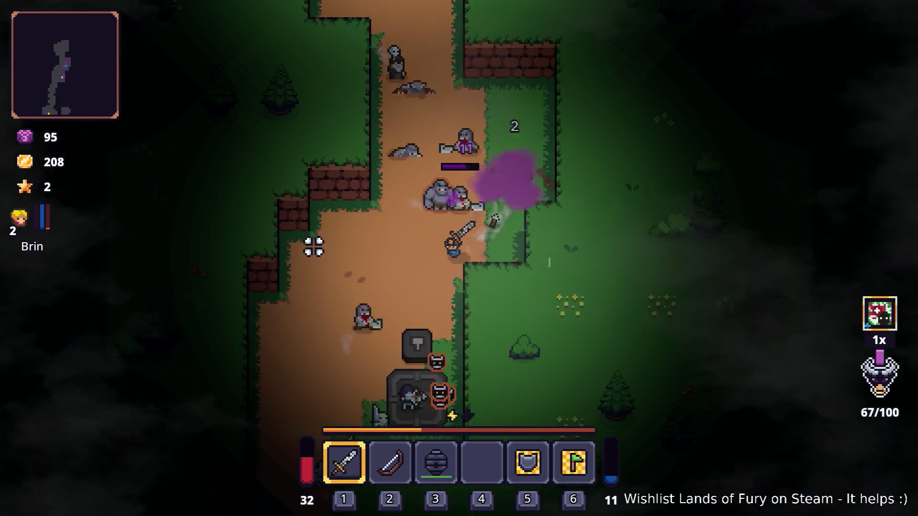
left_click(311, 244)
key("s")
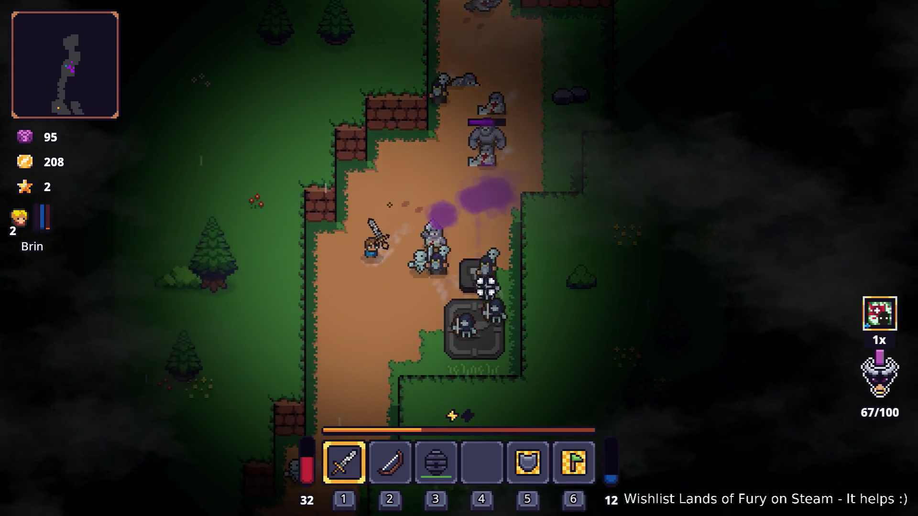
key("a")
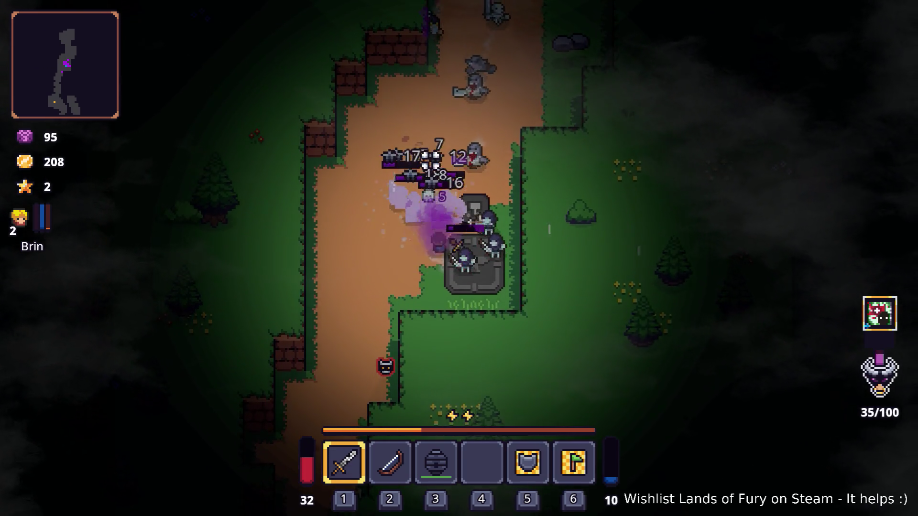
key("s")
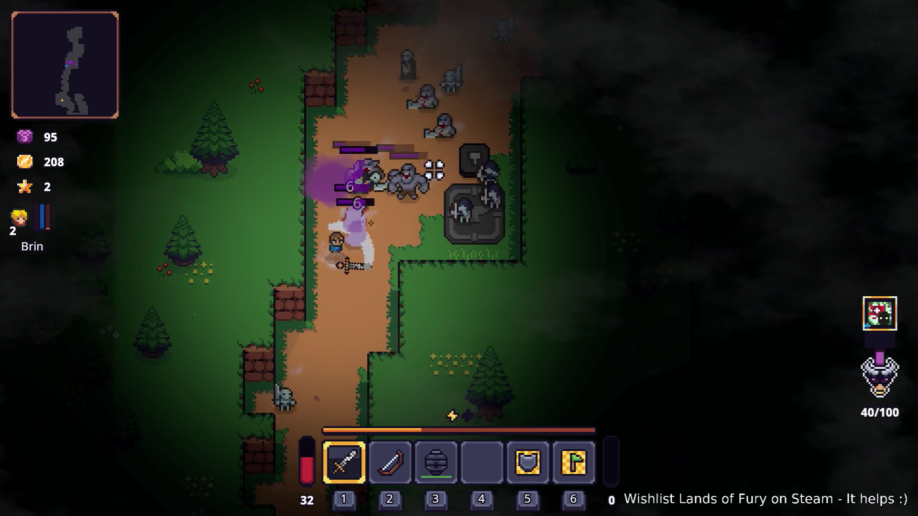
key("a")
key("w")
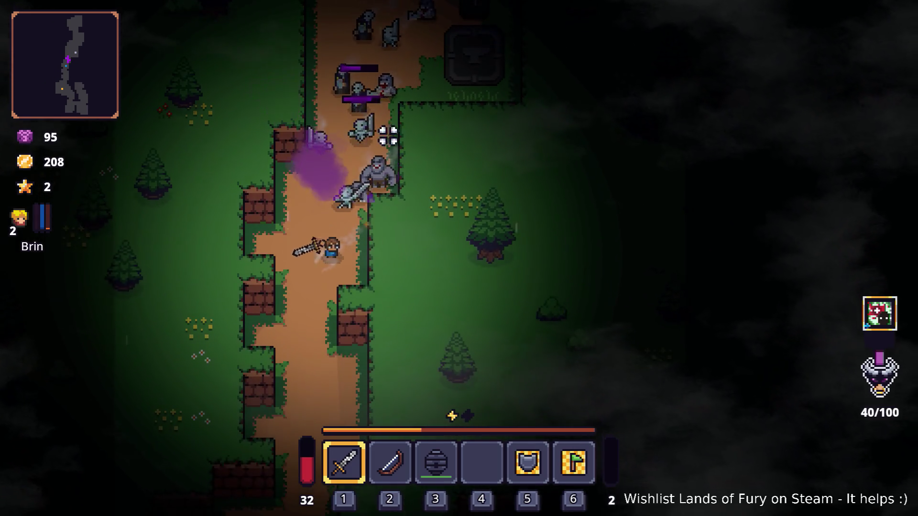
key("s")
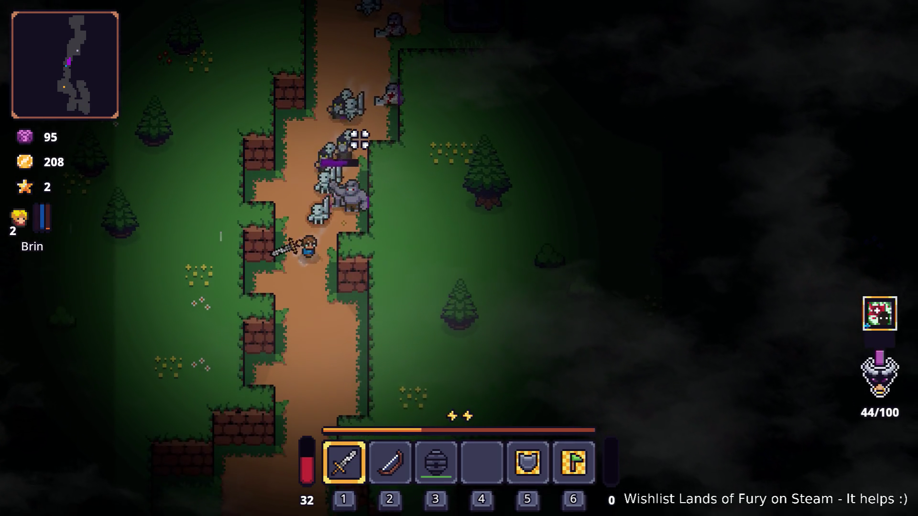
key("s")
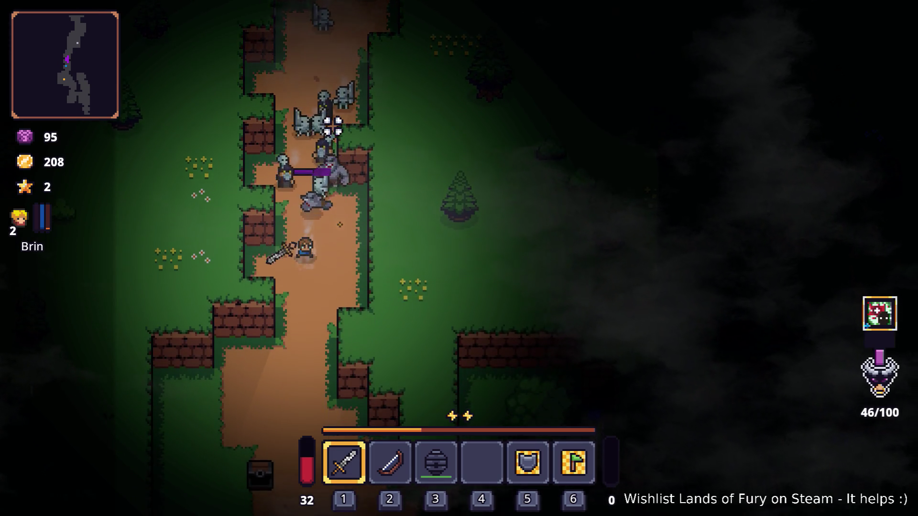
key("w")
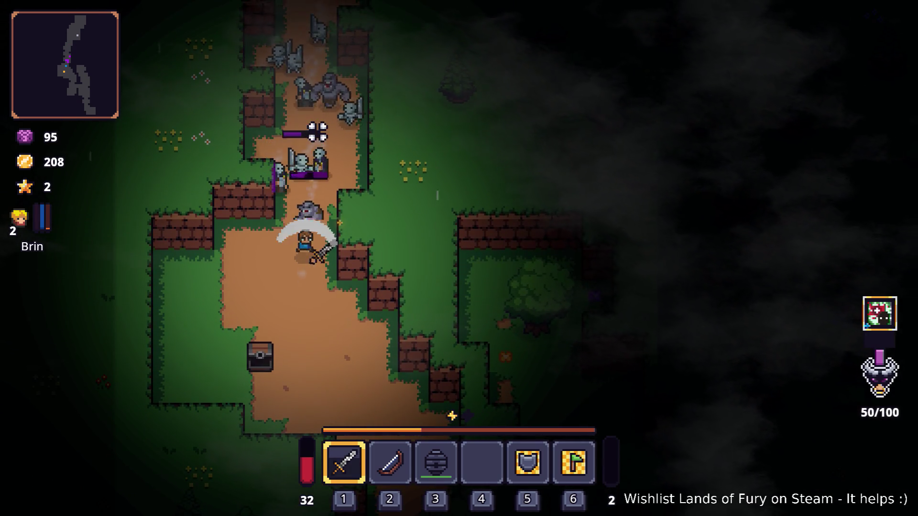
key("s")
key("w")
key("s")
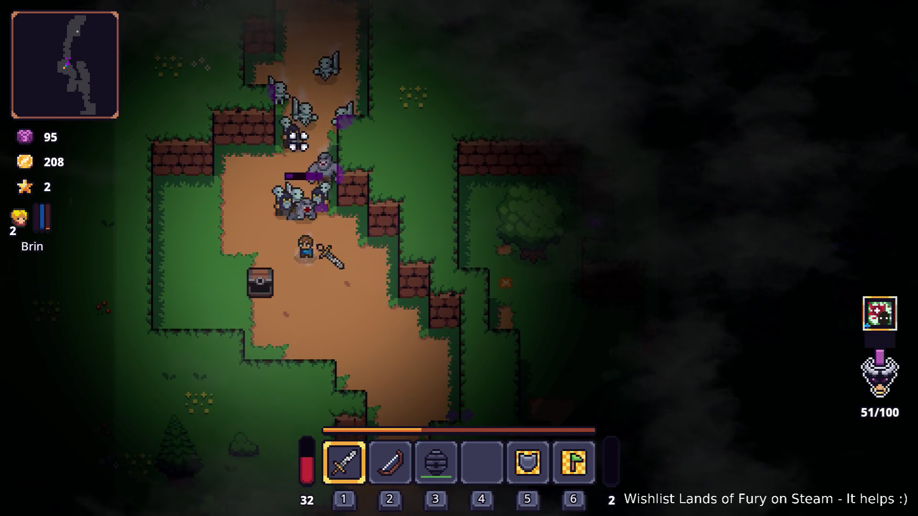
key("d")
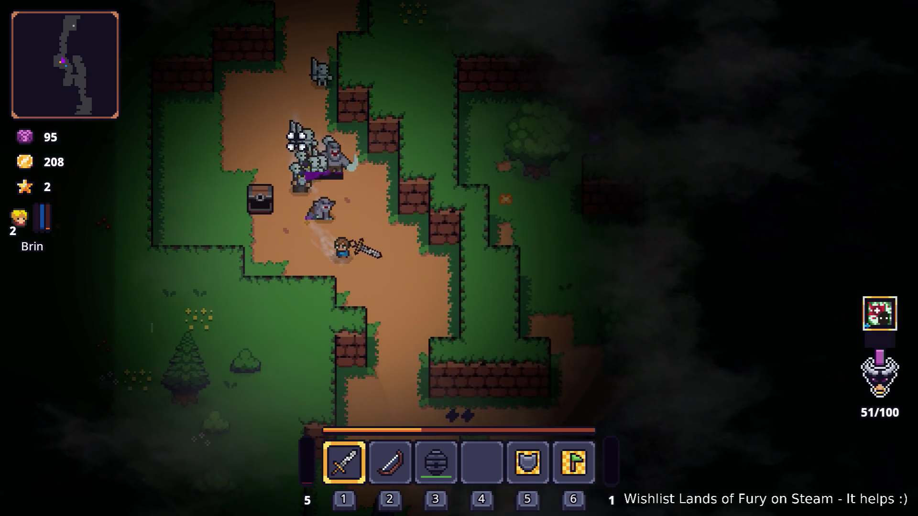
key("s")
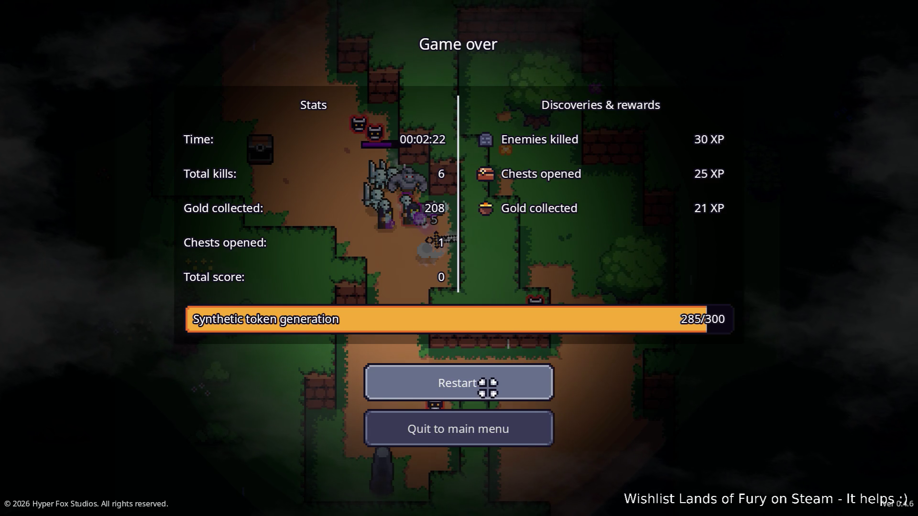
left_click(488, 431)
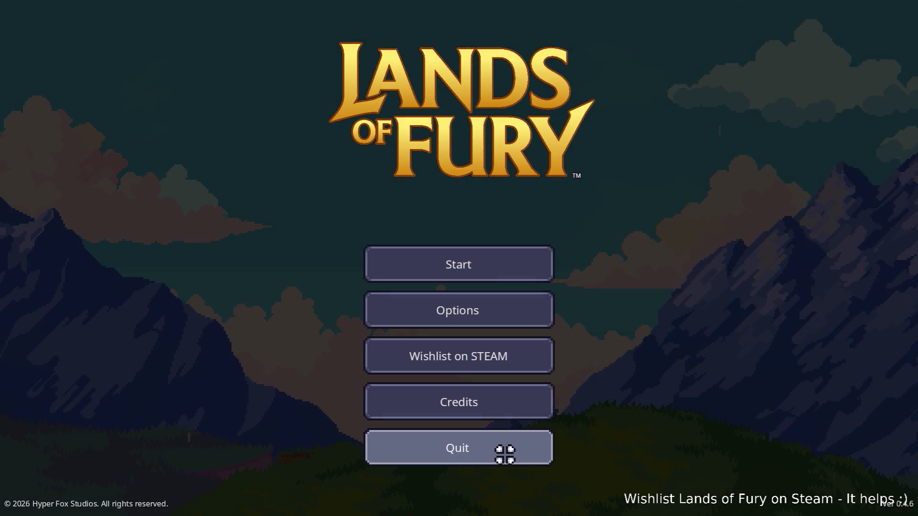
Quit the game, set RainyRoadArena1's Difficulty to Hard, save, and set Max Number Of Waves to 5
left_click(504, 452)
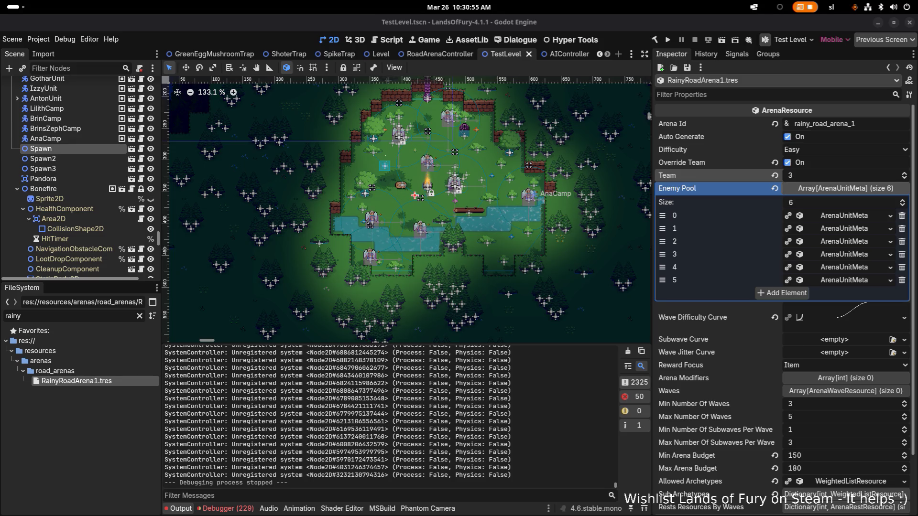
scroll(372, 239, "down", 1)
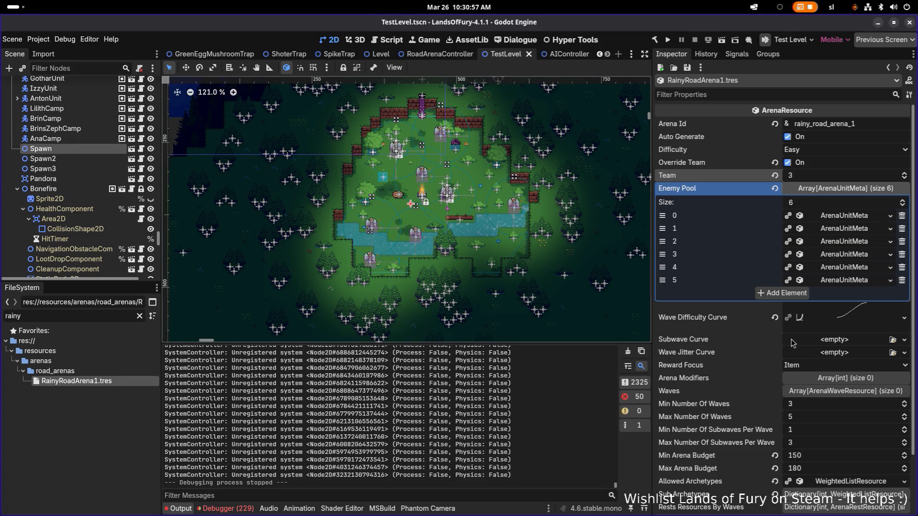
left_click(810, 151)
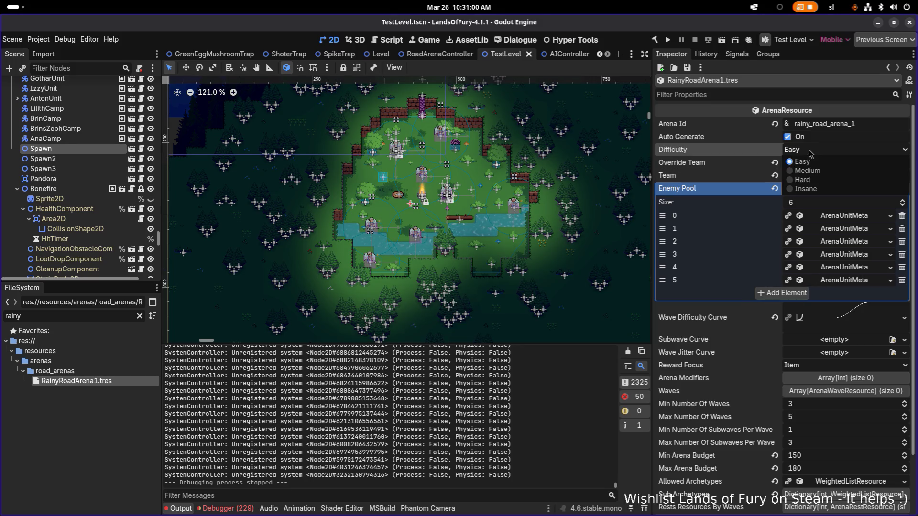
left_click(814, 180)
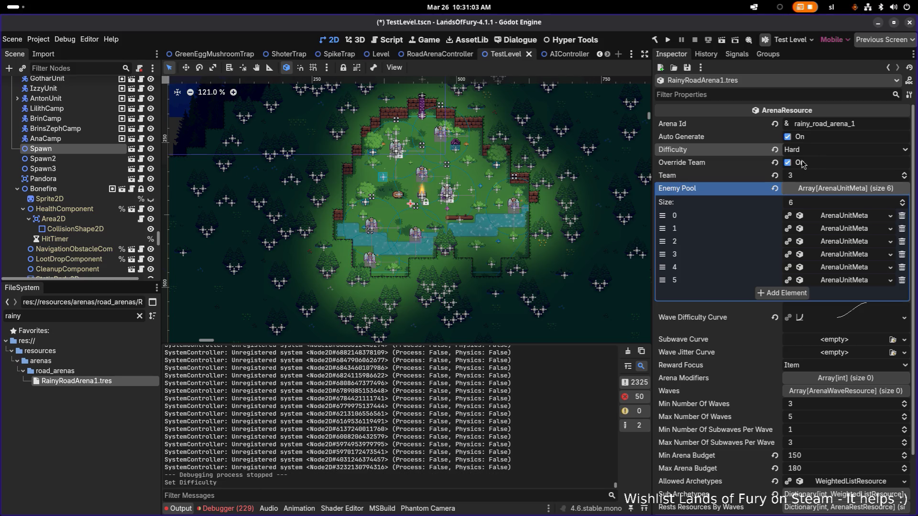
key("ctrl+s")
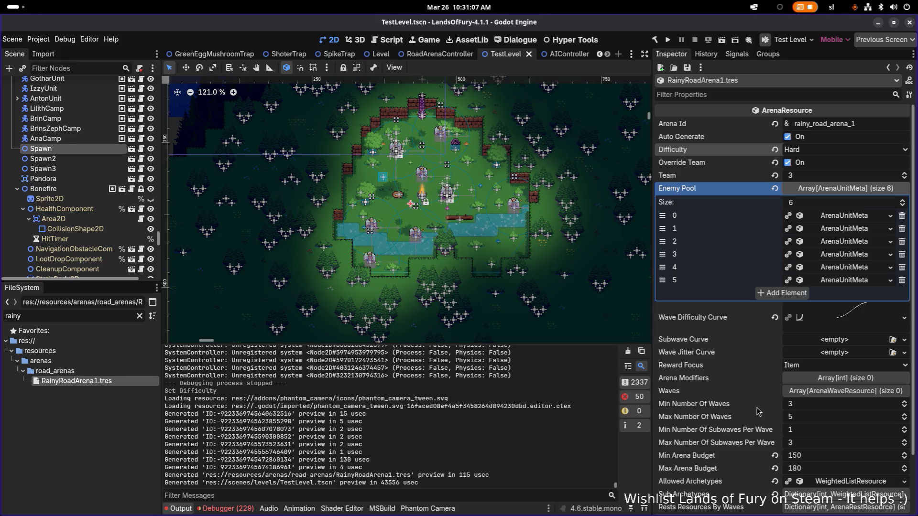
left_click(815, 421)
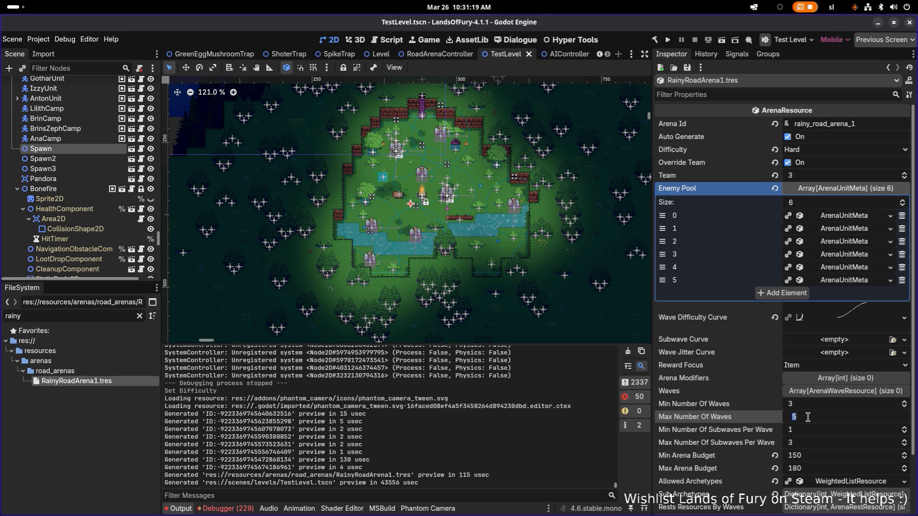
key("alt+Tab")
key("alt+Tab")
key("alt+Tab")
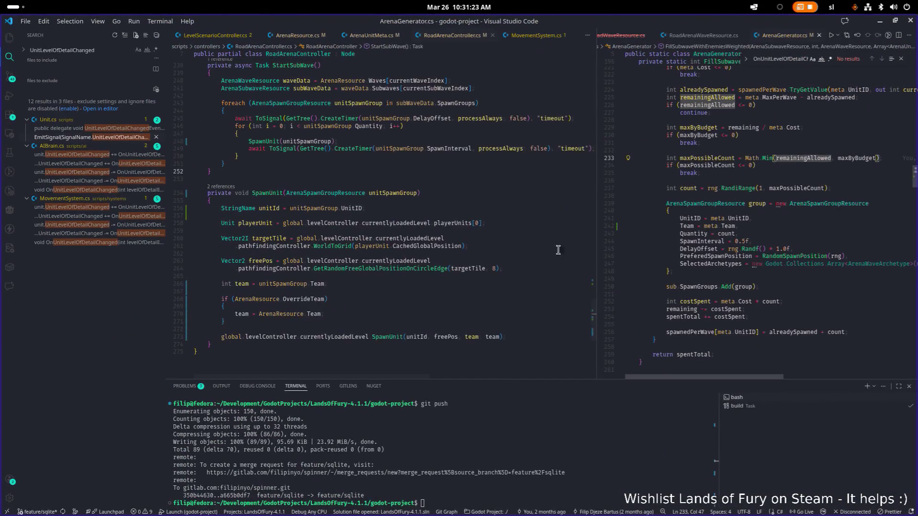
Jump from ShouldSpawn to the wavesTriggeredByPercentageOfPathWalked dictionary, with thresholds 0.15f through 0.80f
scroll(516, 254, "up", 15)
scroll(511, 257, "up", 9)
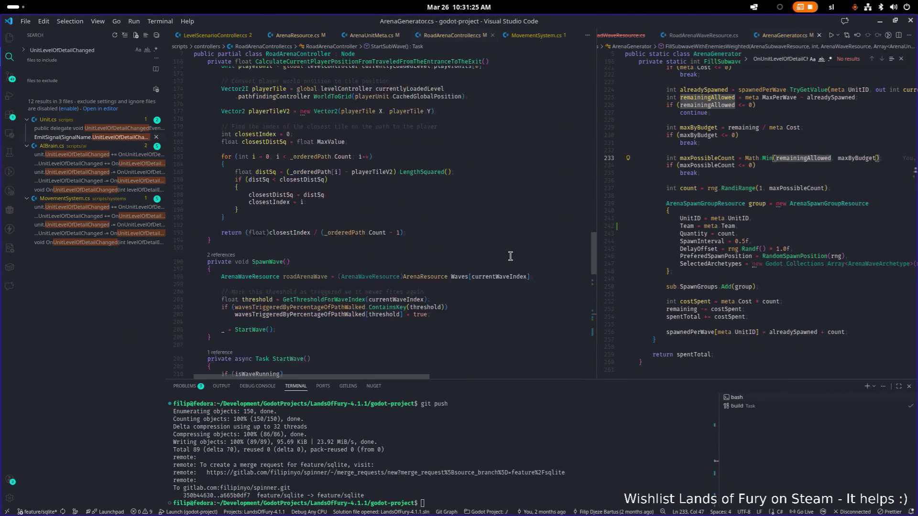
left_click(315, 354)
scroll(315, 354, "up", 14)
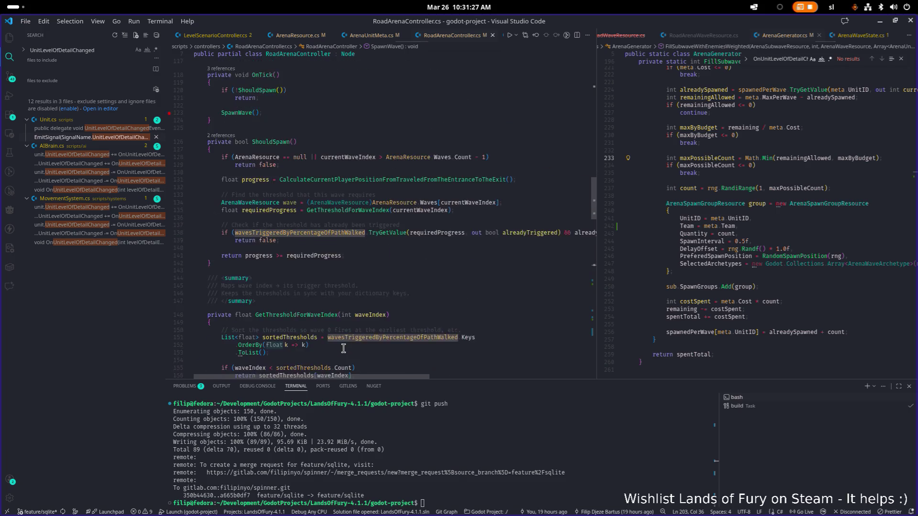
left_click(324, 168, "ctrl")
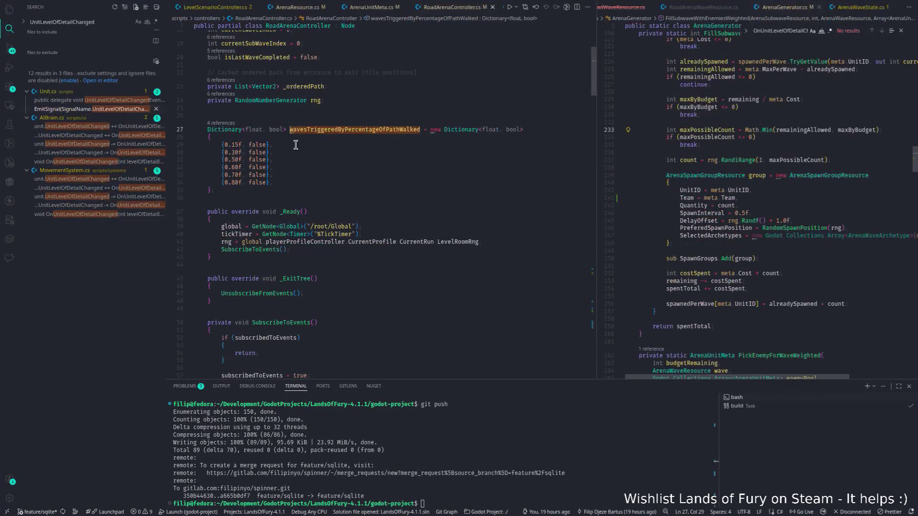
key("ctrl+alt+minus")
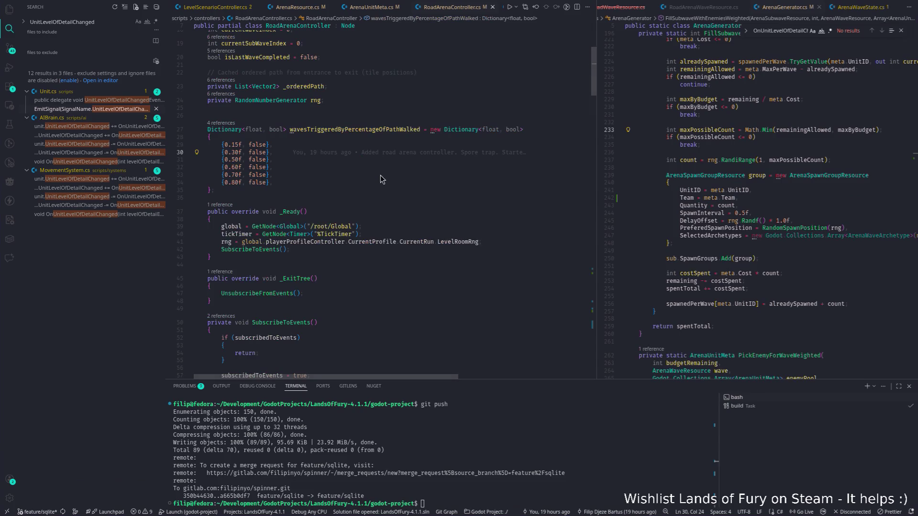
key("alt+Tab")
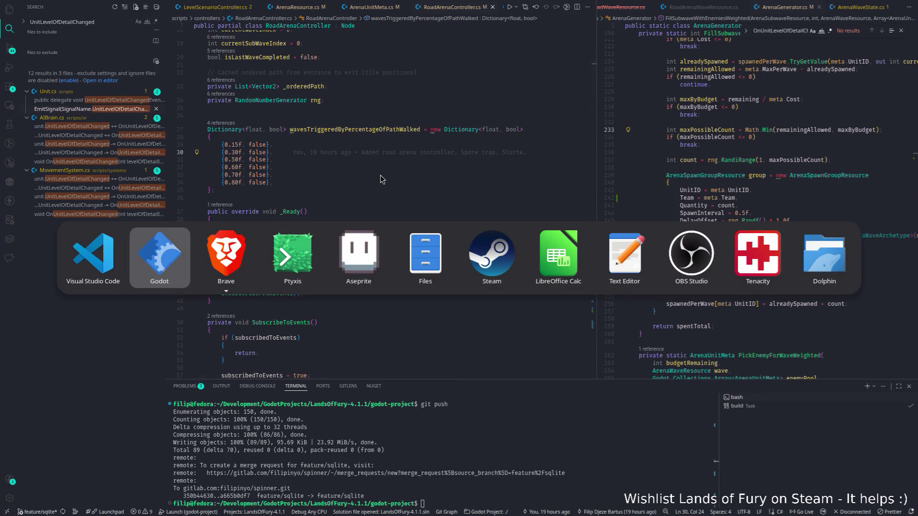
Back in Godot, set RainyRoadArena1's Min Number Of Waves to 5 and save
key("alt+Tab")
key("alt+shift+Tab")
key("alt+Tab")
key("alt+shift+Tab")
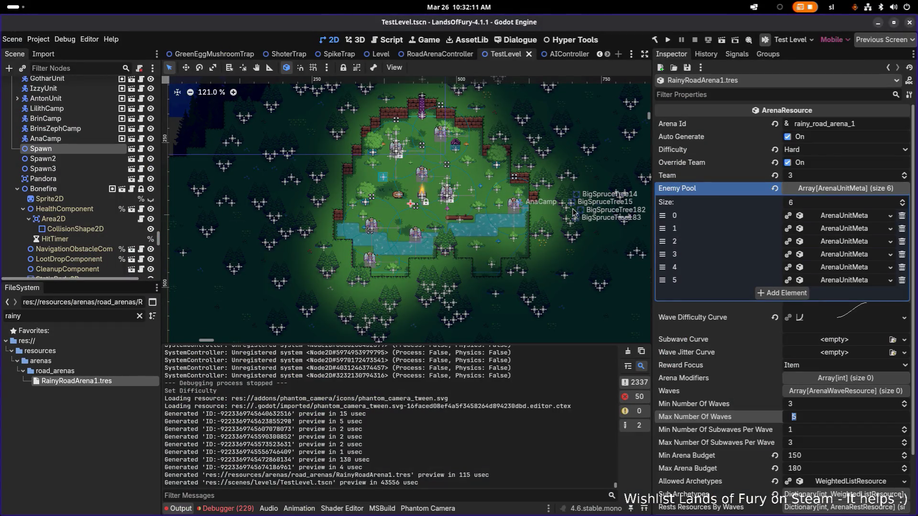
scroll(815, 376, "down", 3)
left_click(818, 337)
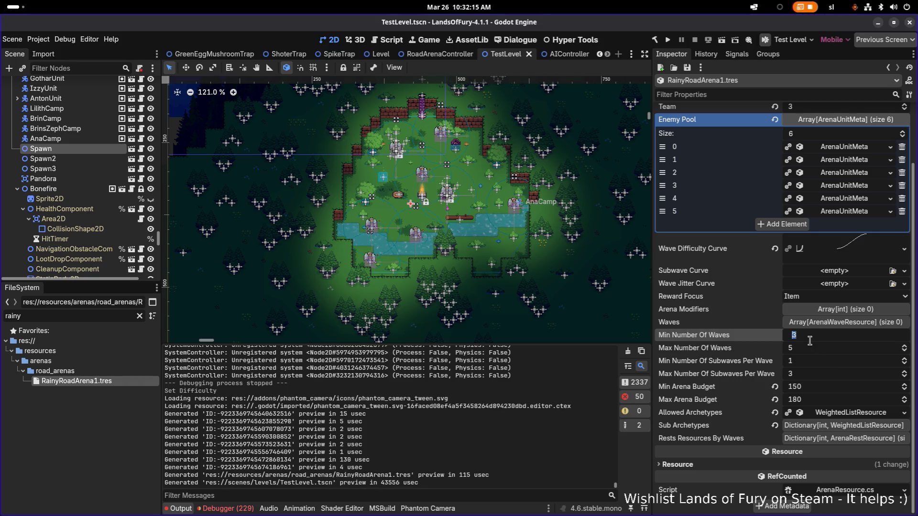
type("5")
key("Return")
key("ctrl+s")
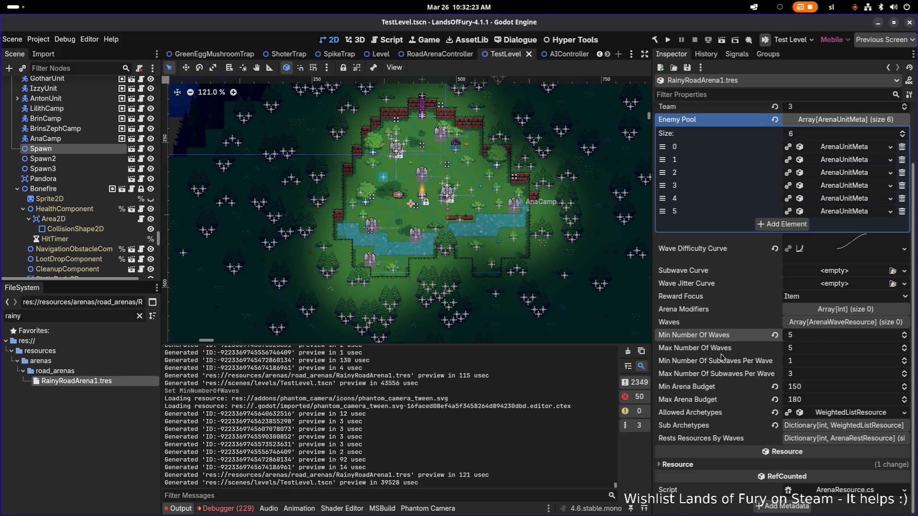
Cycle through running applications, briefly showing the MiniFolks browser page, then return to Godot
key("alt+Tab")
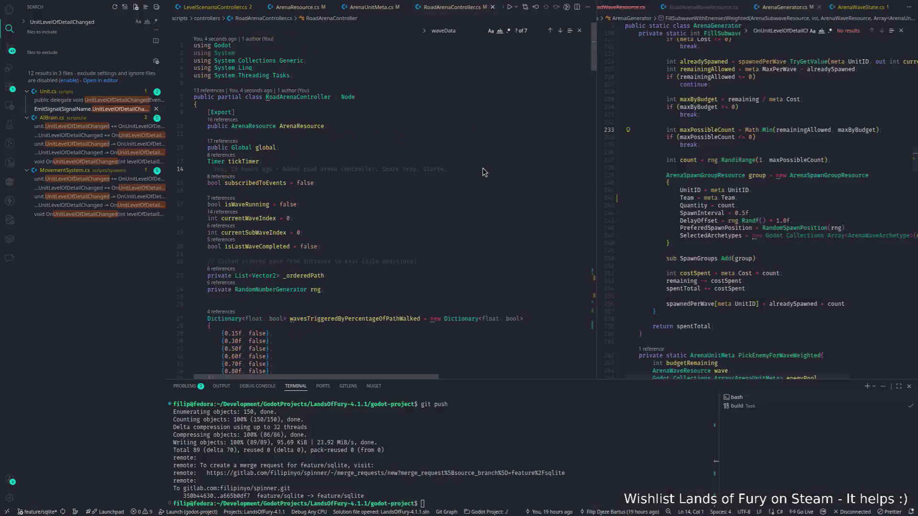
key("alt+Tab")
mouse_move(270, 270)
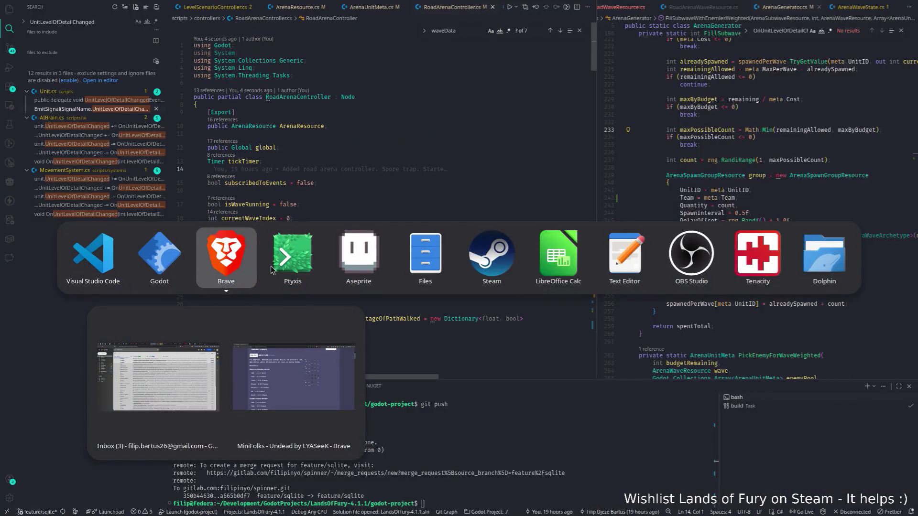
left_click(234, 260)
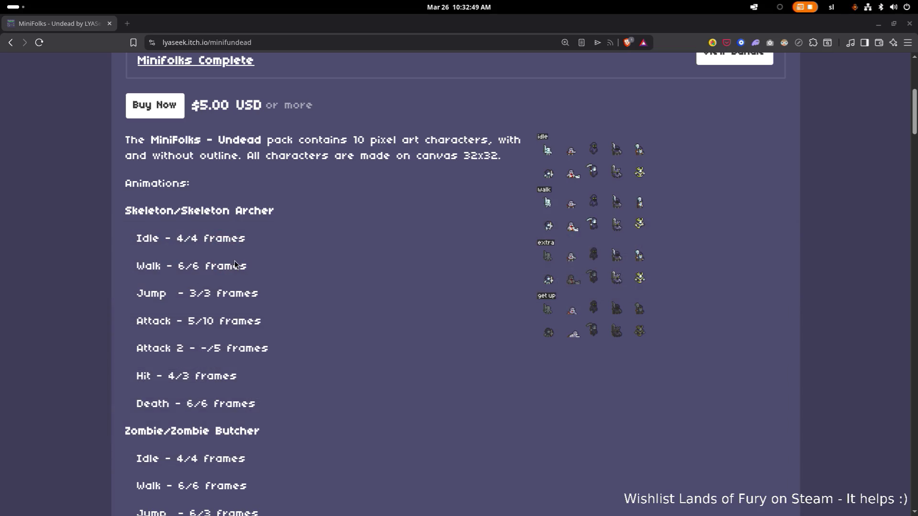
key("alt+Tab")
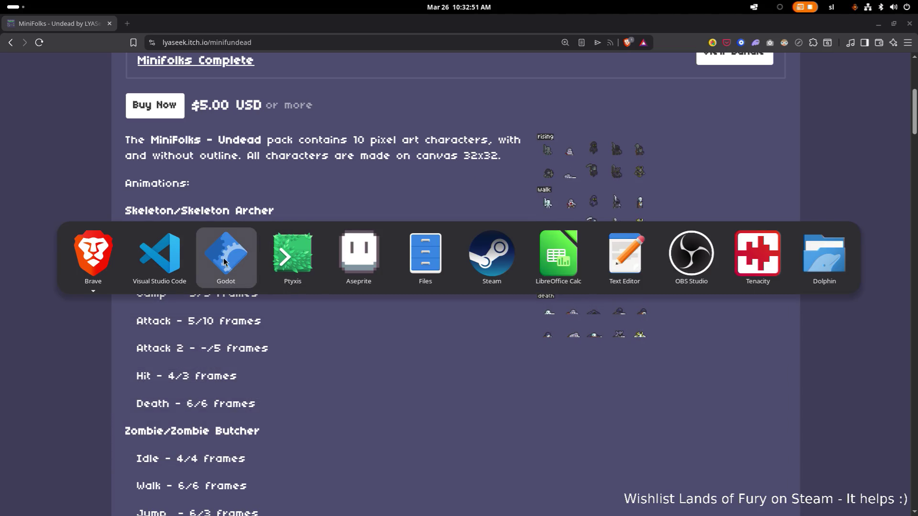
left_click(253, 265)
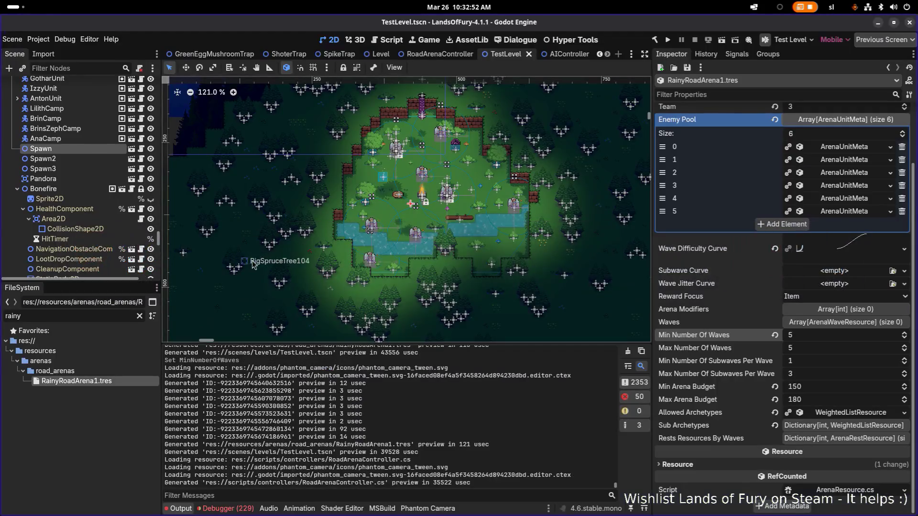
Filter FileSystem for 'bandit', open scenes/POIs/SmallBanditCampPOI.tscn, then clear the filter
double_click(83, 318)
type("bandit")
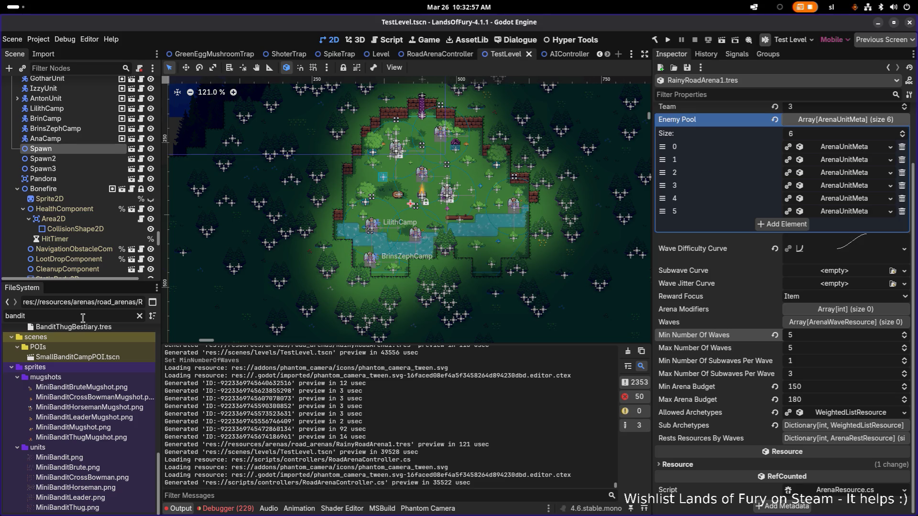
scroll(103, 369, "up", 5)
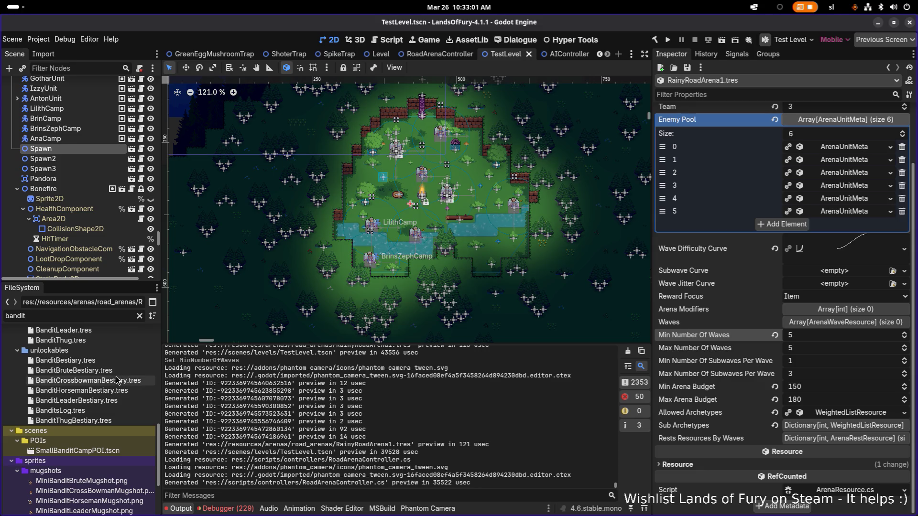
scroll(114, 377, "up", 2)
scroll(111, 375, "up", 5)
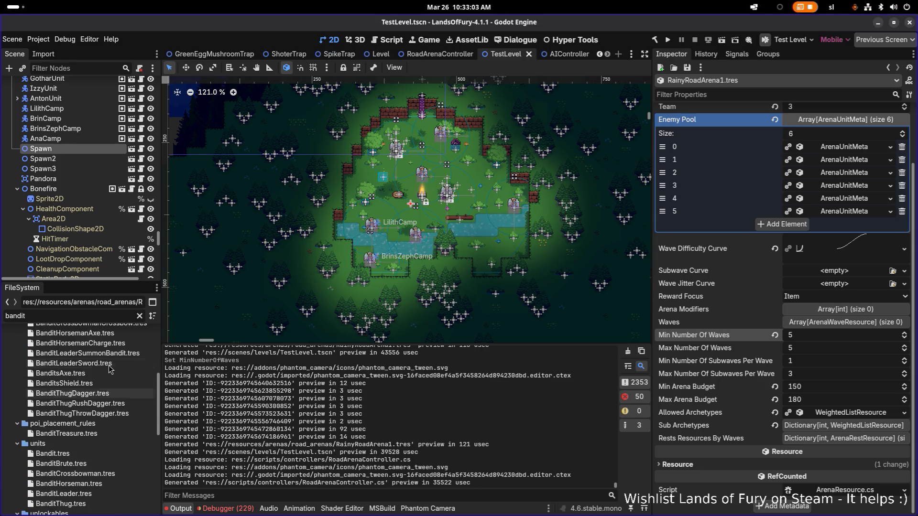
scroll(106, 364, "up", 3)
scroll(97, 341, "down", 12)
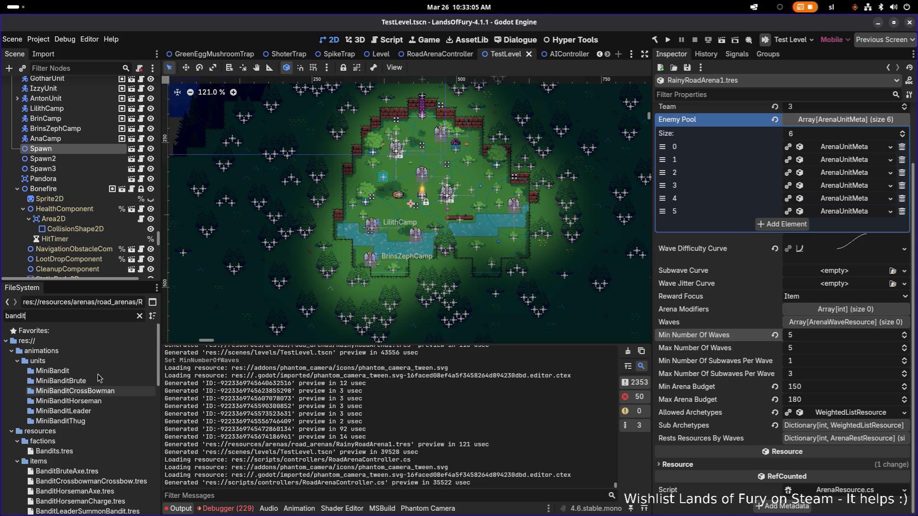
double_click(99, 377)
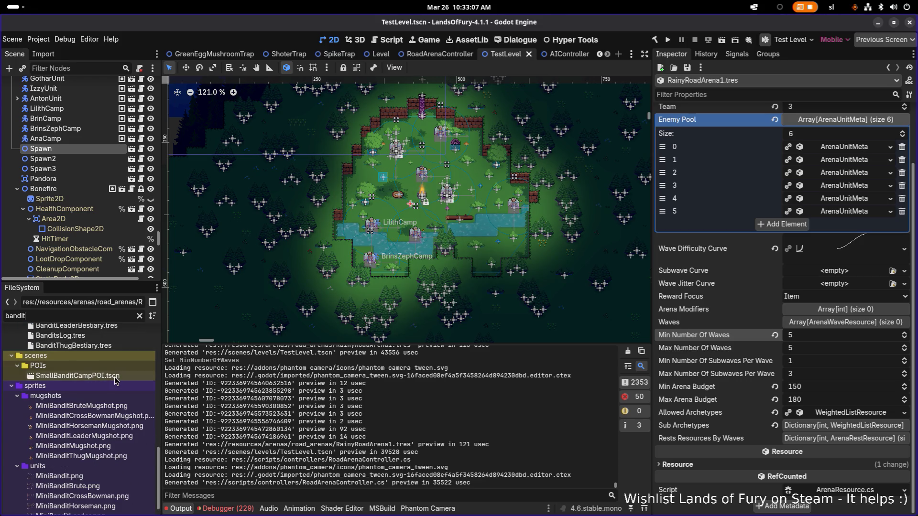
left_click(140, 318)
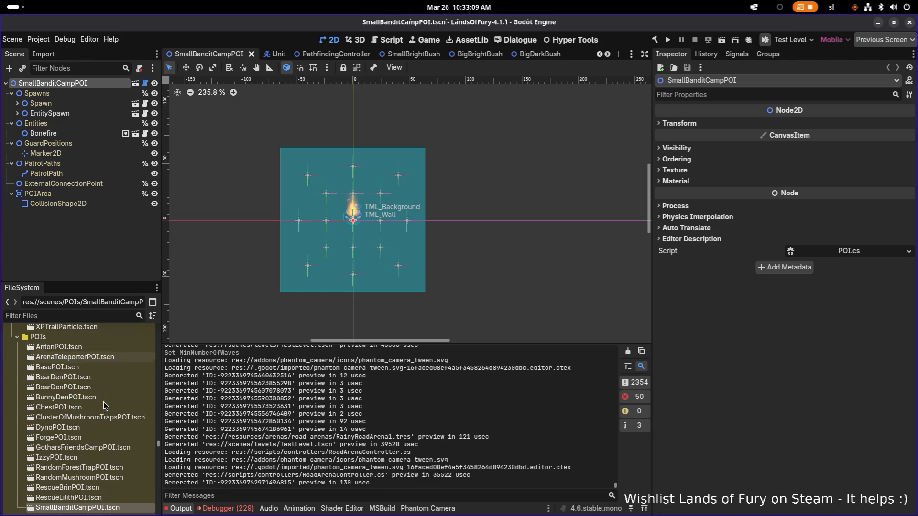
Duplicate SmallBanditCampPOI.tscn, inserting 'Fortification' to name it SmallBanditCampForticationPOI.tscn
scroll(96, 378, "down", 3)
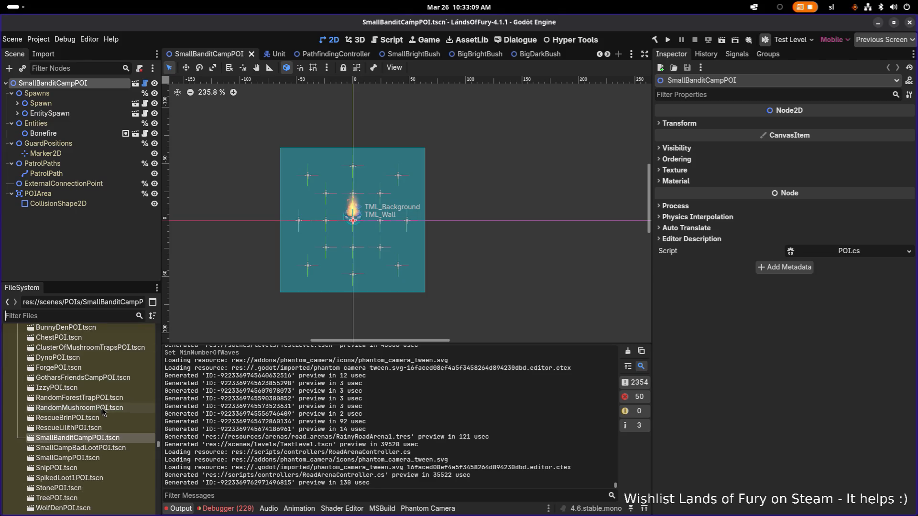
left_click(111, 449)
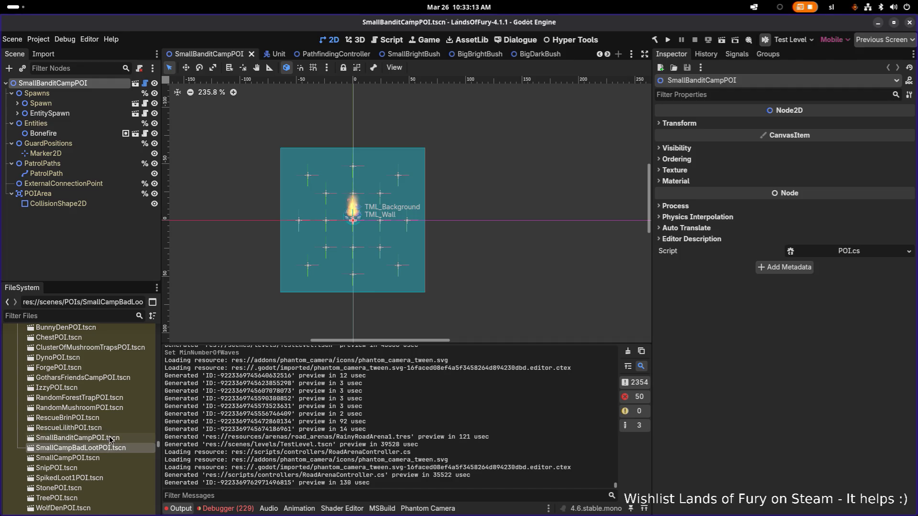
left_click(113, 429)
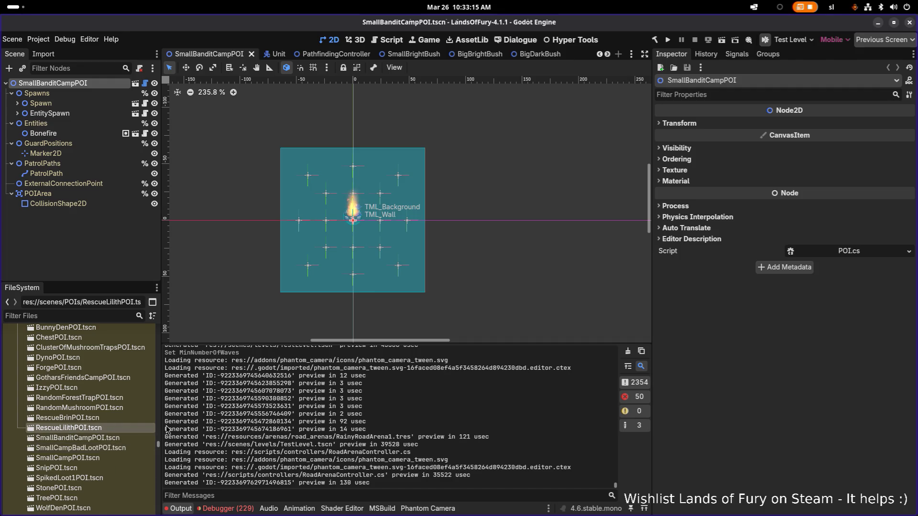
left_click(116, 439)
key("ctrl+d")
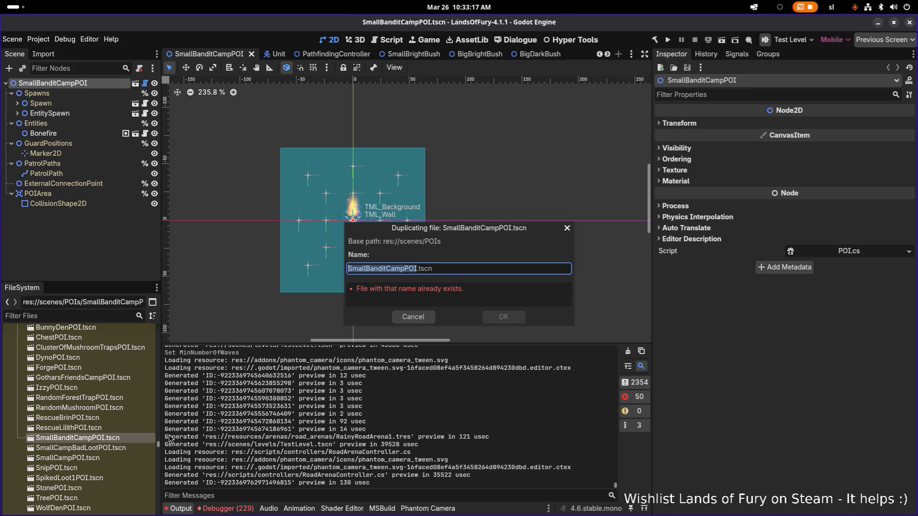
key("Right")
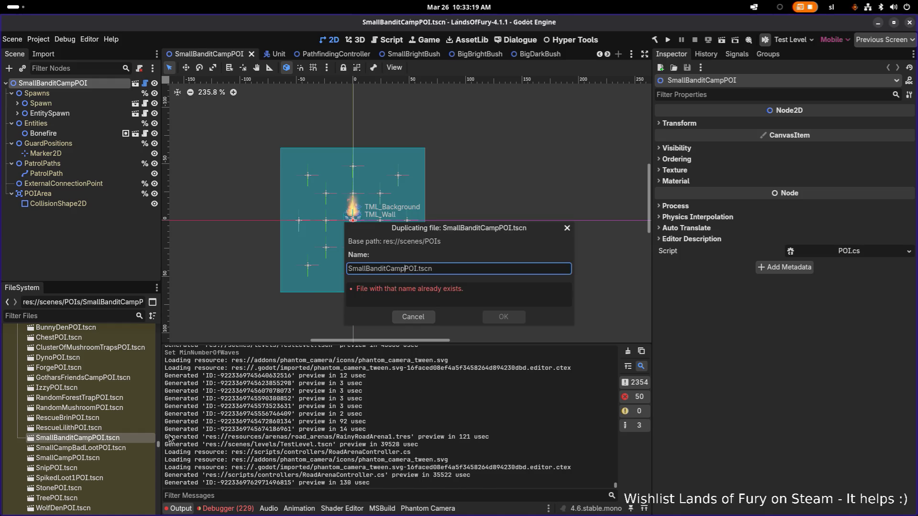
type("Forti")
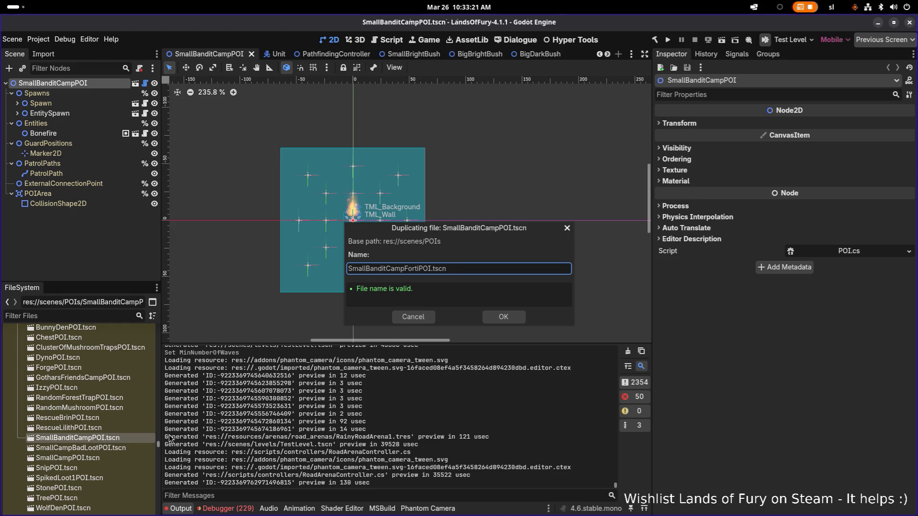
type("fication")
key("Return")
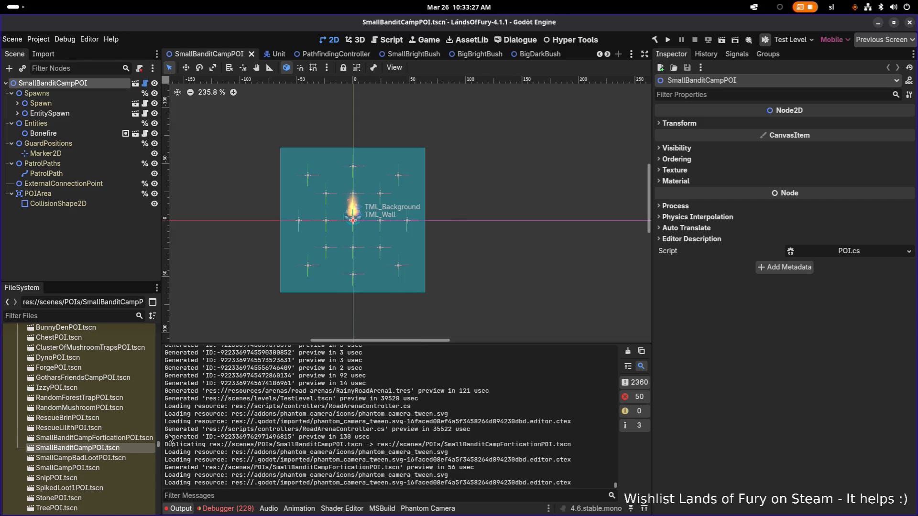
Open SmallBanditCampForticationPOI.tscn and select its EntitySpawn node to view the spawn settings
left_click(114, 441)
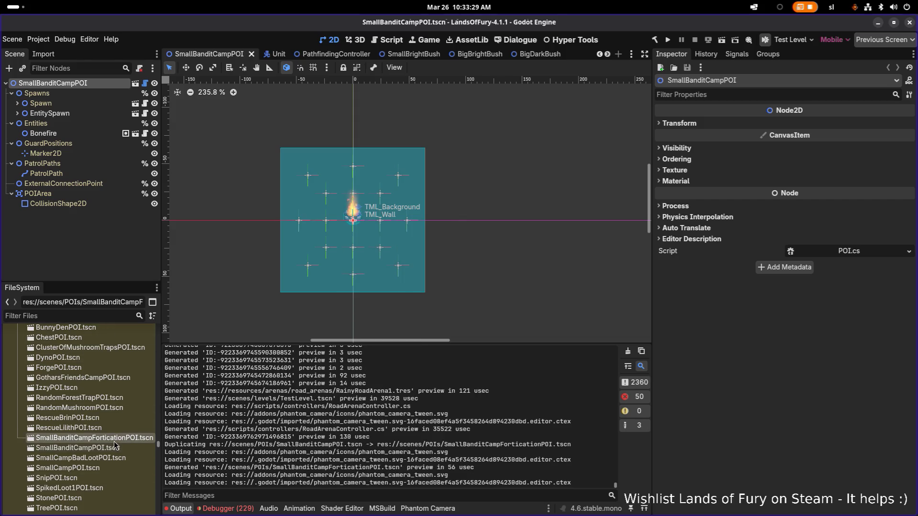
left_click(115, 450)
double_click(123, 438)
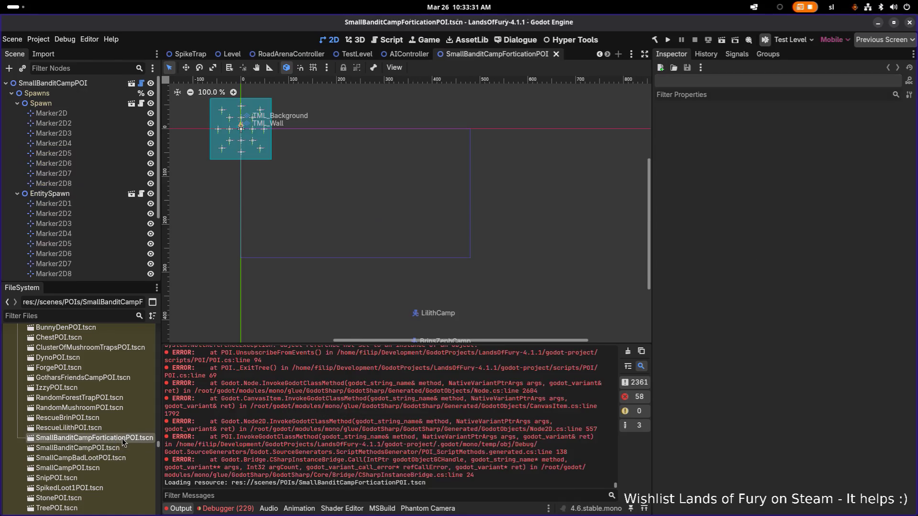
scroll(266, 219, "up", 5)
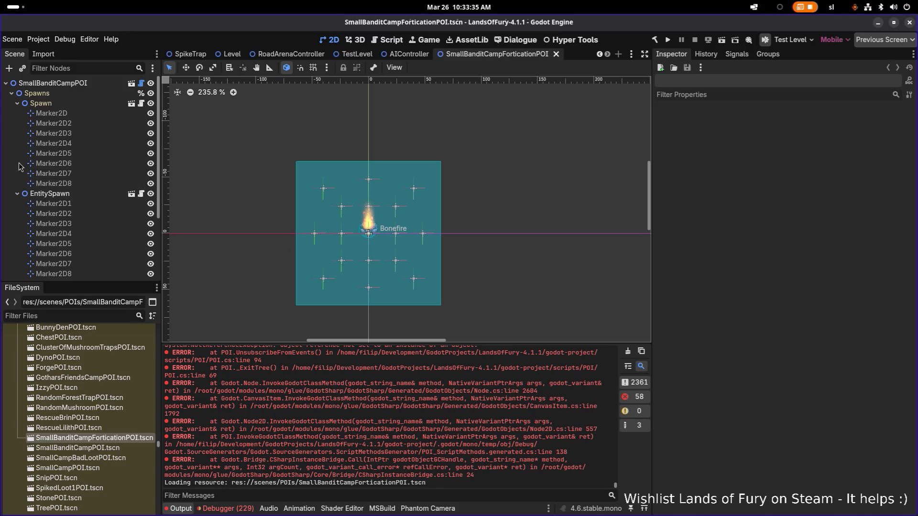
left_click(67, 194)
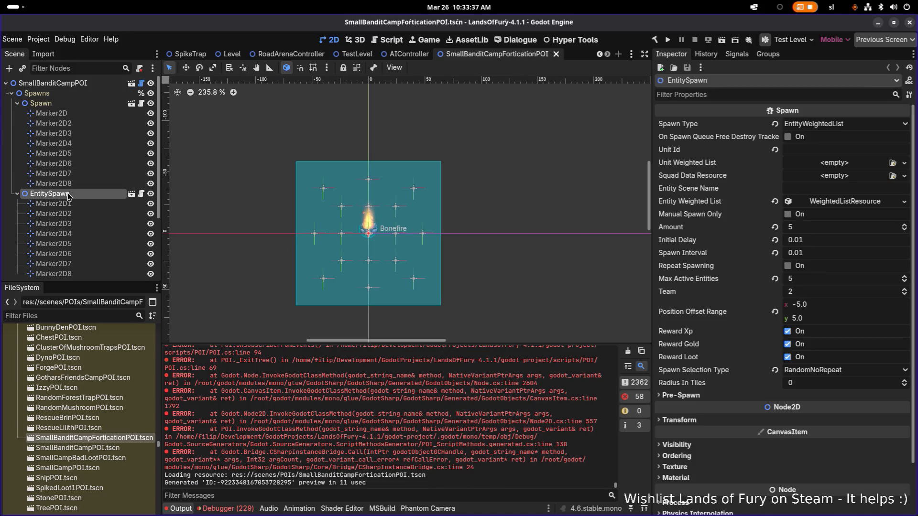
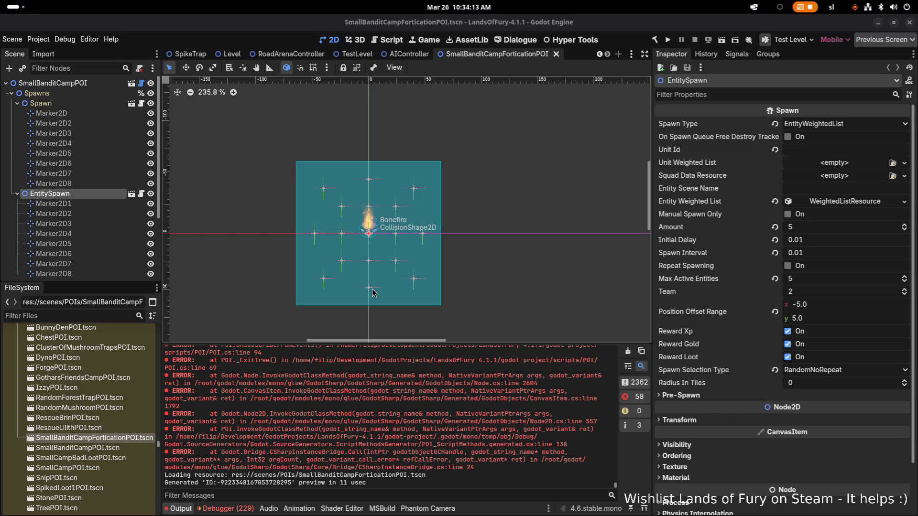
Open the SpikedLoot1POI scene and pan across its layout
scroll(318, 222, "up", 4)
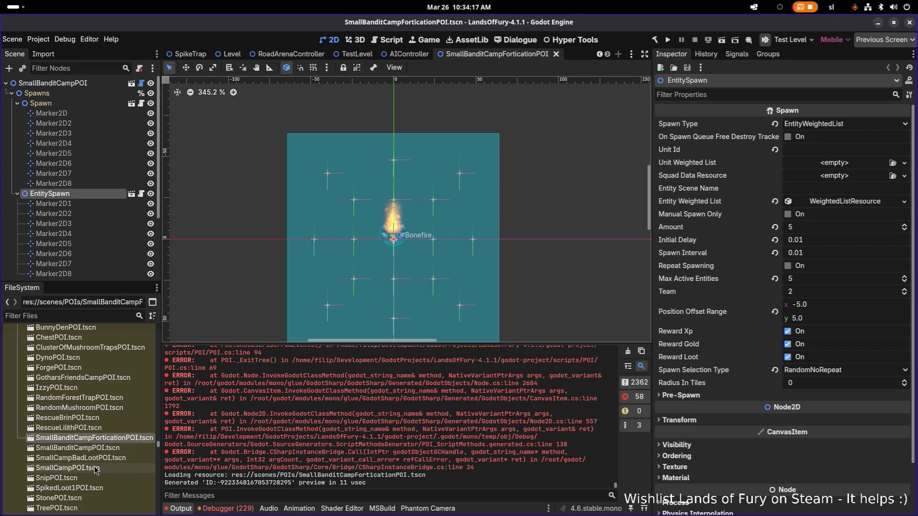
double_click(94, 489)
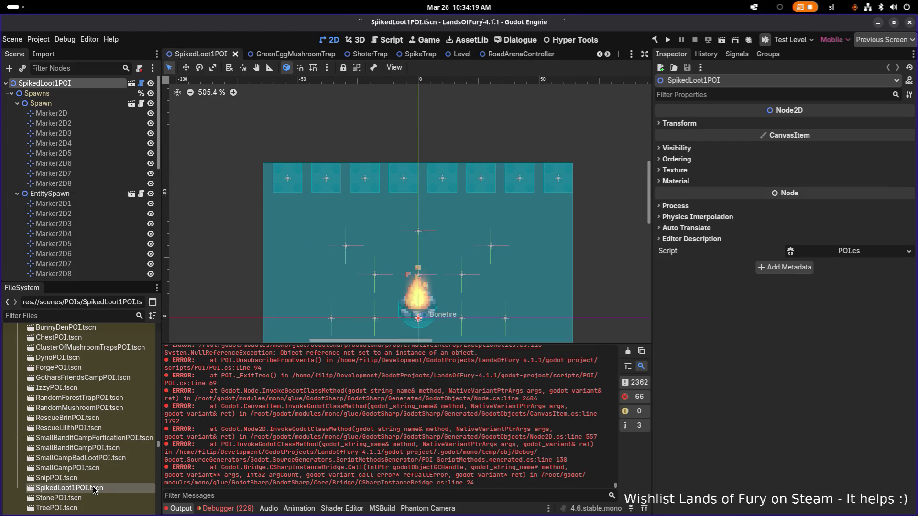
scroll(352, 287, "up", 1)
left_click_drag(350, 288, 313, 256)
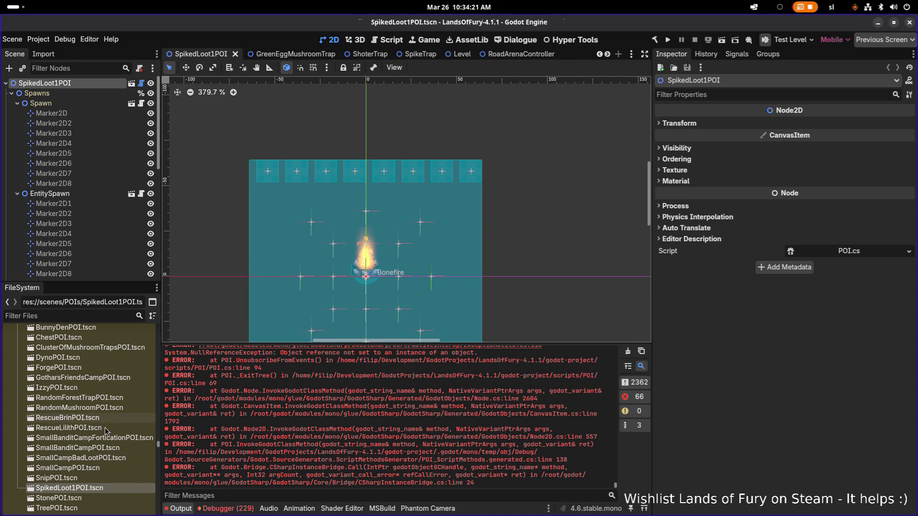
Delete SmallBanditCampForticationPOI.tscn from the FileSystem, moving it to the trash
left_click(118, 438)
key("F2")
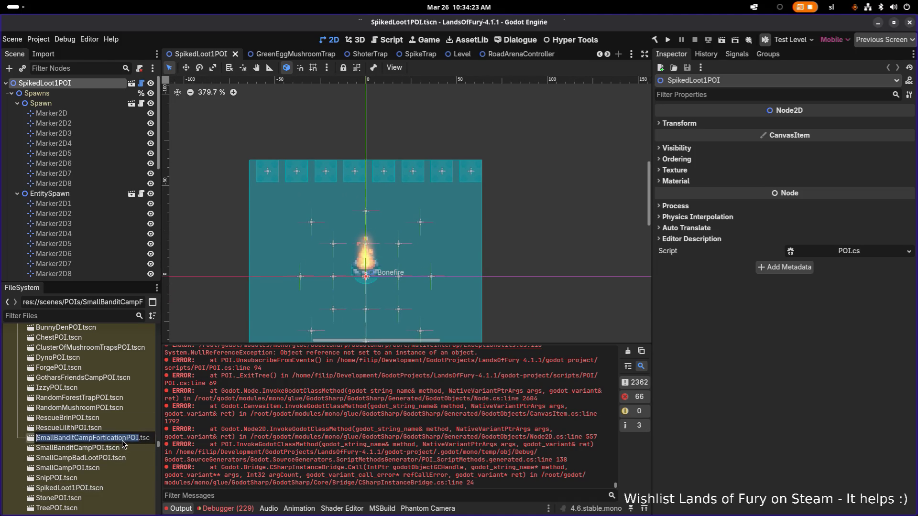
left_click(114, 458)
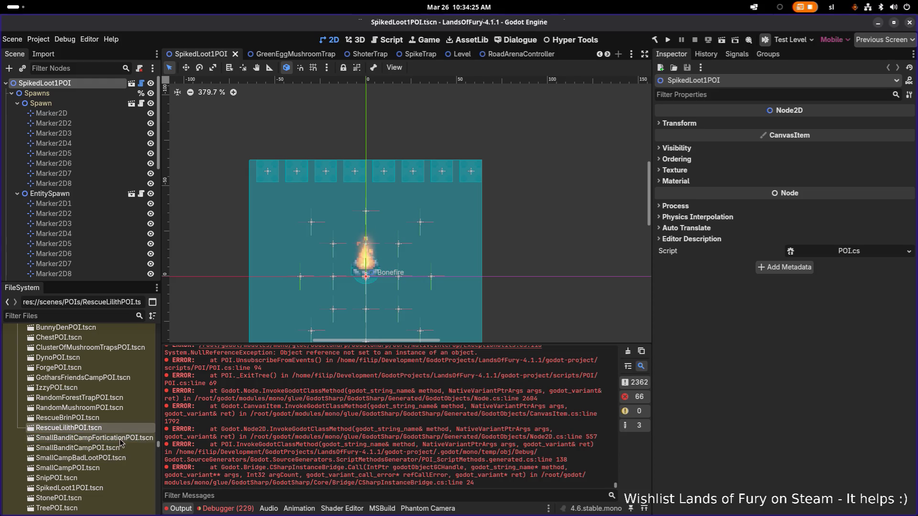
left_click(122, 438)
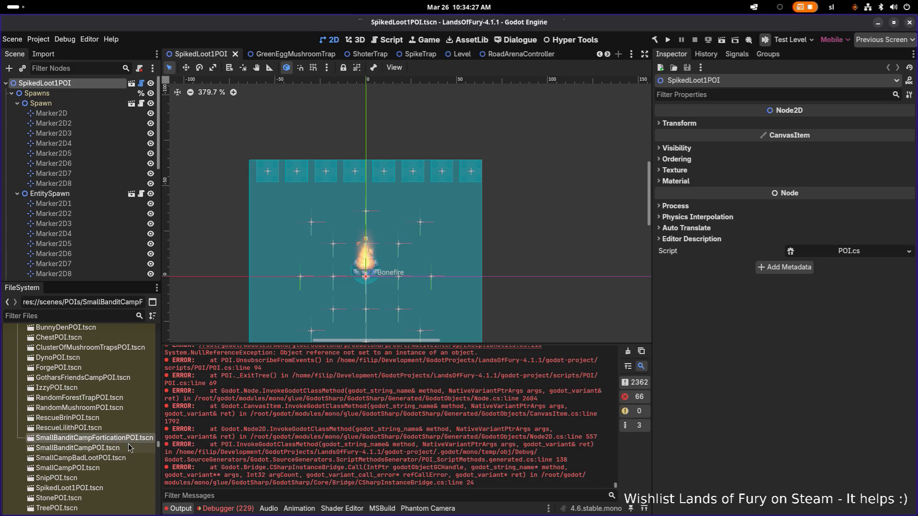
key("Delete")
key("Return")
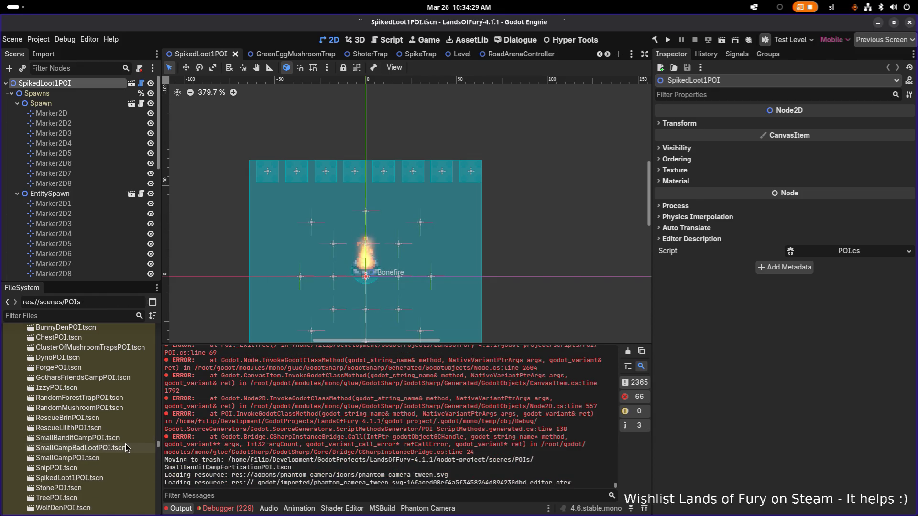
left_click(116, 450)
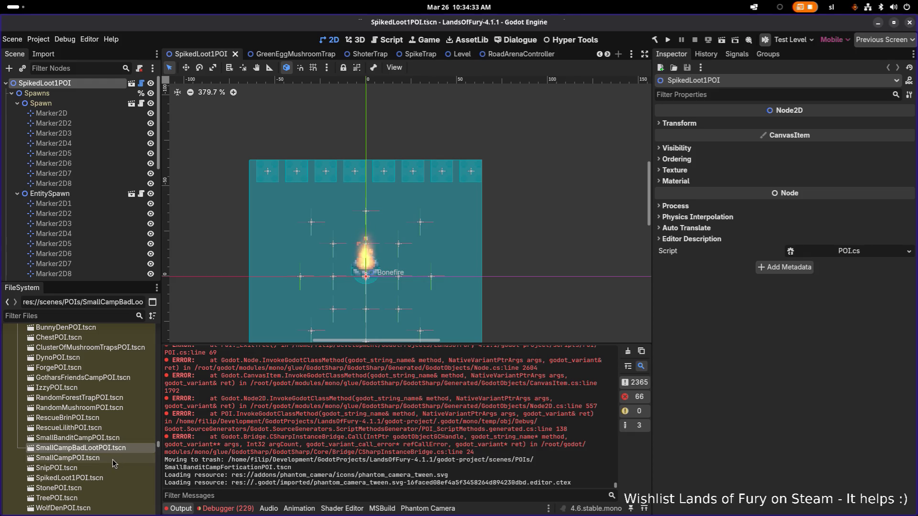
Duplicate SpikedLoot1POI.tscn and name the copy SmallBanditCampForticationPOI.tscn
left_click(107, 476)
key("ctrl+d")
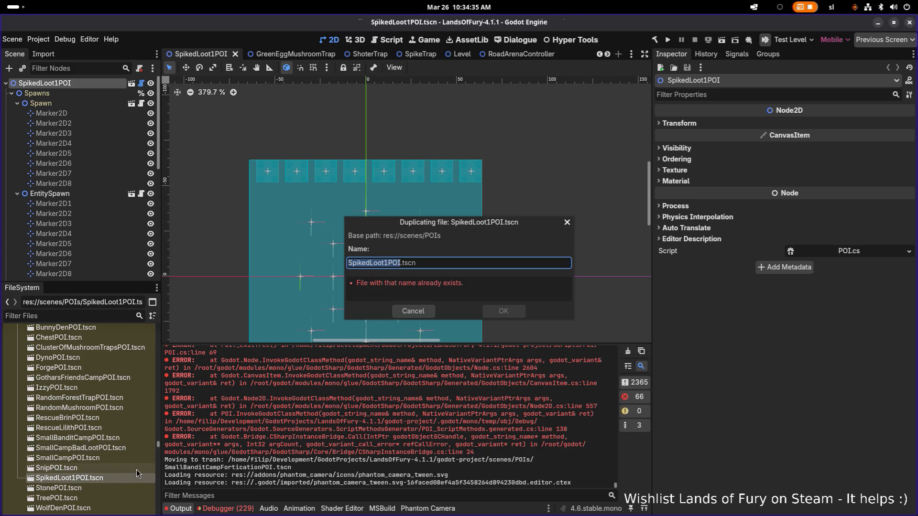
key("Home")
key("Right")
key("shift+Home")
type("SmallBanditCampForticationPOI")
key("Return")
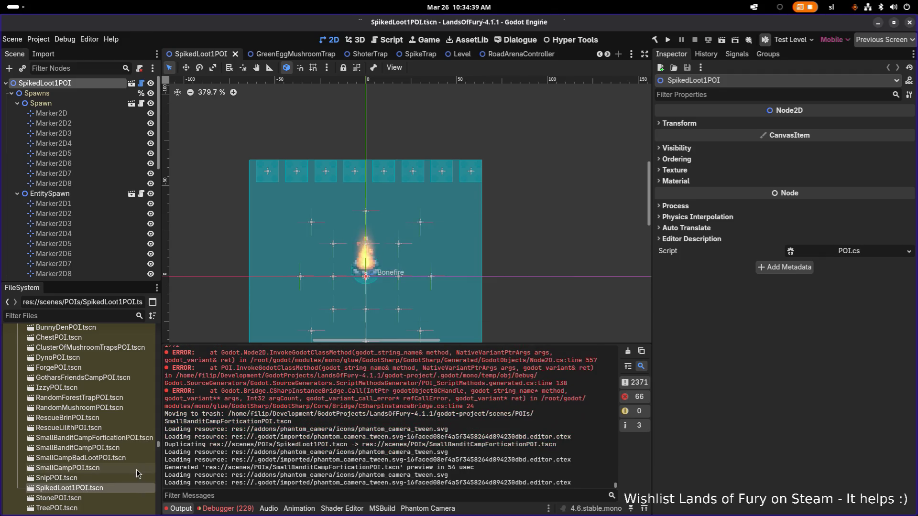
scroll(340, 251, "down", 5)
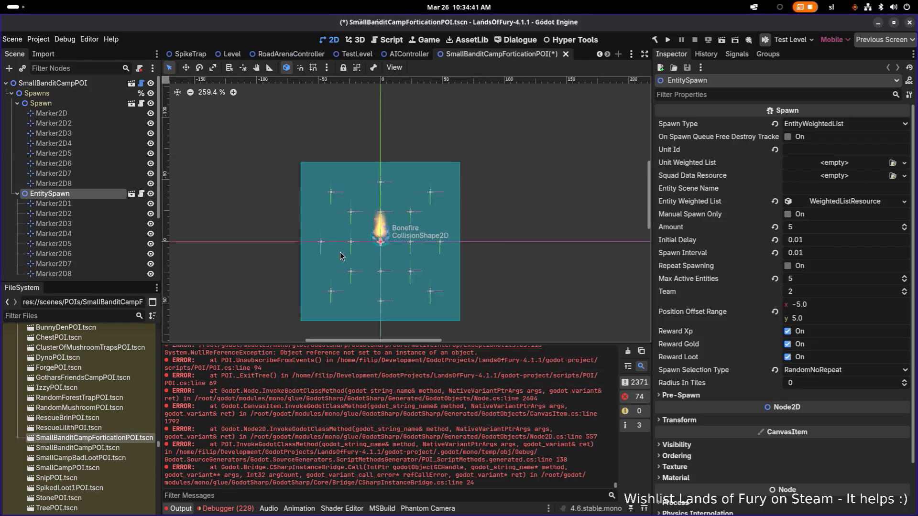
Close the outdated SmallBanditCampForticationPOI tab without saving and reopen the new .tscn
left_click(566, 54)
left_click(376, 299)
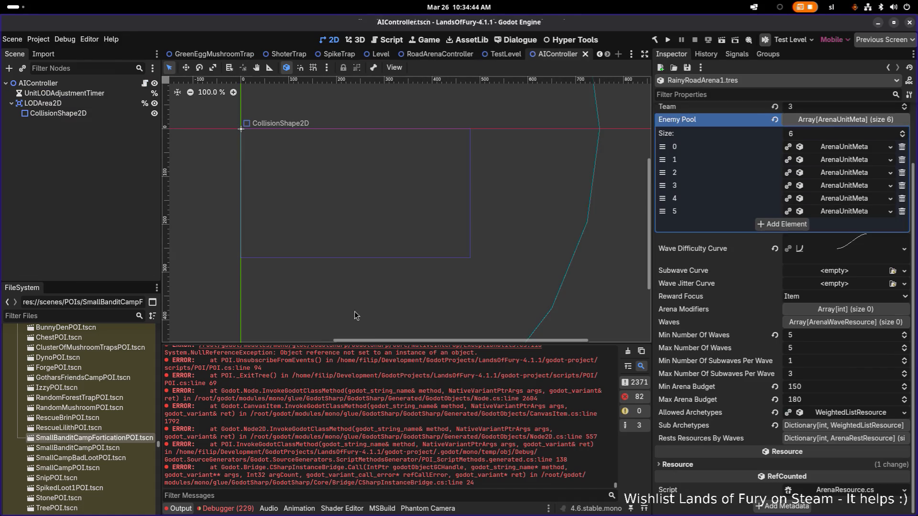
double_click(125, 438)
scroll(355, 212, "up", 10)
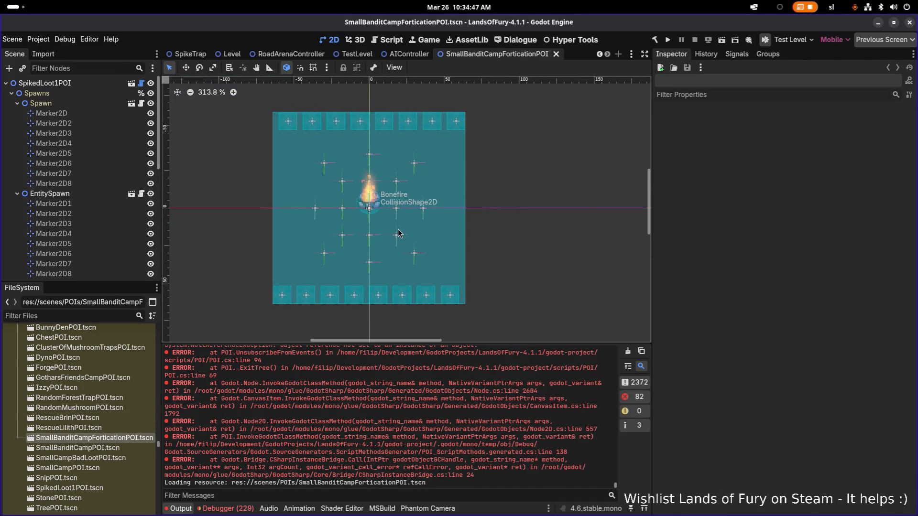
scroll(354, 212, "down", 5)
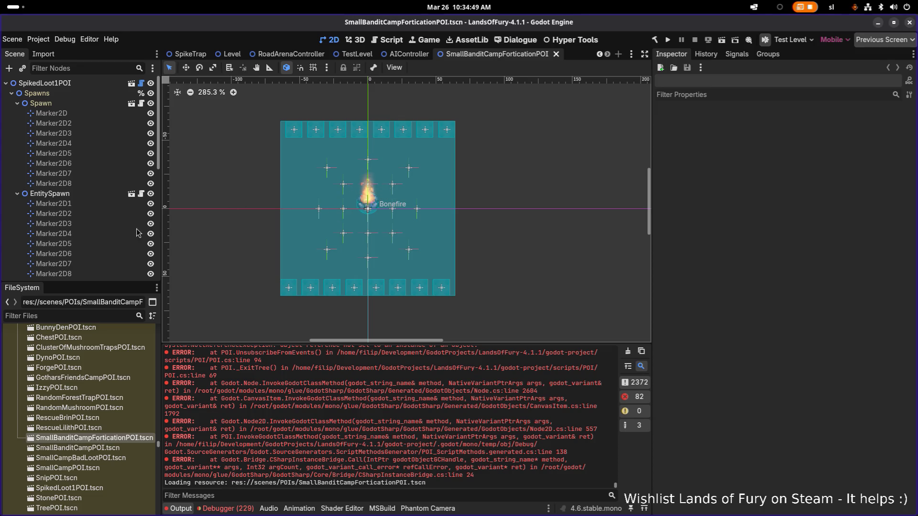
Collapse the POIArea branch and select SpikeTrap14 in the Scene tree
left_click(286, 229)
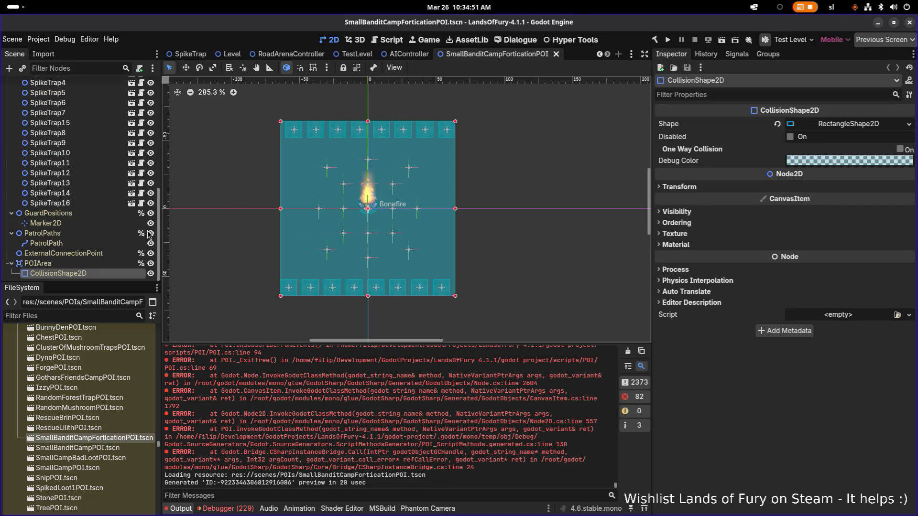
left_click(12, 263)
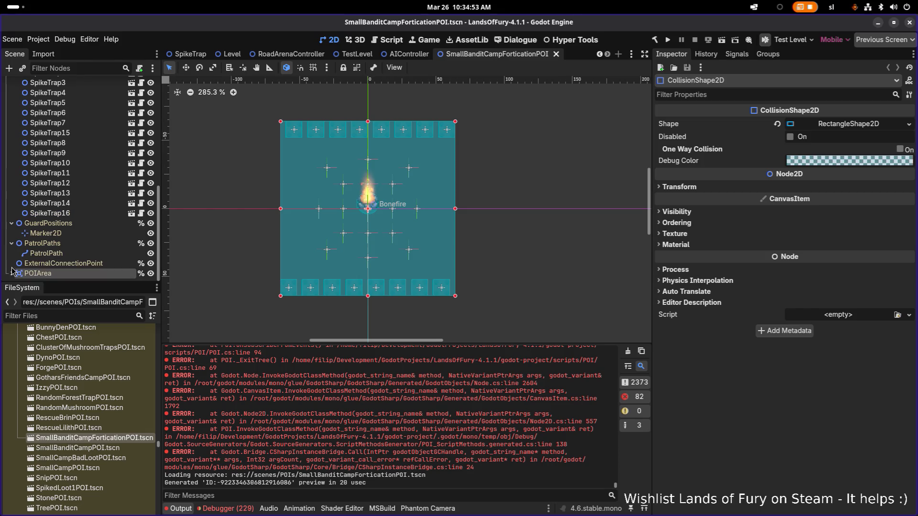
left_click(79, 203)
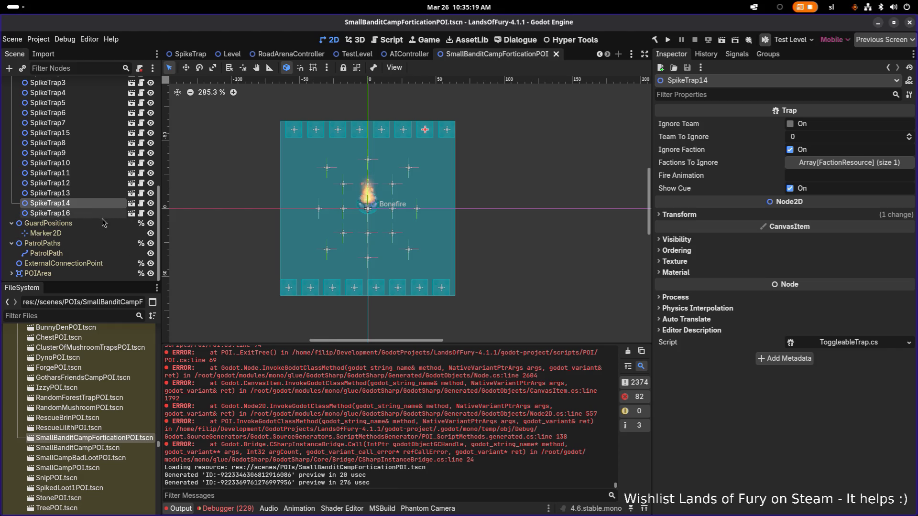
left_click(92, 313)
type("dest")
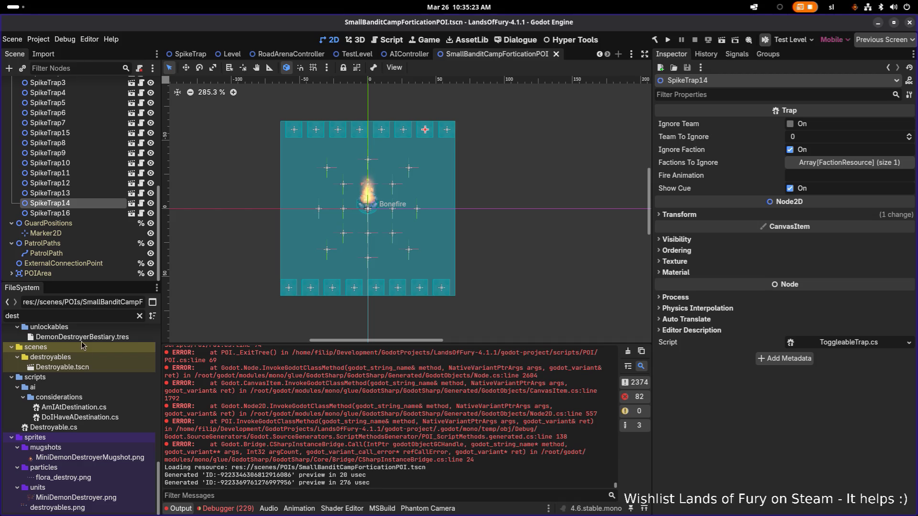
left_click(95, 367)
double_click(95, 367)
left_click(140, 316)
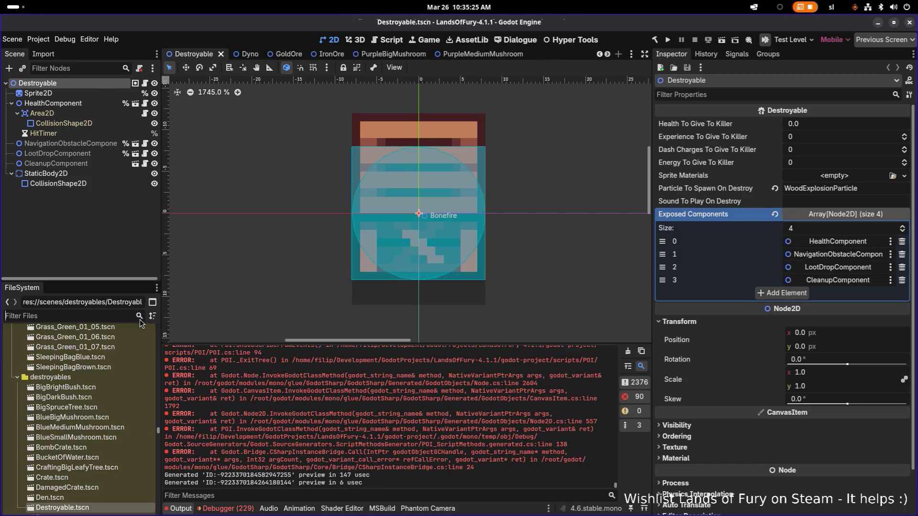
scroll(101, 393, "down", 2)
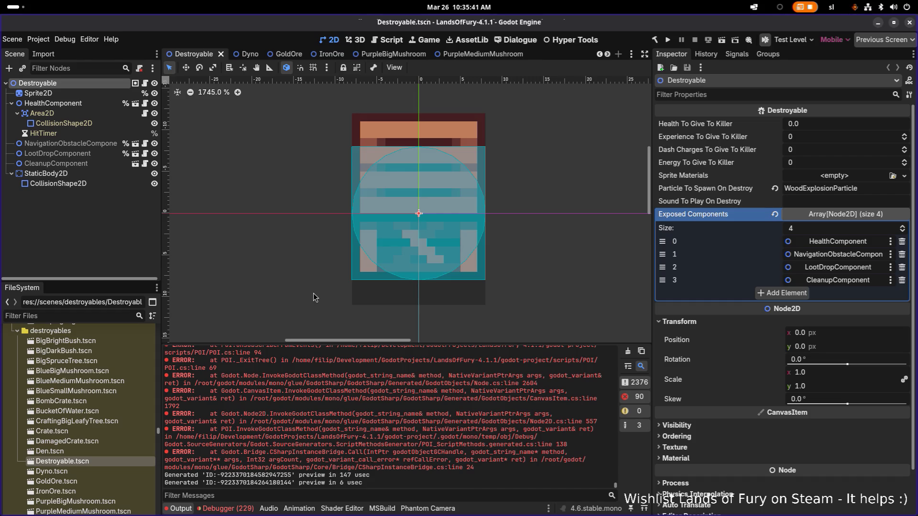
double_click(89, 443)
double_click(89, 463)
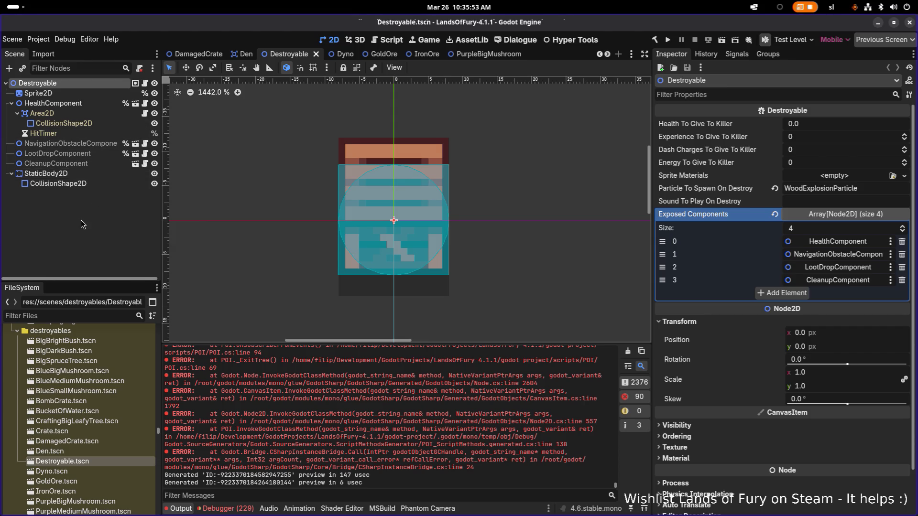
left_click(150, 200)
key("ctrl+shift+o")
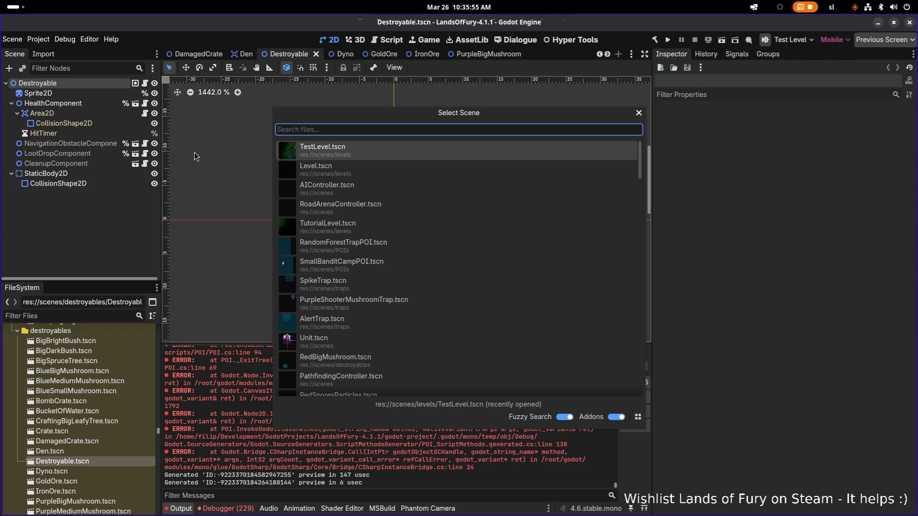
type("forti")
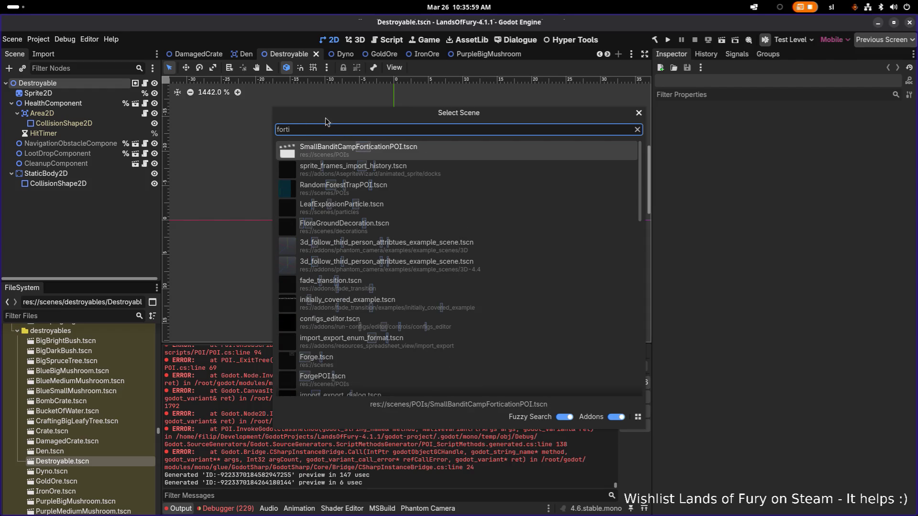
left_click(348, 146)
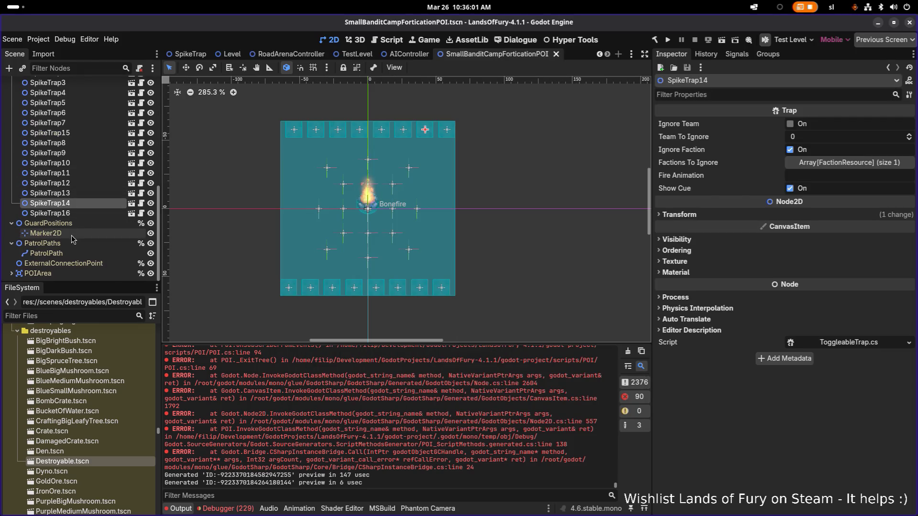
Drag Crate.tscn into the viewport and drop it above the bottom-left spike trap
scroll(87, 206, "up", 6)
scroll(66, 234, "down", 3)
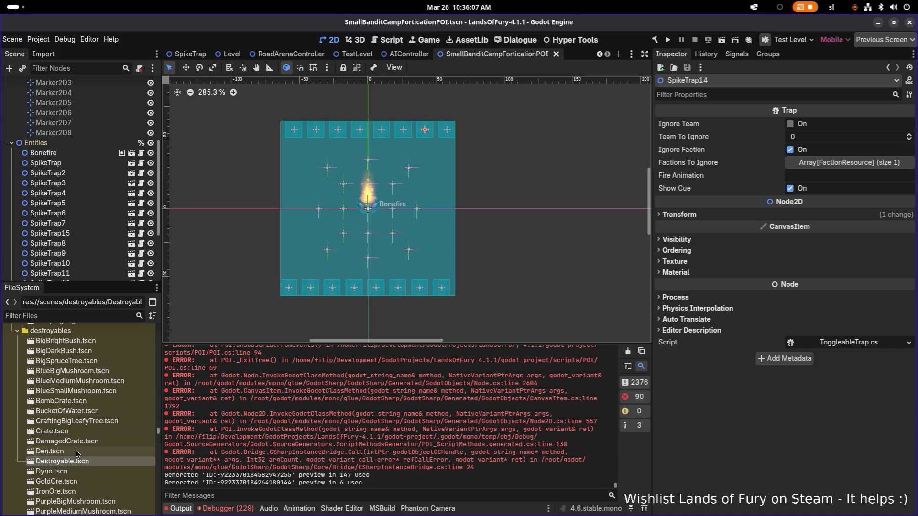
mouse_move(71, 431)
left_mouse_down()
mouse_move(300, 269)
mouse_move(294, 262)
mouse_move(293, 270)
mouse_move(293, 256)
left_mouse_up()
scroll(292, 269, "up", 4)
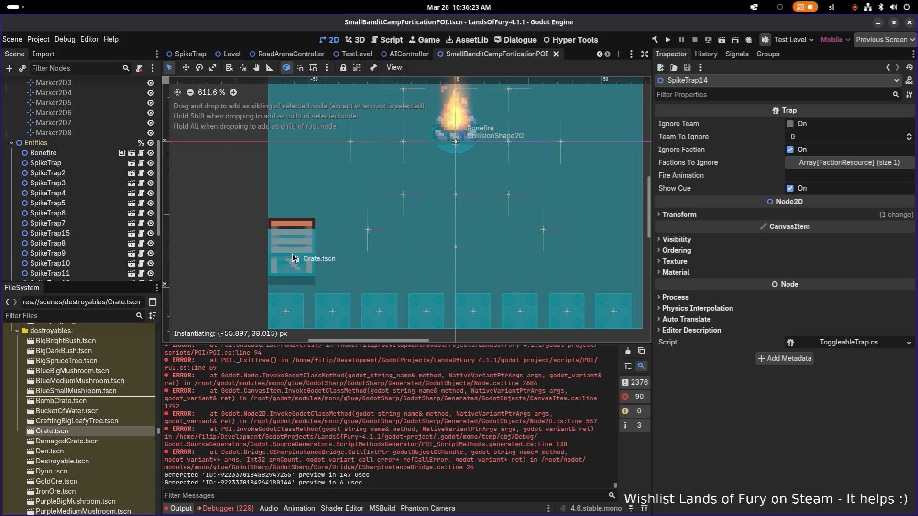
mouse_move(294, 258)
left_mouse_down()
mouse_move(296, 271)
mouse_move(295, 257)
left_mouse_up()
scroll(294, 257, "down", 3)
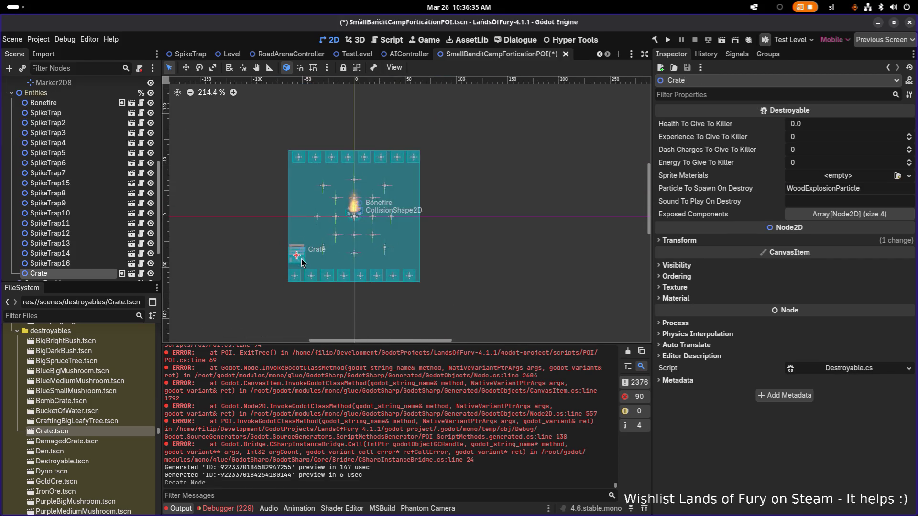
Duplicate the crate repeatedly, lining Crate2 onward up in a row to its right
scroll(294, 257, "up", 2)
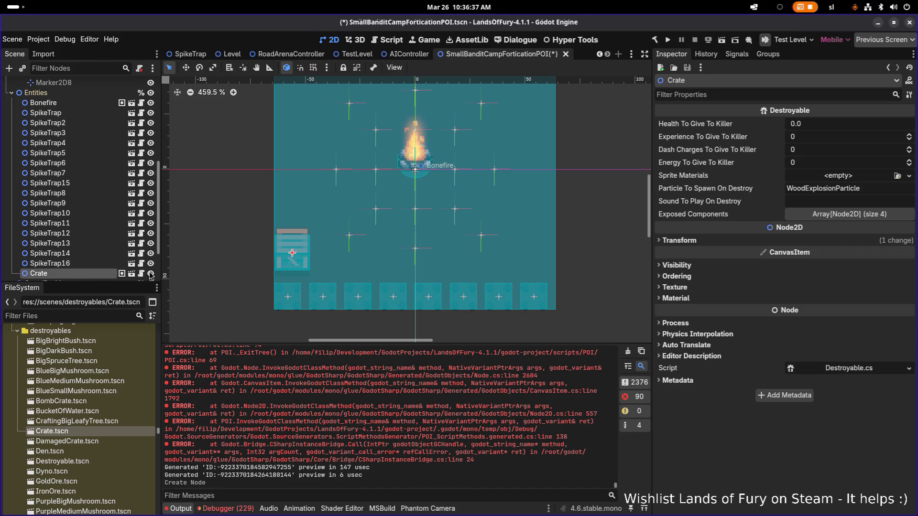
scroll(228, 142, "down", 5)
key("ctrl+d")
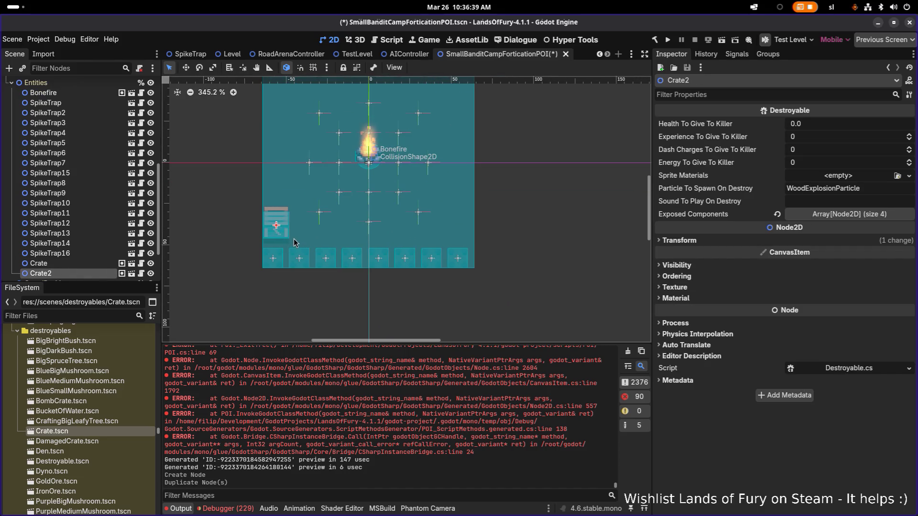
key("w")
scroll(291, 231, "up", 2)
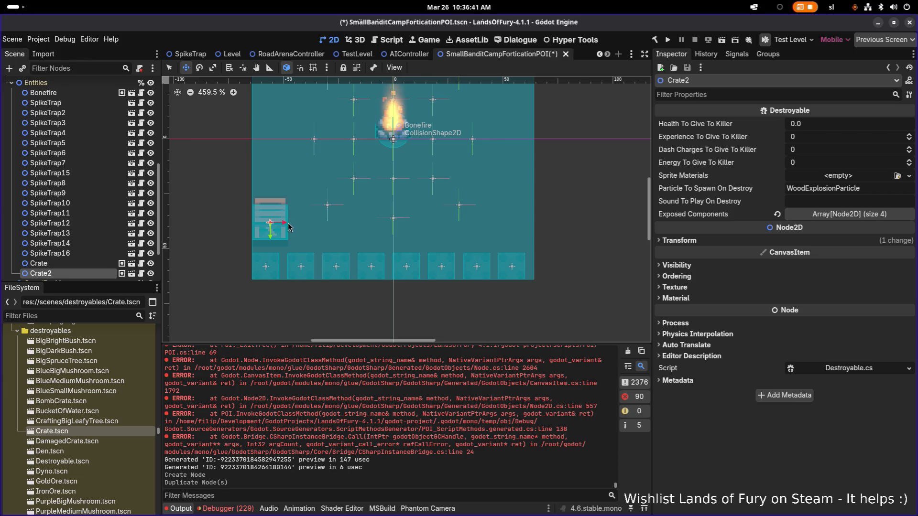
mouse_move(290, 231)
left_mouse_down()
mouse_move(471, 231)
mouse_move(462, 231)
left_mouse_up()
key("ctrl+d")
key("ctrl+d")
key("ctrl+d")
key("ctrl+d")
mouse_move(486, 230)
left_mouse_down()
mouse_move(552, 229)
mouse_move(531, 230)
left_mouse_up()
key("ctrl+d")
scroll(529, 227, "down", 2)
scroll(443, 250, "down", 2)
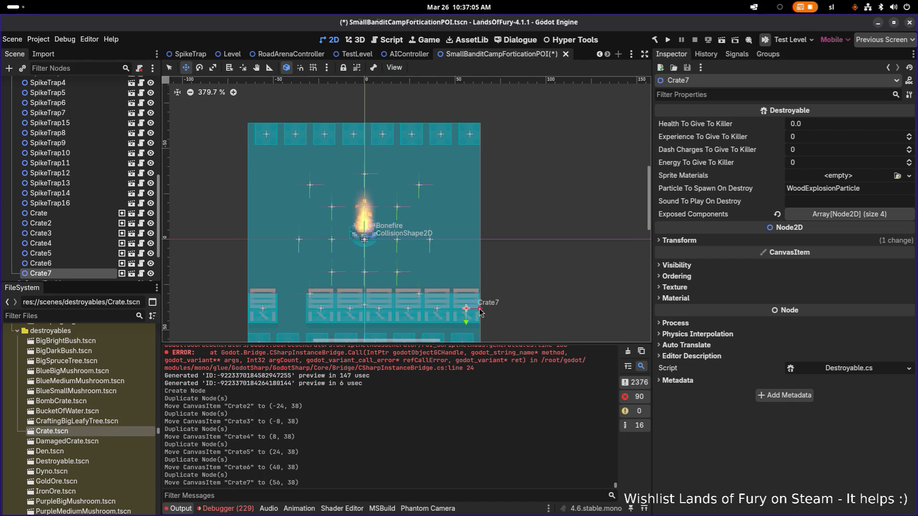
Move duplicate Crate8 to the top-left and duplicate it into another row, ending at Crate14
key("ctrl+d")
mouse_move(480, 313)
left_mouse_down()
mouse_move(474, 296)
mouse_move(331, 183)
mouse_move(277, 308)
mouse_move(262, 163)
mouse_move(316, 182)
mouse_move(596, 184)
left_mouse_up()
scroll(273, 202, "up", 5)
key("ctrl+d")
key("ctrl+d")
key("ctrl+d")
key("ctrl+d")
key("ctrl+d")
key("ctrl+d")
scroll(540, 199, "down", 3)
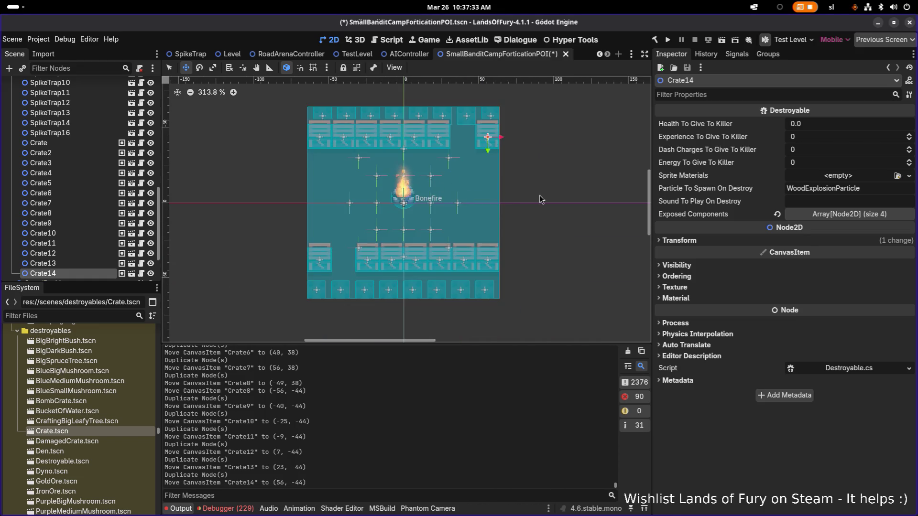
scroll(442, 245, "down", 1)
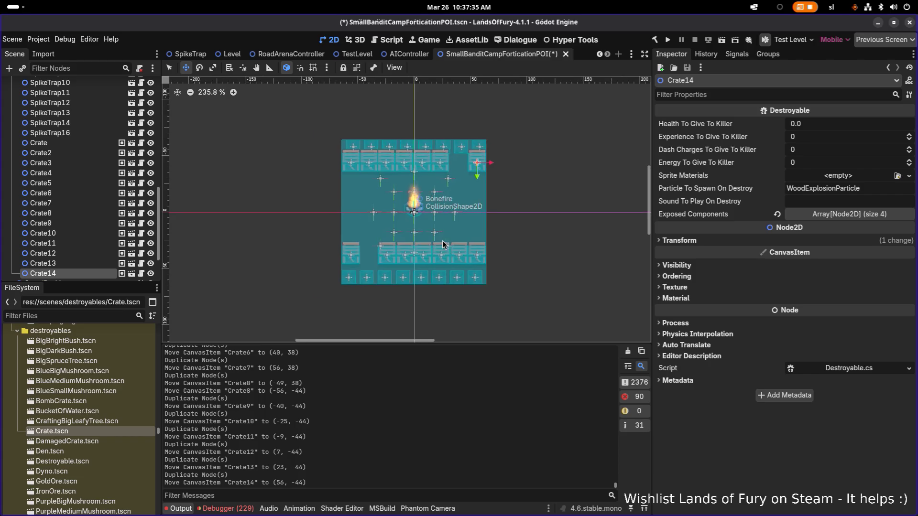
scroll(442, 244, "up", 2)
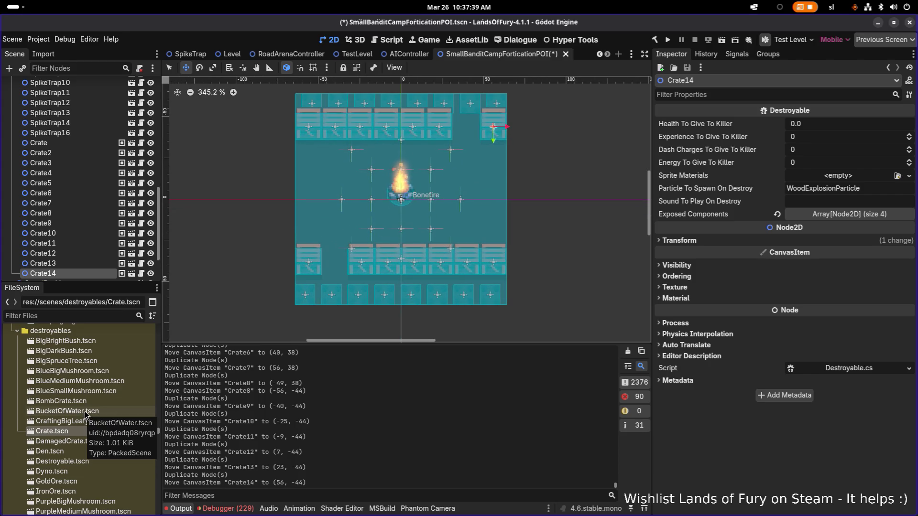
Scroll the Scene dock and select the first Crate node
scroll(86, 414, "down", 2)
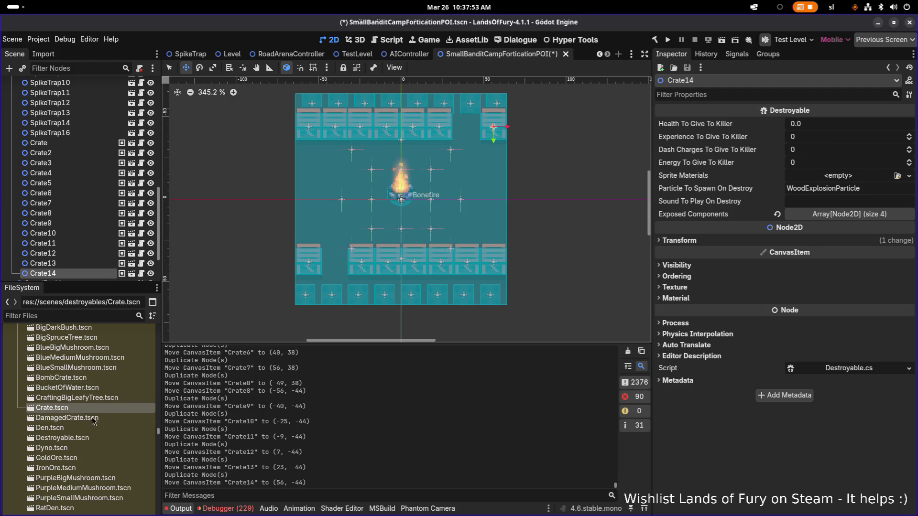
scroll(93, 391, "down", 1)
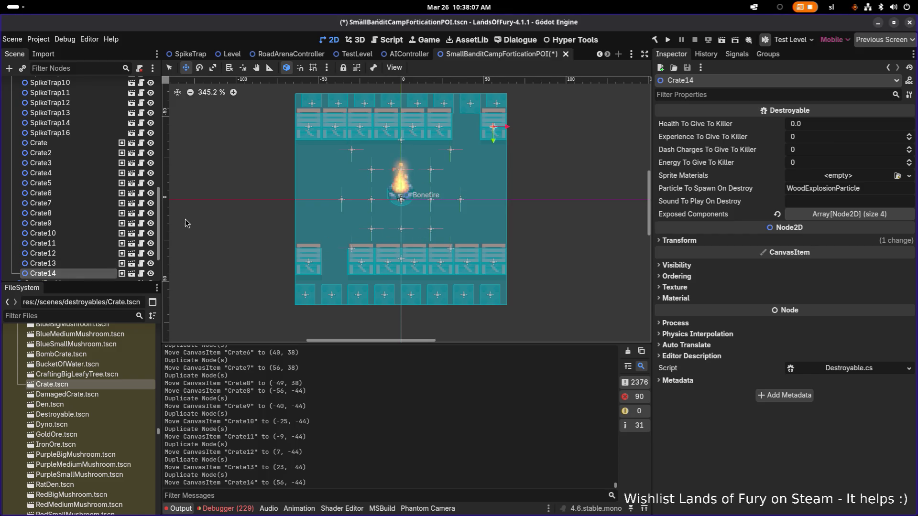
left_click(86, 142)
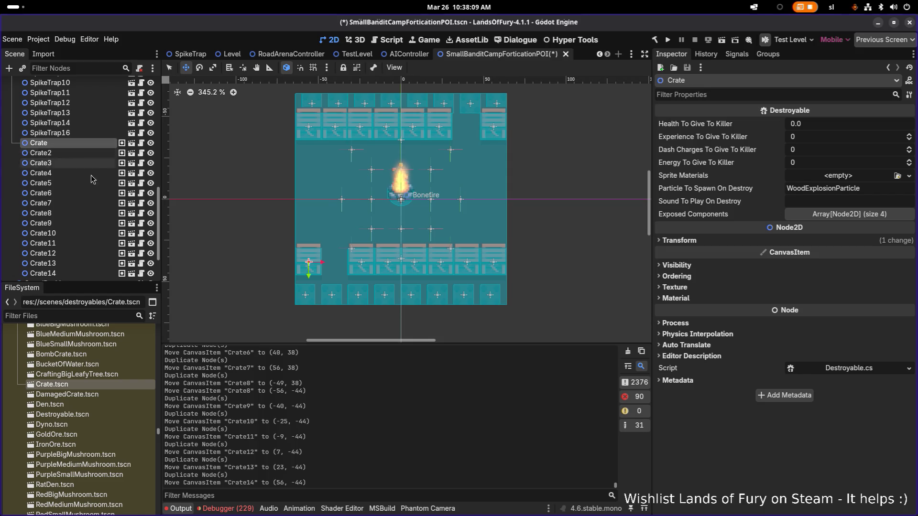
scroll(98, 197, "down", 1)
scroll(97, 198, "down", 1)
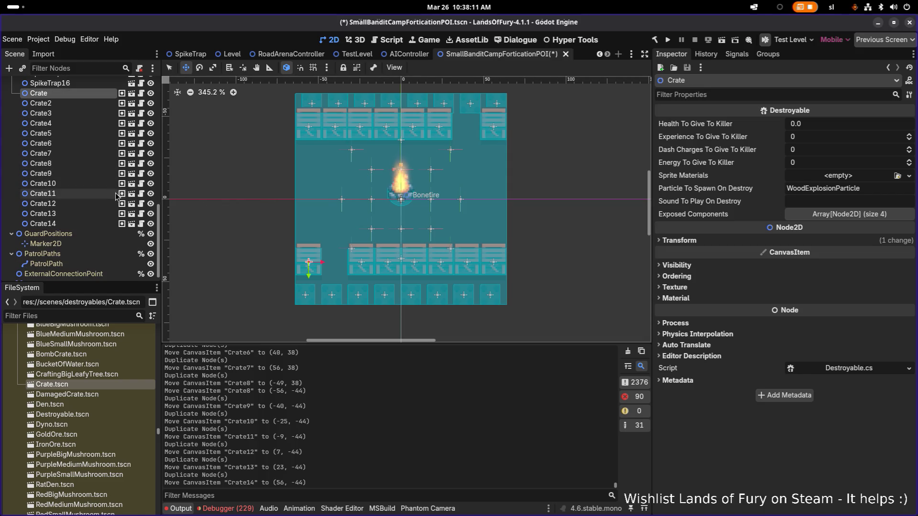
scroll(114, 196, "up", 1)
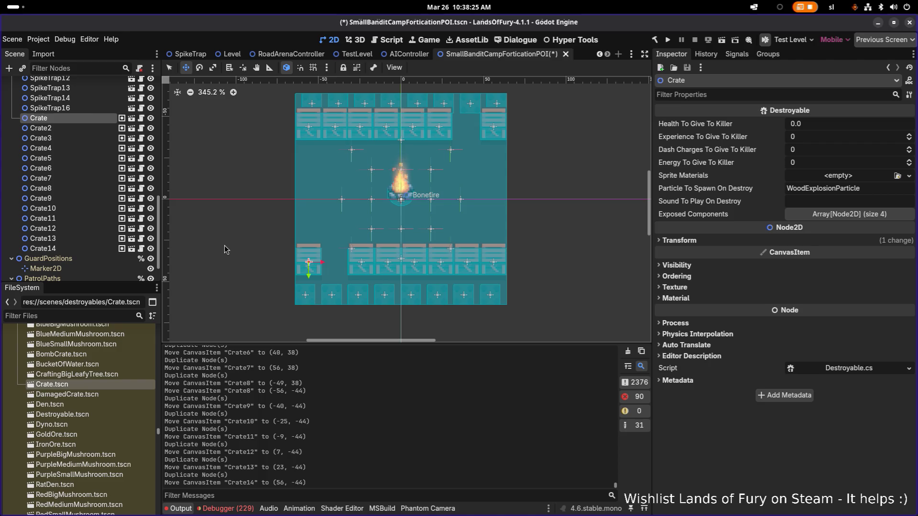
Select Crate2 through Crate14 together, then switch to Aseprite
left_click(94, 128)
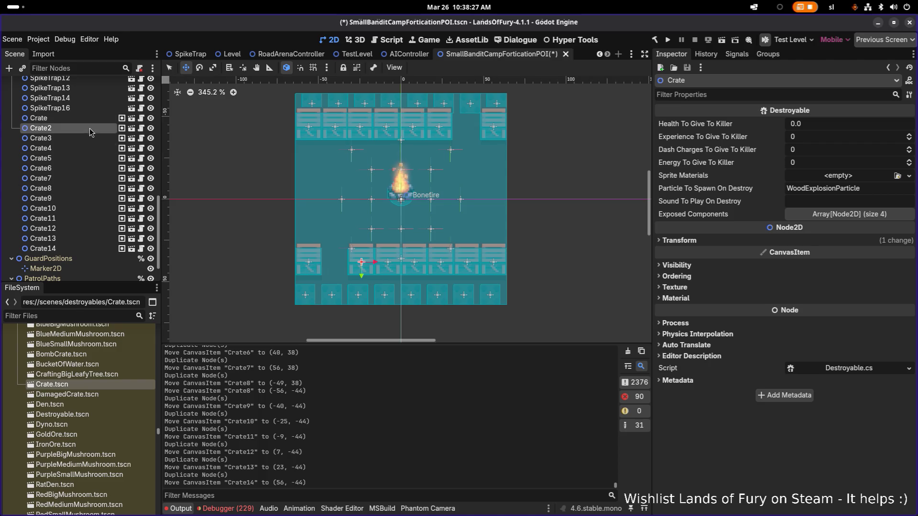
left_click(78, 248, "shift")
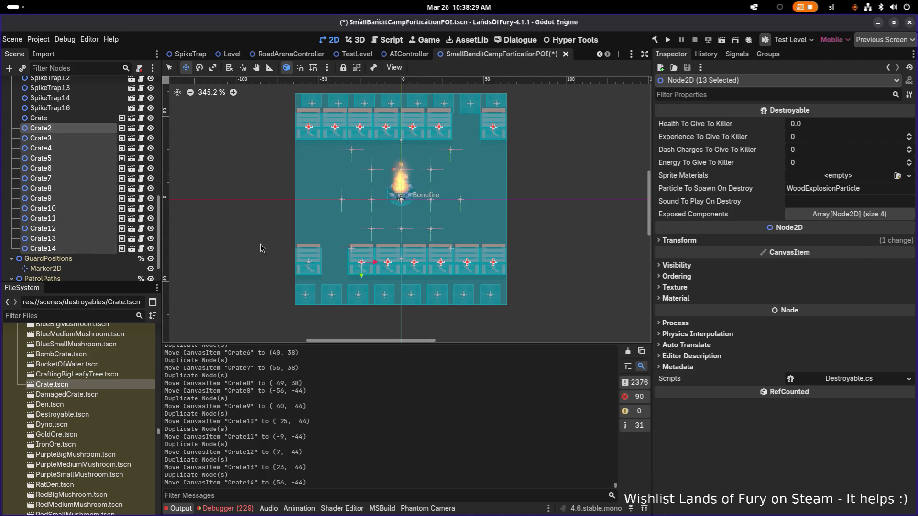
key("alt+Tab")
left_click(367, 257)
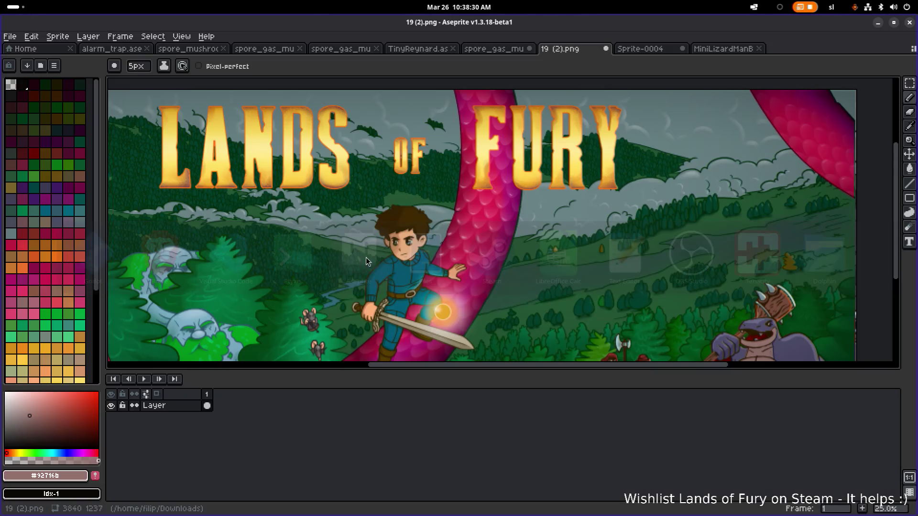
Start File > Open and browse godot-project/sprites and its environment folder
left_click(10, 37)
left_click(30, 60)
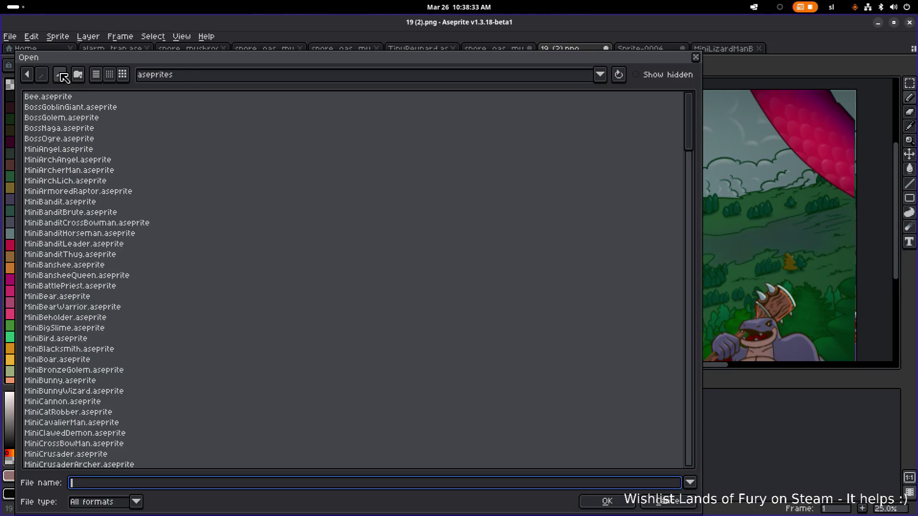
left_click(63, 78)
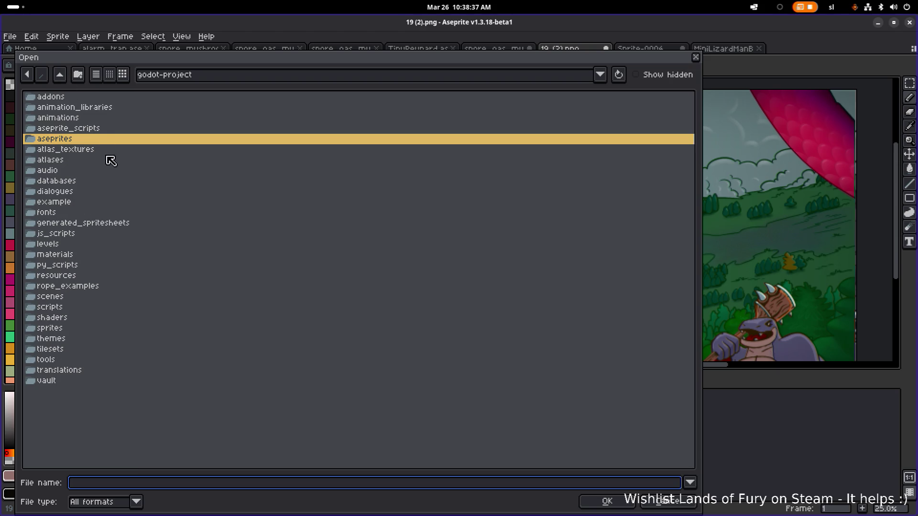
double_click(88, 330)
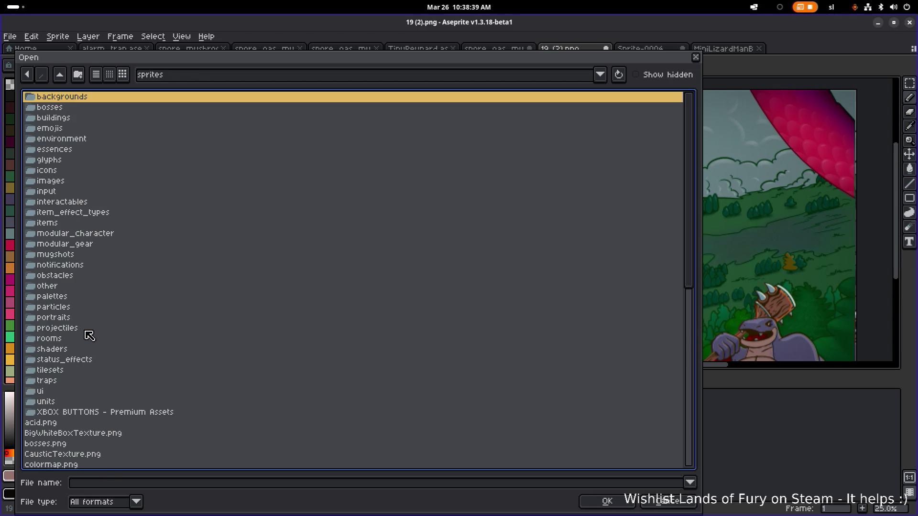
double_click(106, 138)
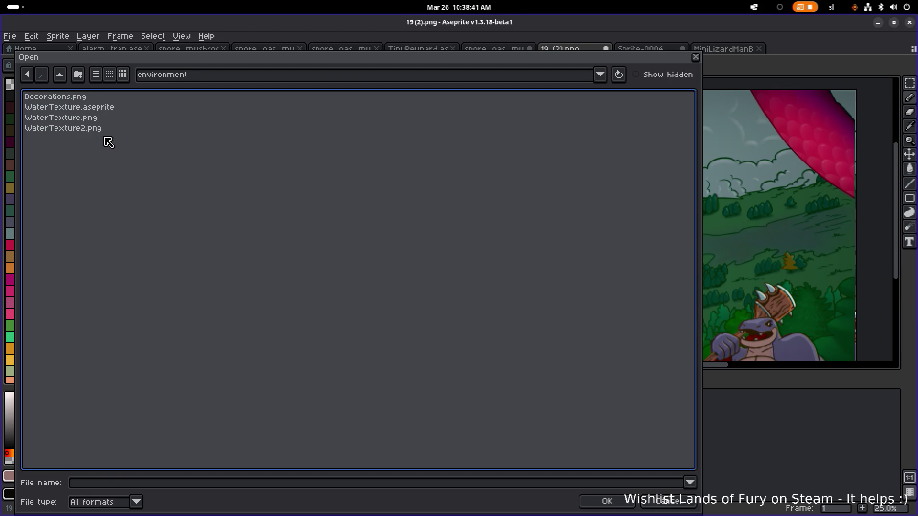
left_click(59, 99)
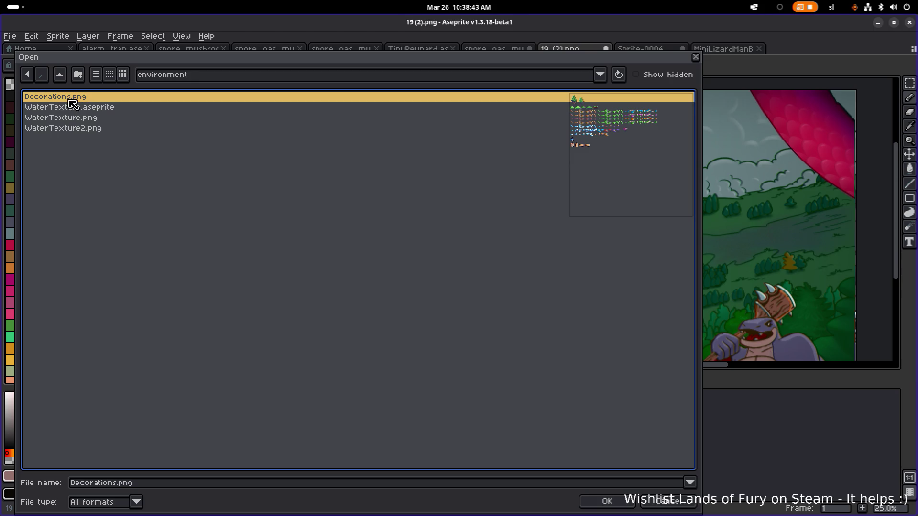
left_click(64, 78)
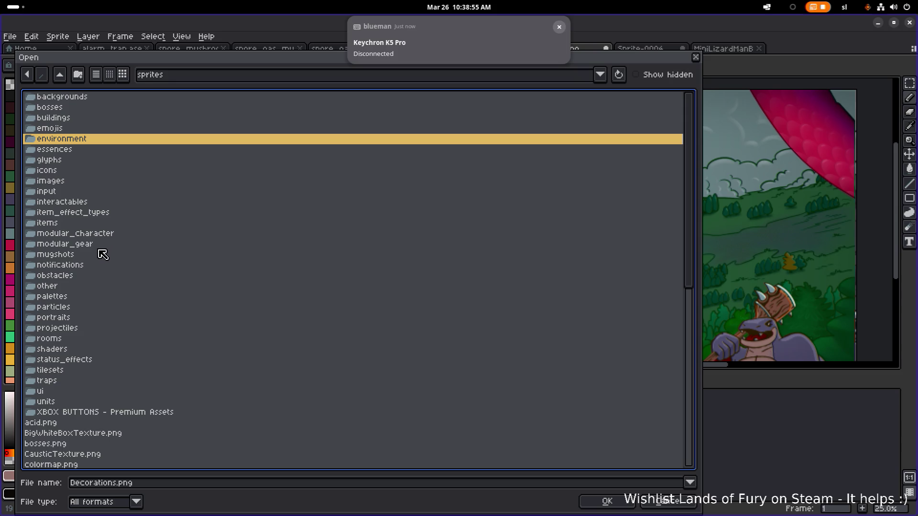
Look inside the obstacles folder, then pick destroyables.png in sprites
left_click(114, 258)
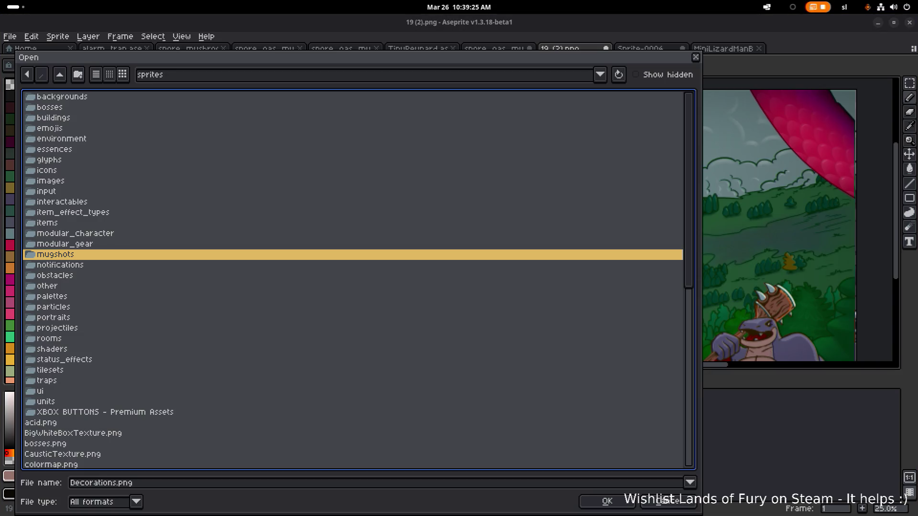
key("XF86AudioRaiseVolume")
key("alt+Tab")
key("Escape")
left_click(123, 269)
double_click(117, 276)
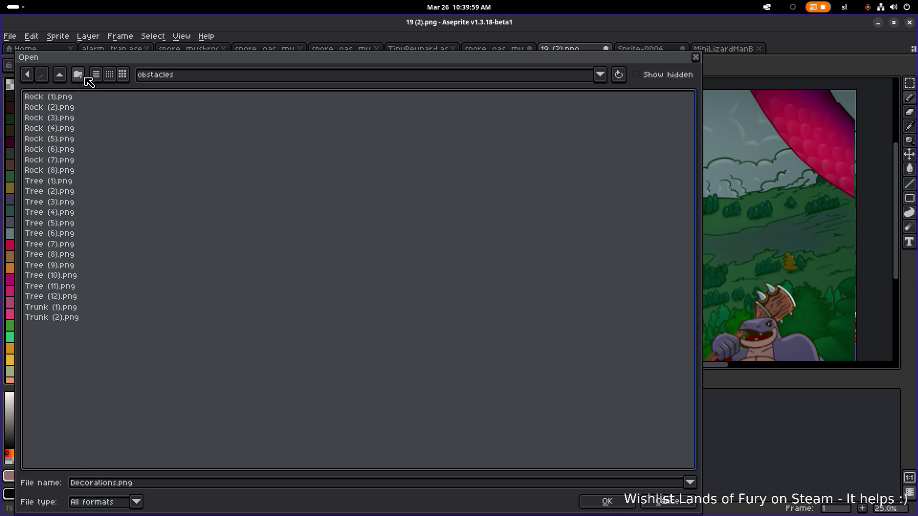
left_click(60, 74)
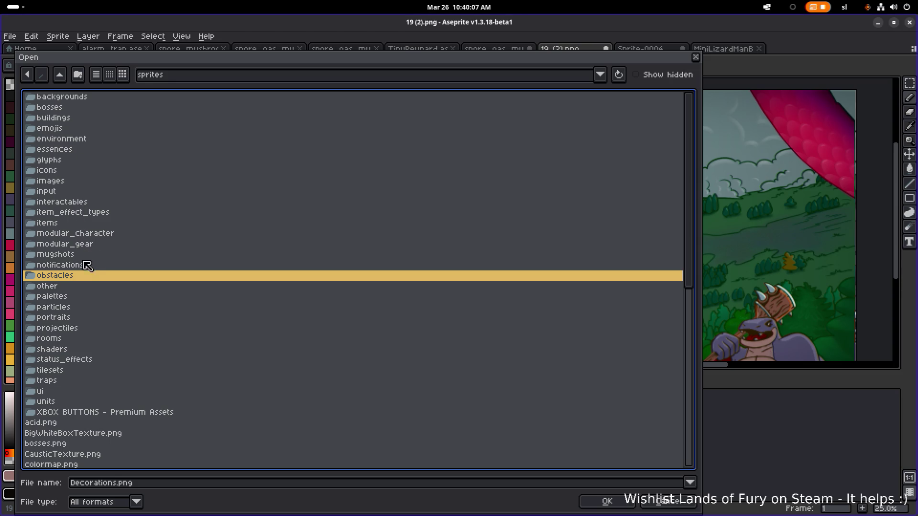
scroll(93, 338, "down", 3)
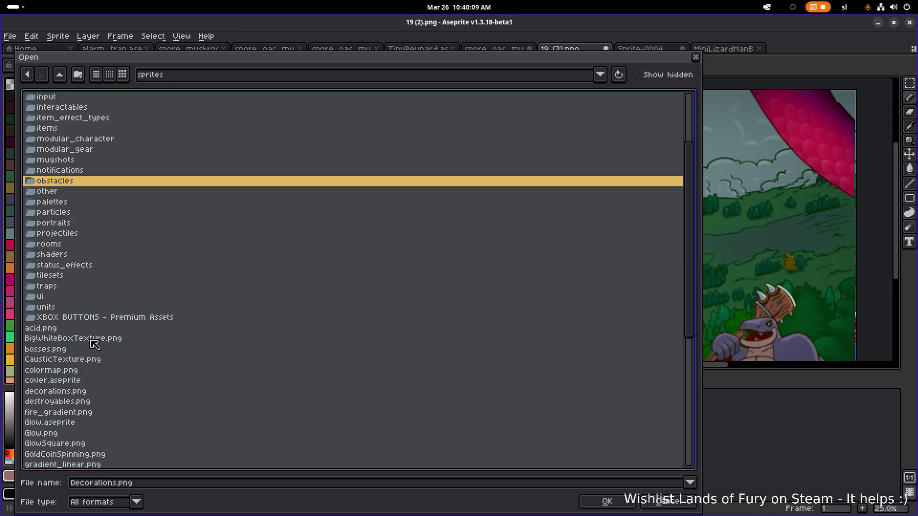
left_click(88, 404)
Open destroyables.png, fit the sheet in view and switch to the default palette
double_click(90, 407)
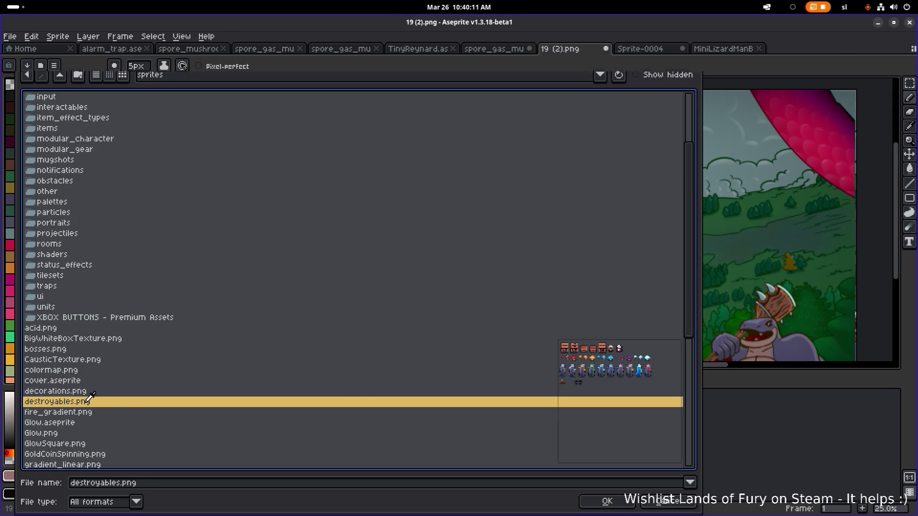
left_click_drag(456, 136, 426, 215)
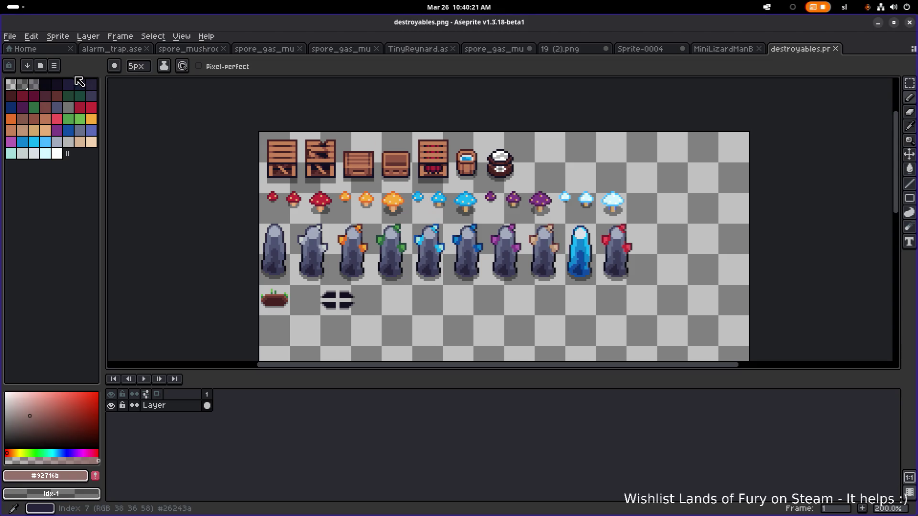
left_click(54, 65)
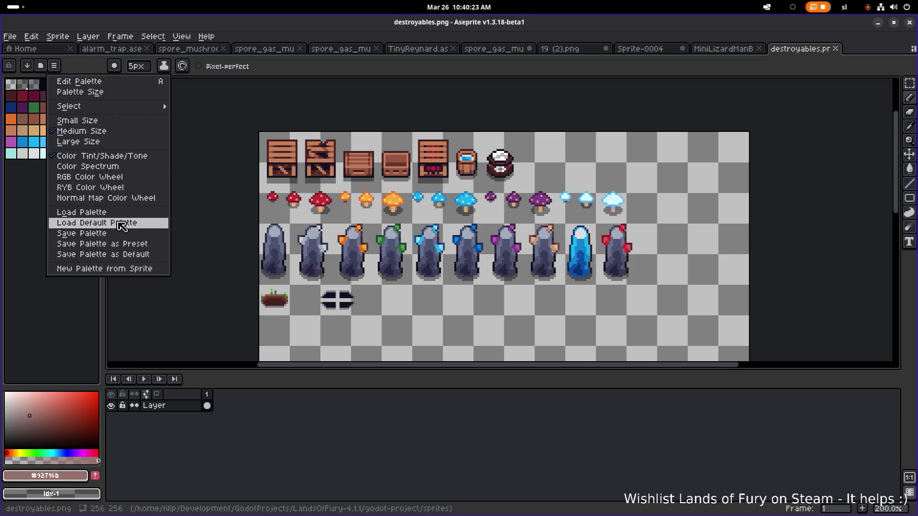
left_click(122, 223)
scroll(301, 189, "up", 3)
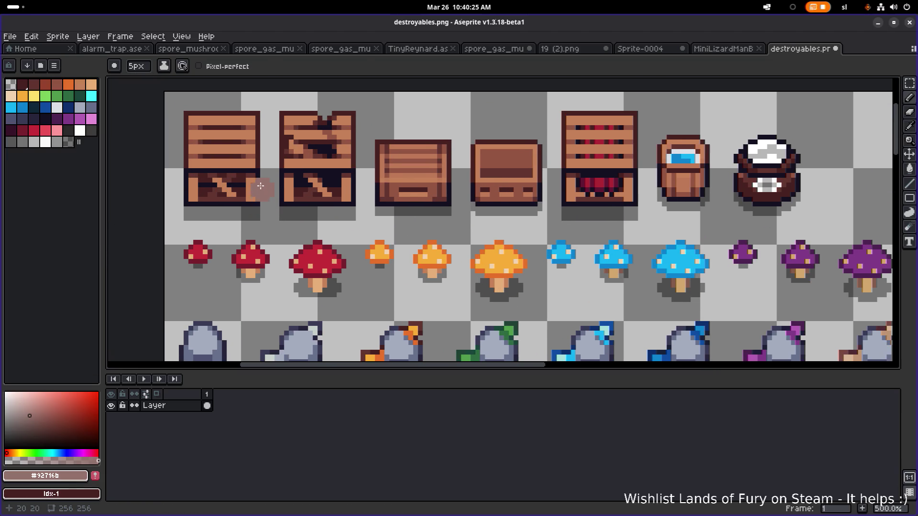
Copy the wooden crate to the end of the row beside the pot, nudging it into place
key("m")
left_click_drag(184, 111, 261, 217)
scroll(224, 201, "down", 2)
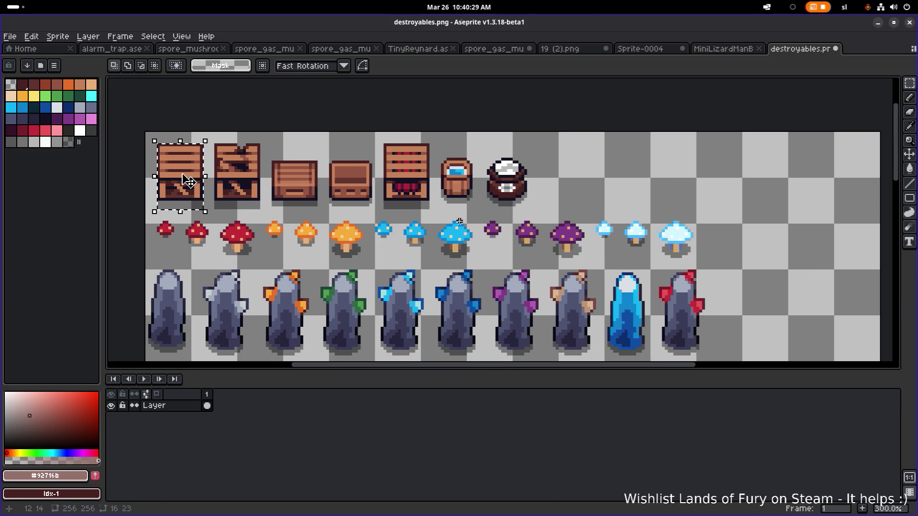
left_click_drag(183, 176, 565, 176)
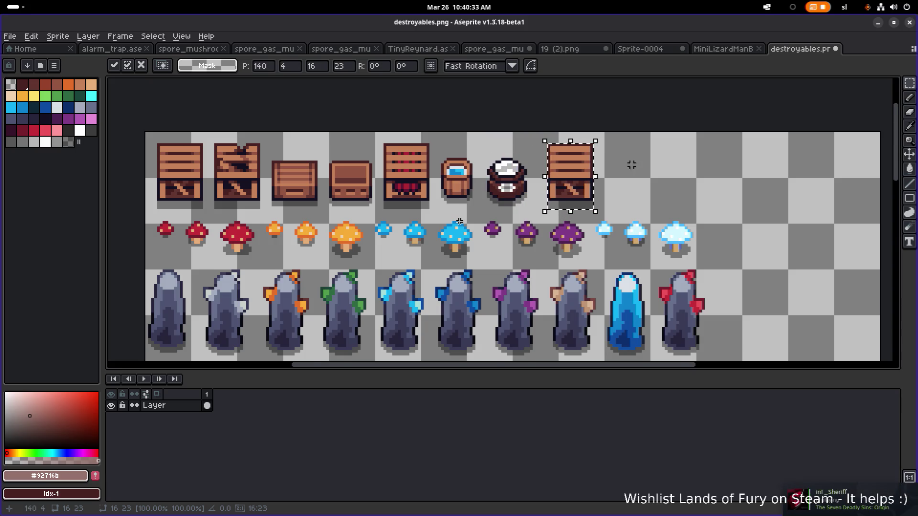
scroll(628, 159, "down", 1)
scroll(587, 173, "up", 2)
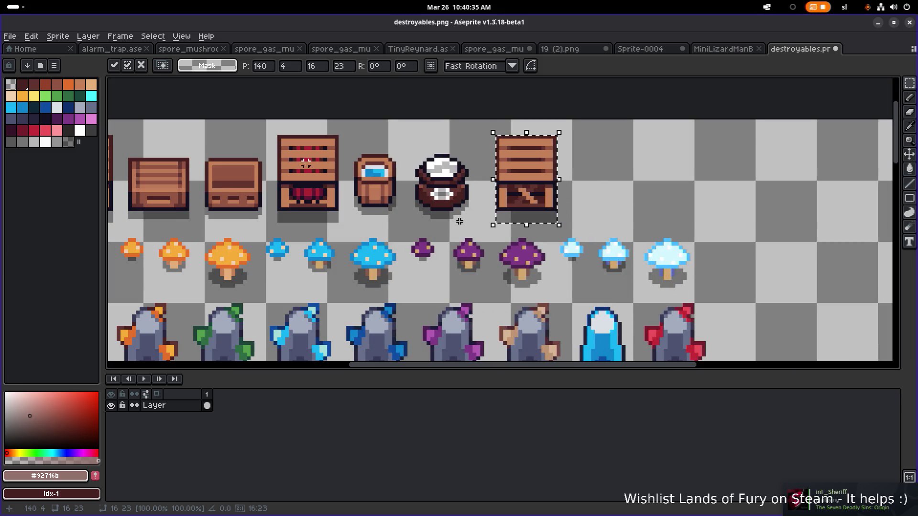
left_click(470, 132)
mouse_move(470, 133)
left_mouse_down()
mouse_move(554, 180)
mouse_move(566, 152)
left_mouse_up()
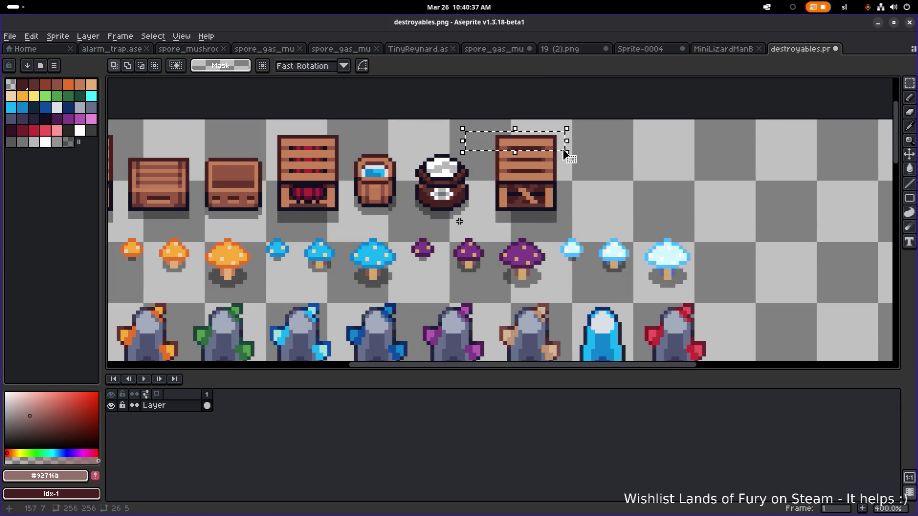
left_click(589, 186)
scroll(588, 200, "down", 2)
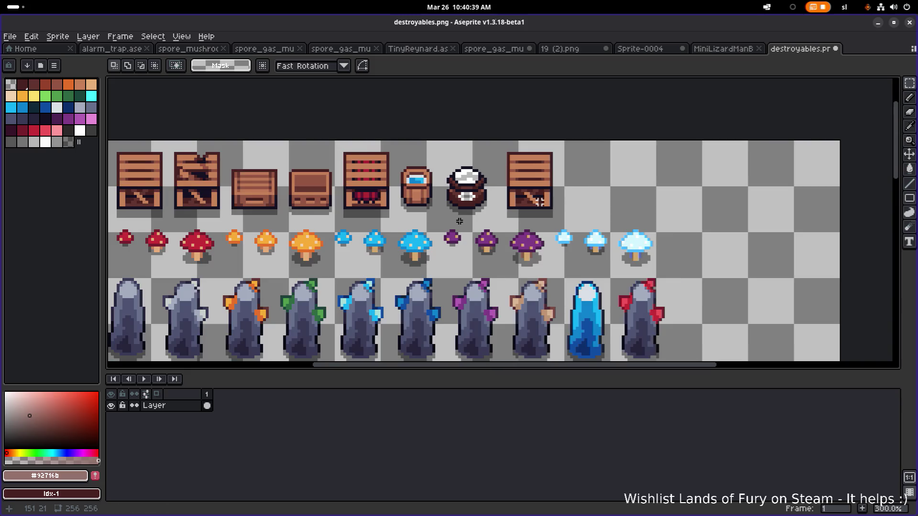
scroll(587, 230, "up", 3)
left_click_drag(586, 230, 462, 106)
left_click_drag(517, 154, 508, 154)
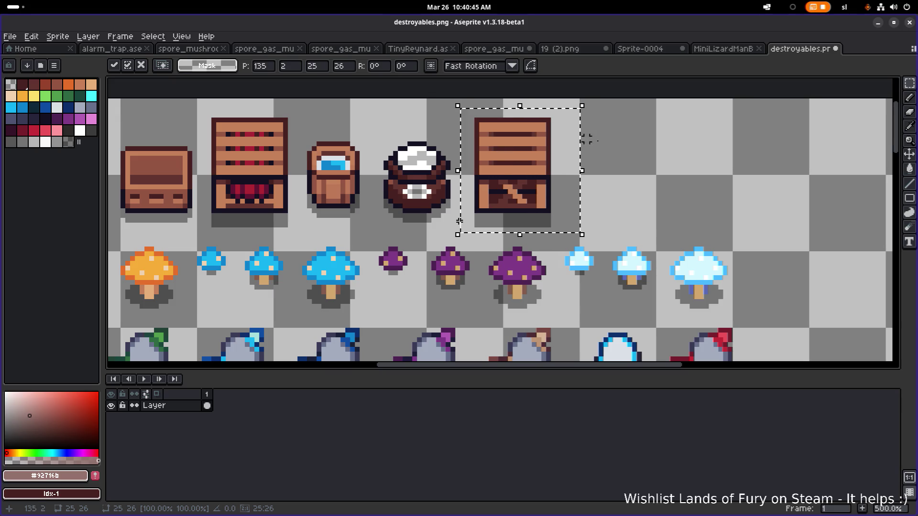
key("ctrl+d")
Reselect the copied crate and sample its dark red with the Eyedropper
left_click_drag(473, 116, 552, 228)
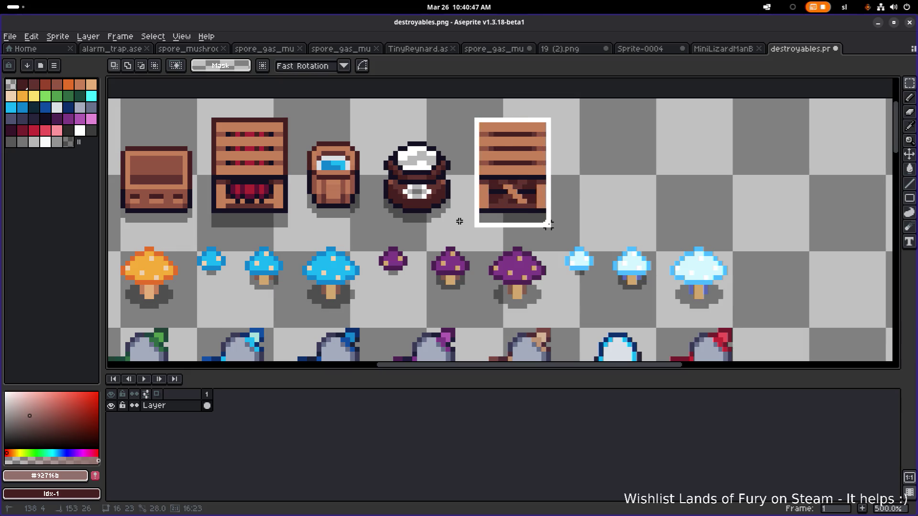
scroll(507, 177, "up", 2)
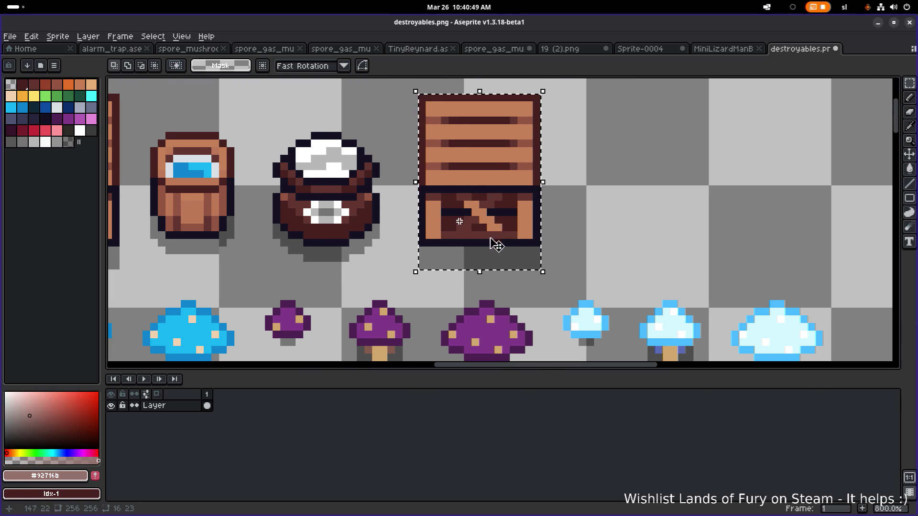
key("i")
left_click(487, 243)
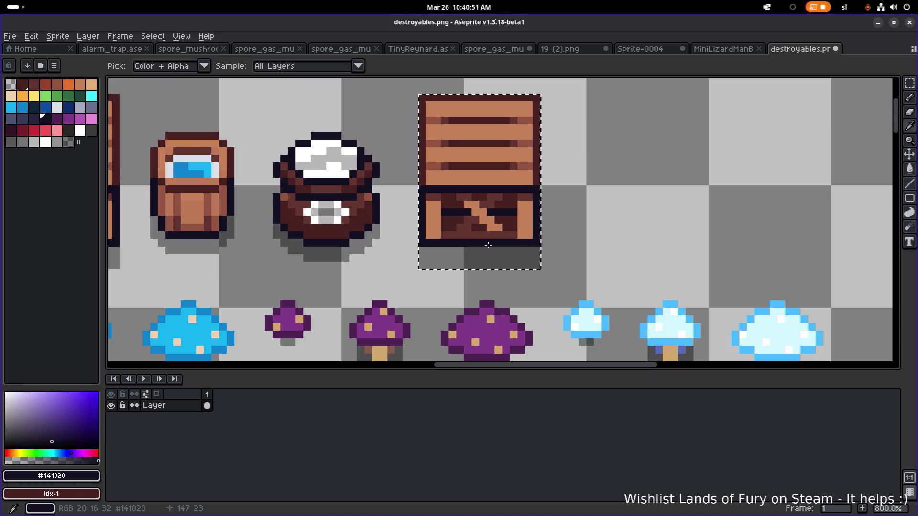
scroll(511, 254, "up", 2)
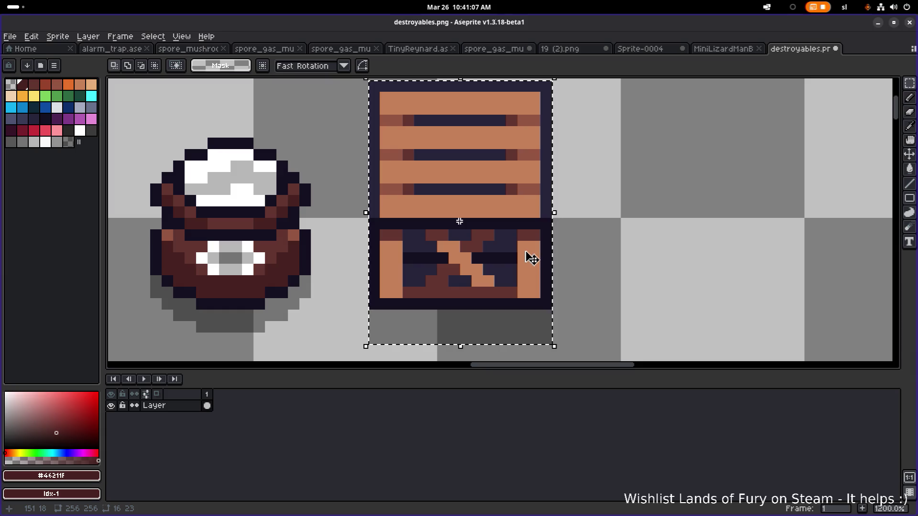
Replace the crate's dark red with a dark palette slate using Replace Color
left_click(529, 233, "alt")
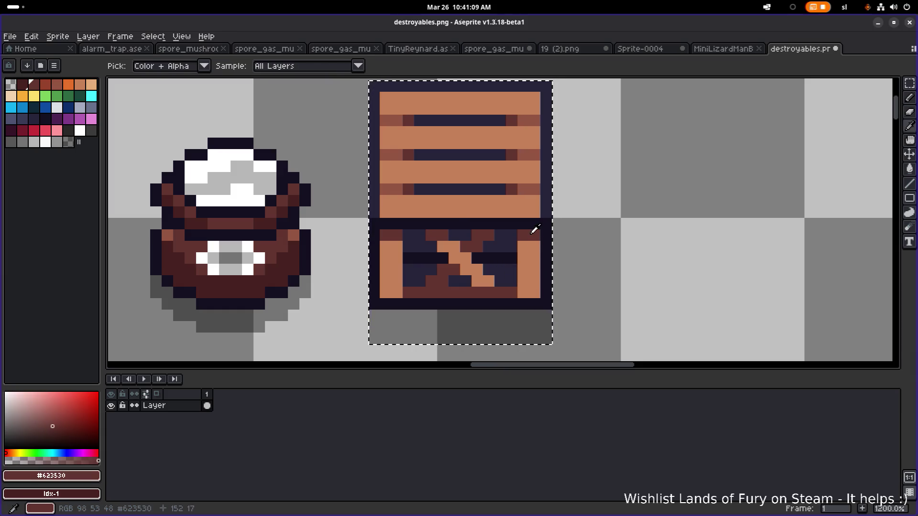
key("shift+r")
left_click(719, 341)
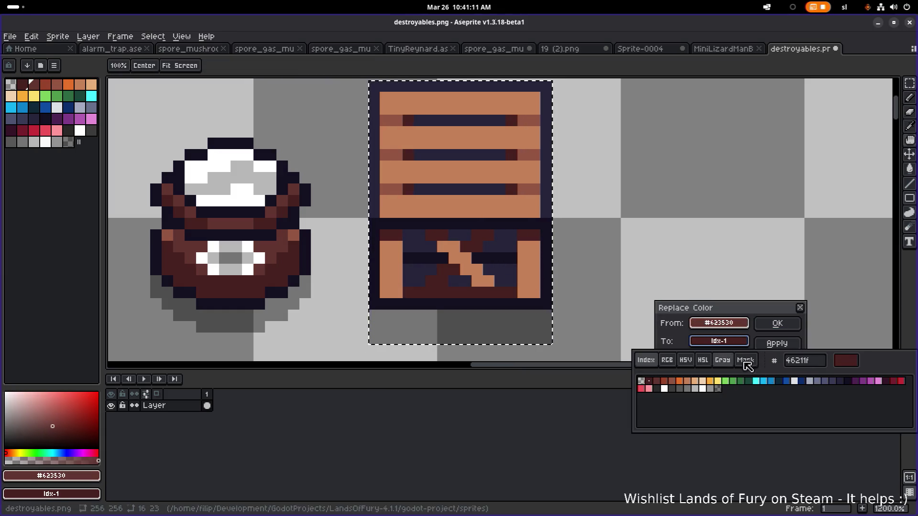
left_click(837, 382)
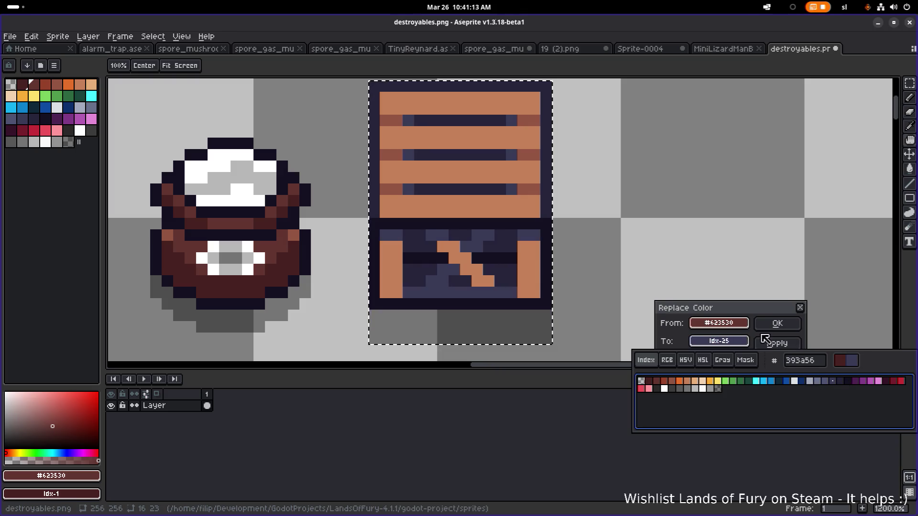
left_click(777, 323)
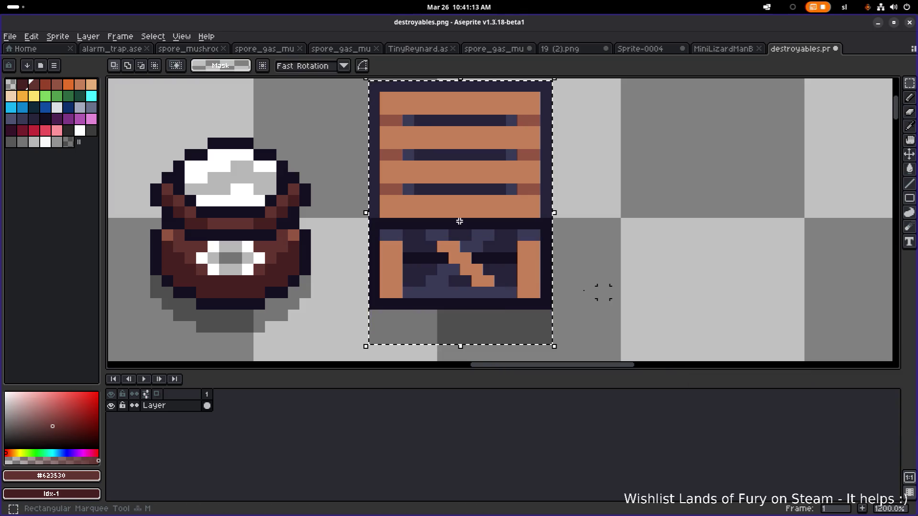
Replace the crate's brown-red with slate blue
left_click(532, 188, "alt")
key("shift+r")
left_click(719, 341)
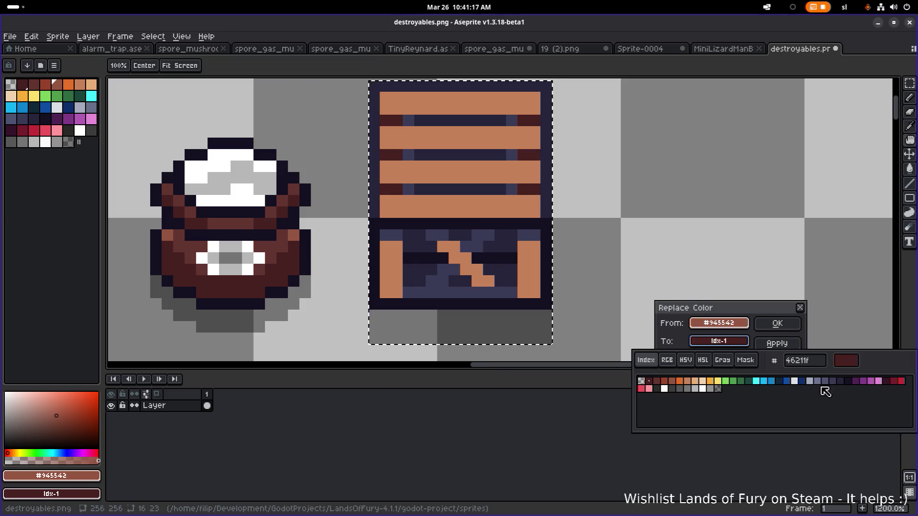
left_click(831, 383)
left_click(778, 323)
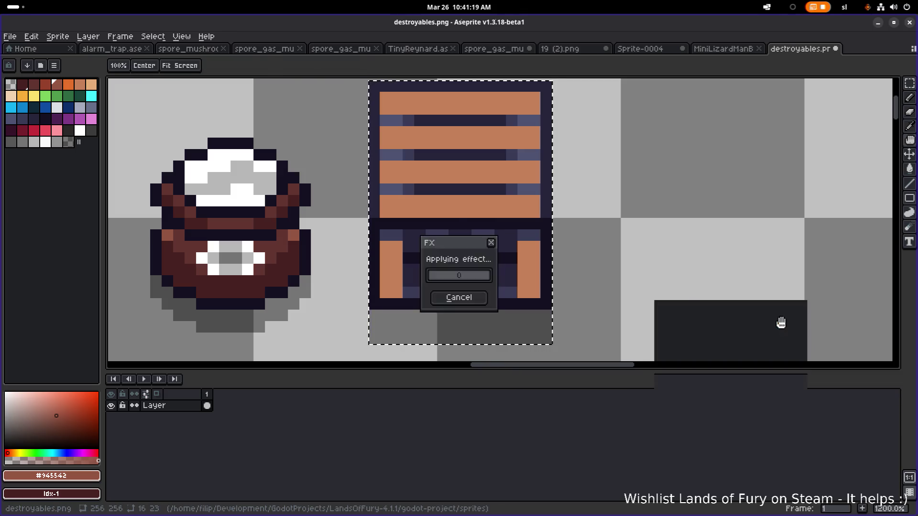
Replace the orange wood #c58158 with blue-grey #67708b (Idx-23)
left_click(528, 265, "alt")
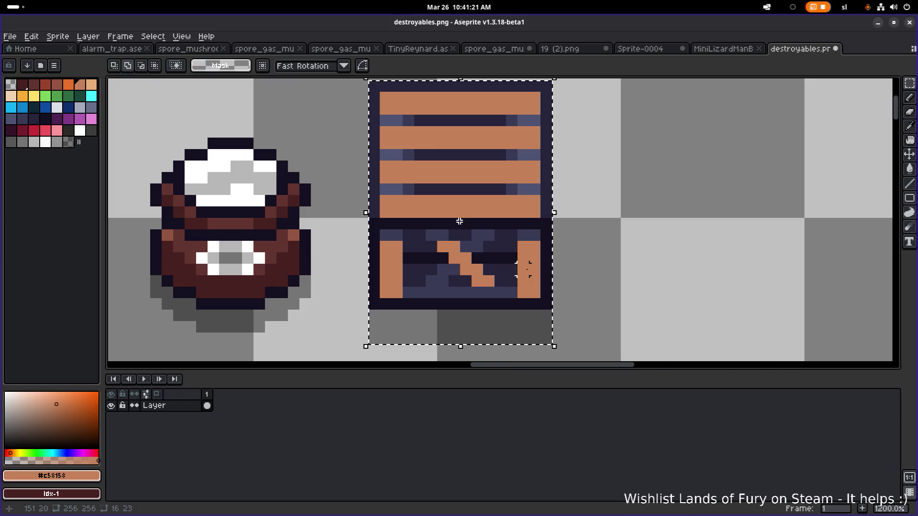
key("shift+r")
left_click(718, 341)
left_click(824, 381)
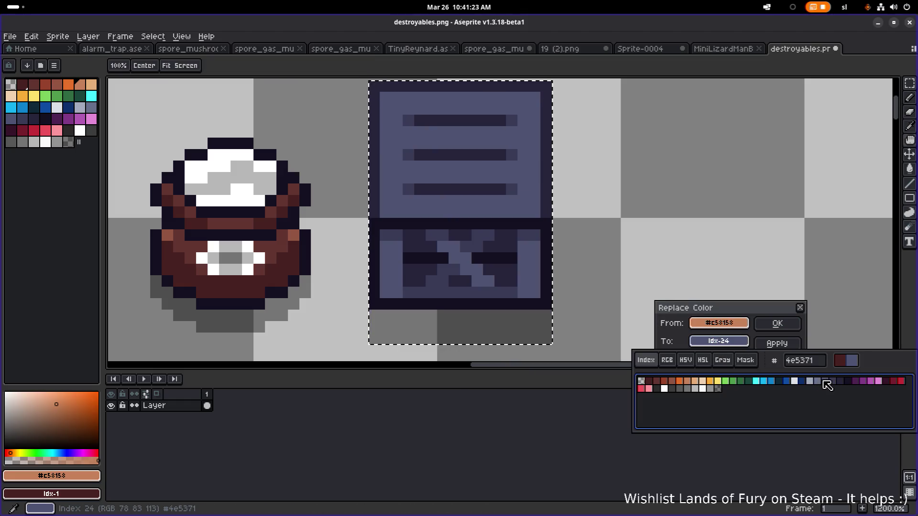
left_click(818, 382)
left_click(825, 382)
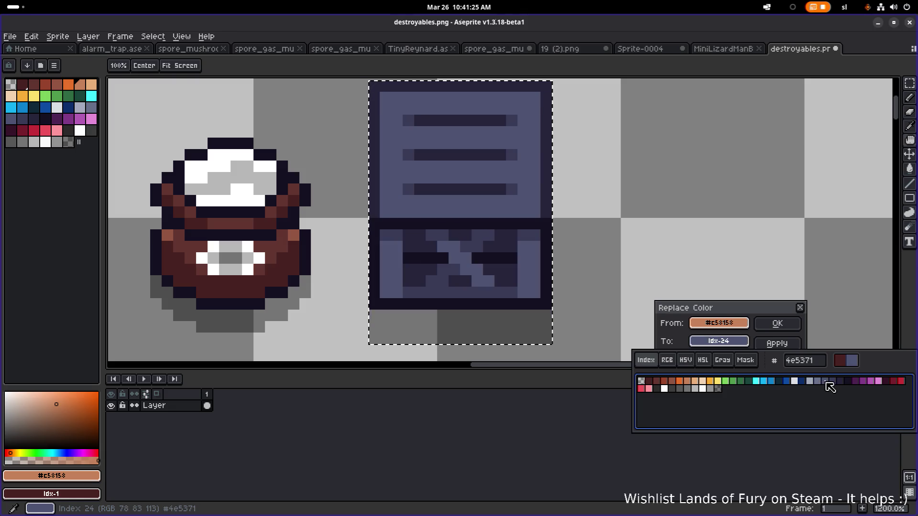
left_click(818, 382)
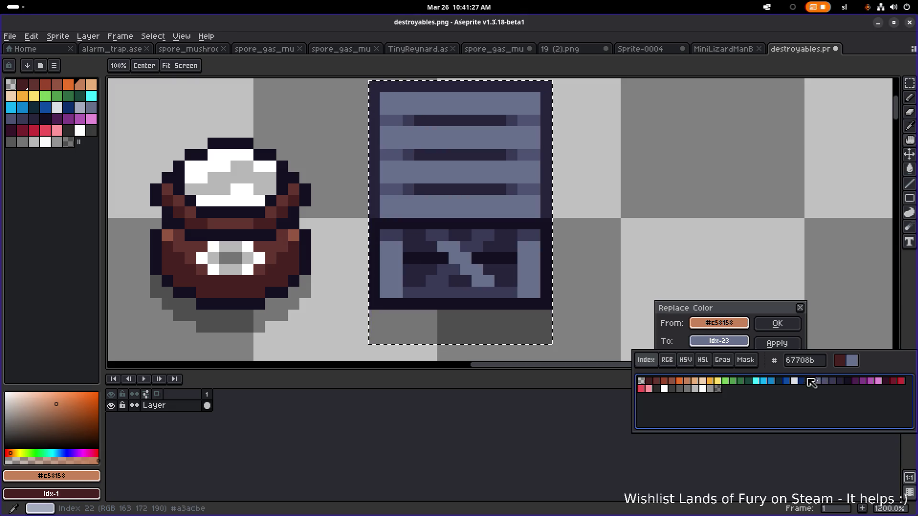
left_click(776, 325)
left_click(777, 323)
scroll(582, 290, "down", 3)
scroll(582, 291, "down", 4)
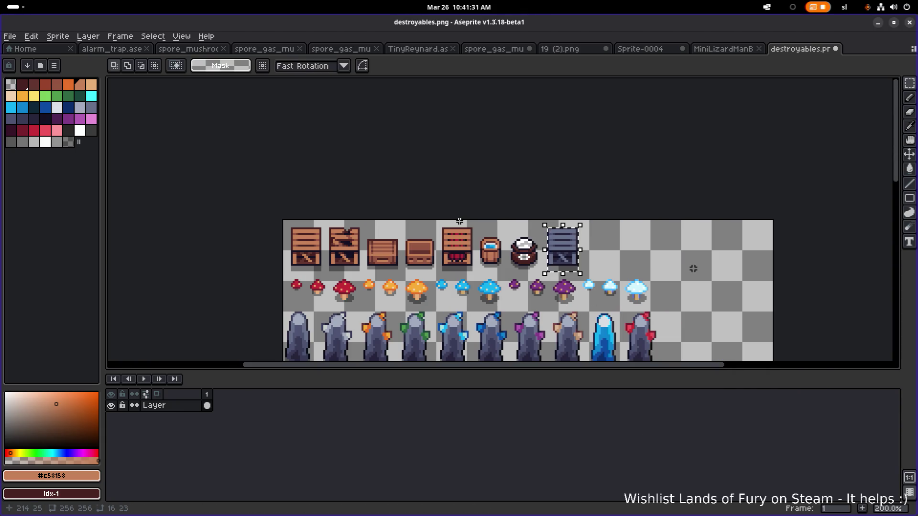
Clear the selection, sample the crate's blue-grey, and Pencil over a dark lower-panel pixel
left_click(714, 244)
scroll(559, 267, "up", 11)
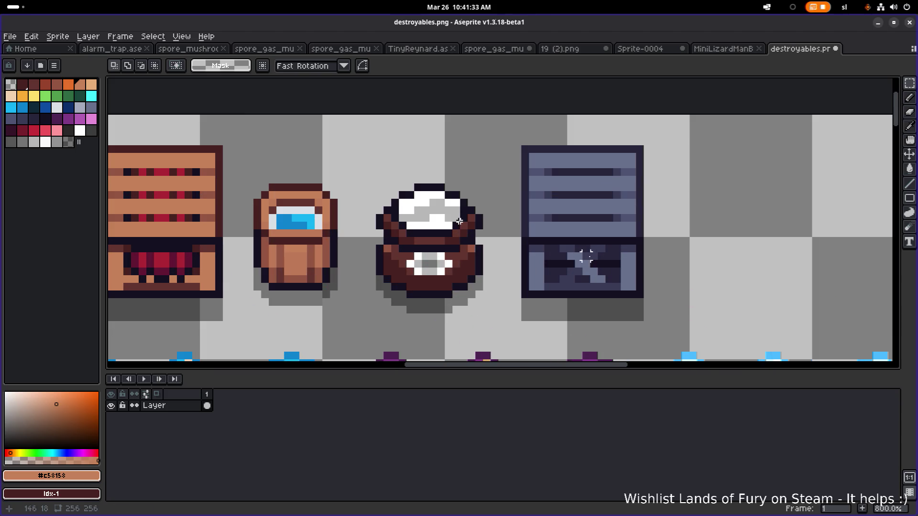
scroll(459, 221, "down", 2)
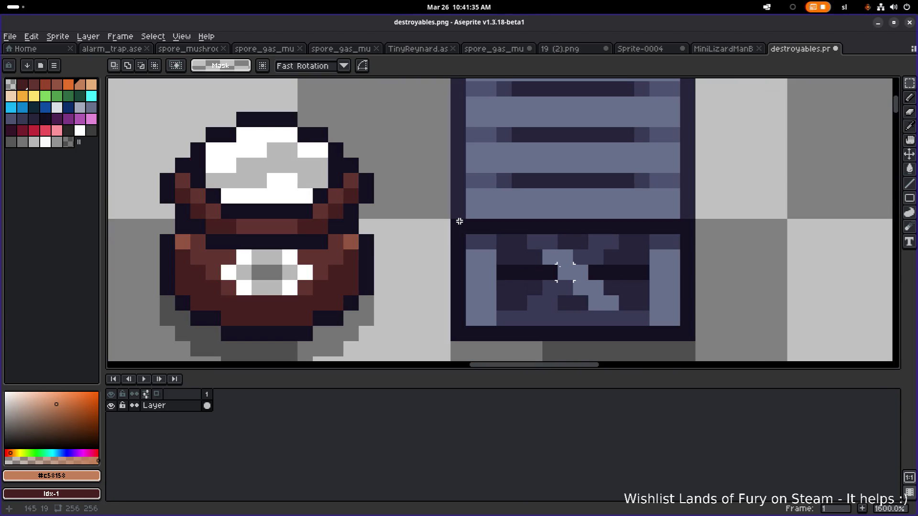
left_click(556, 260)
key("b")
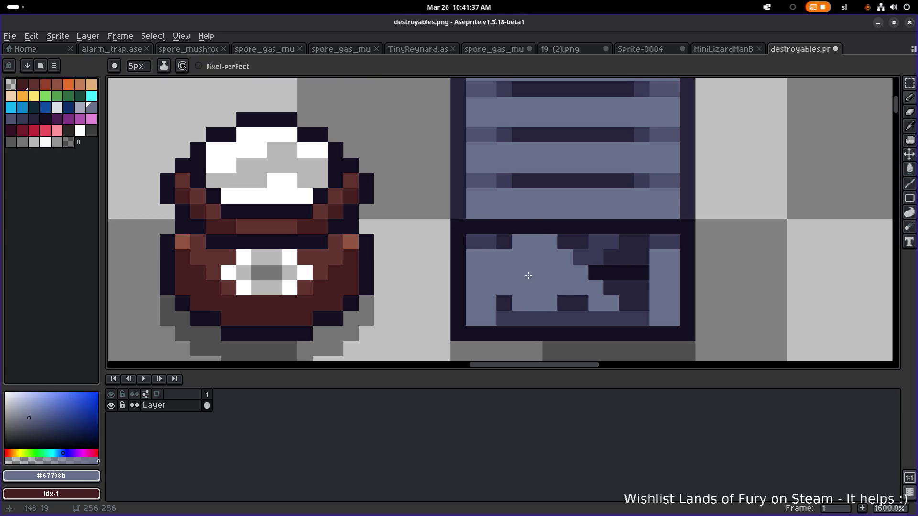
left_click(519, 280)
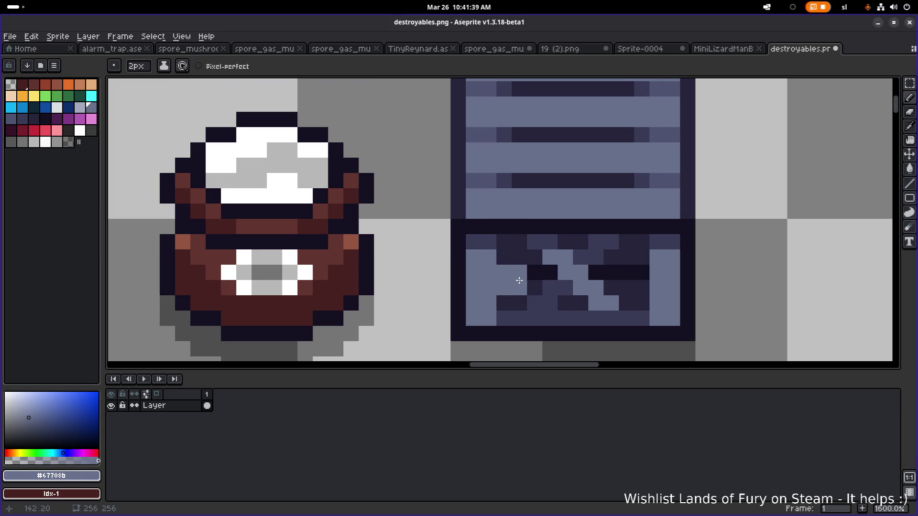
With a one-pixel brush, paint blue-grey over dark lower-panel pixels, including a staircase
key("minus")
key("minus")
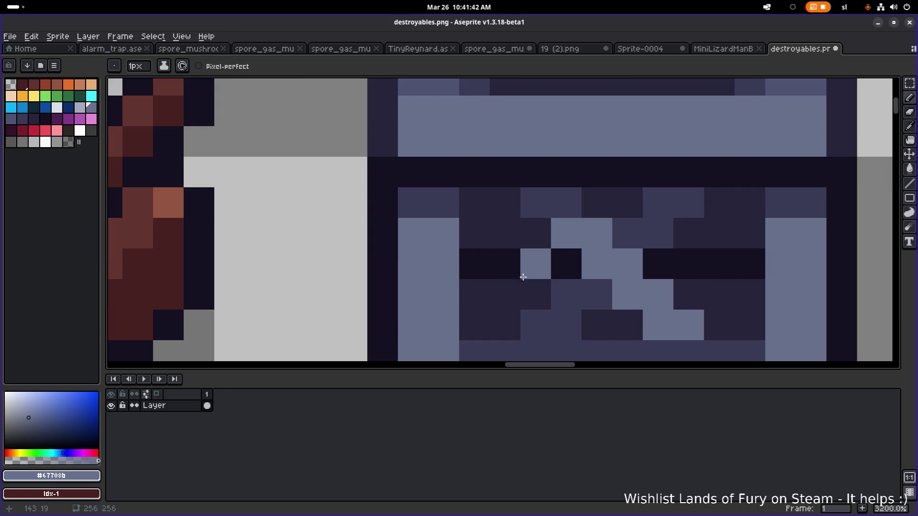
scroll(534, 281, "up", 3)
mouse_move(495, 242)
left_mouse_down()
mouse_move(502, 266)
mouse_move(524, 266)
mouse_move(535, 295)
left_mouse_up()
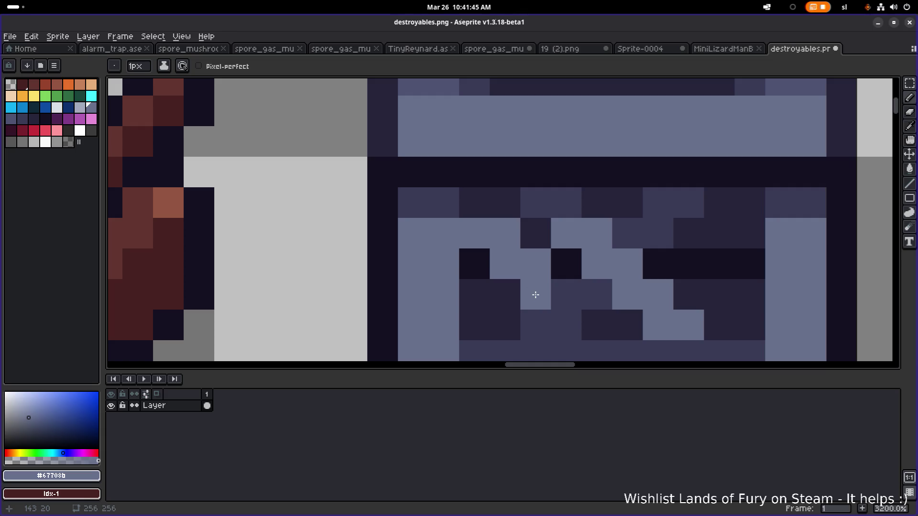
scroll(668, 246, "down", 2)
left_click_drag(688, 245, 729, 312)
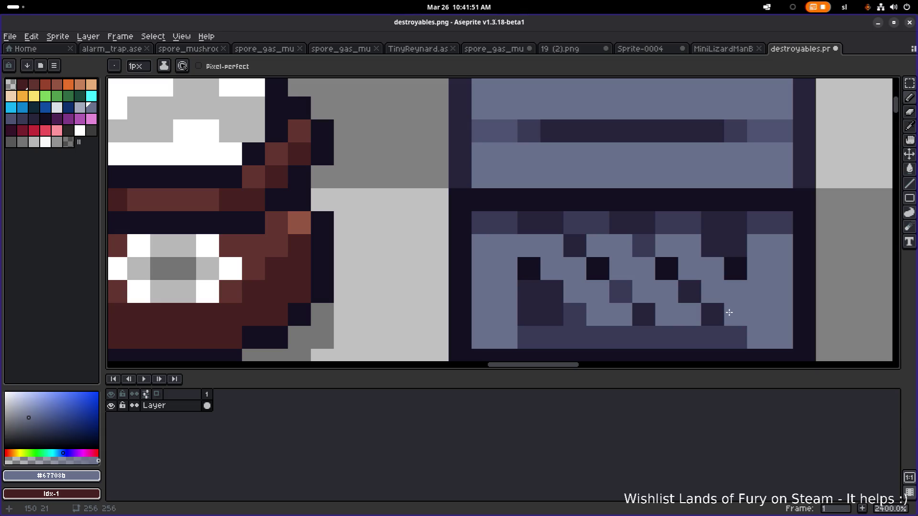
scroll(730, 312, "down", 2)
left_click(607, 314)
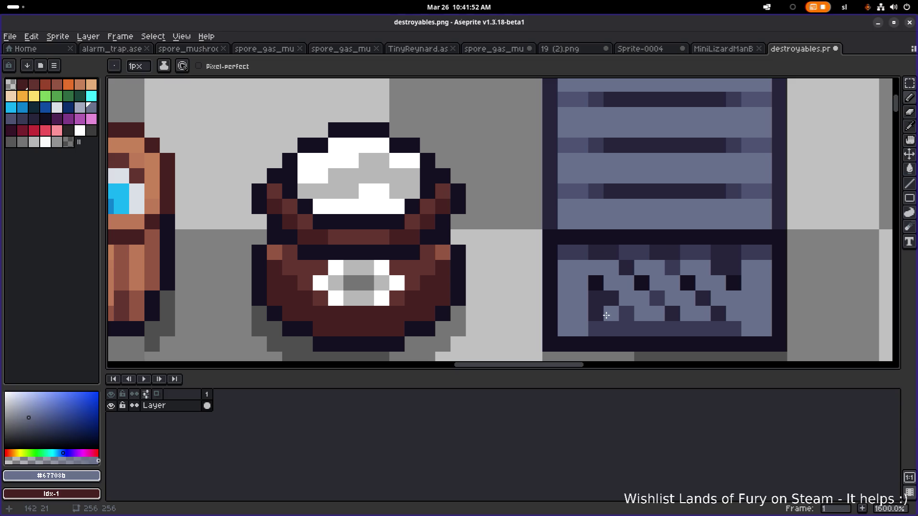
scroll(605, 315, "up", 2)
left_click(590, 291)
left_click(591, 312)
scroll(589, 308, "down", 3)
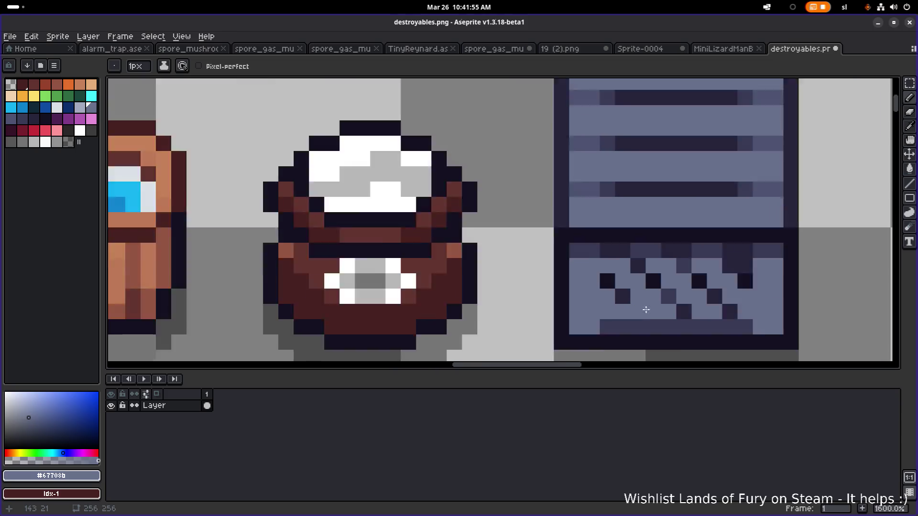
scroll(730, 305, "down", 3)
scroll(659, 273, "up", 4)
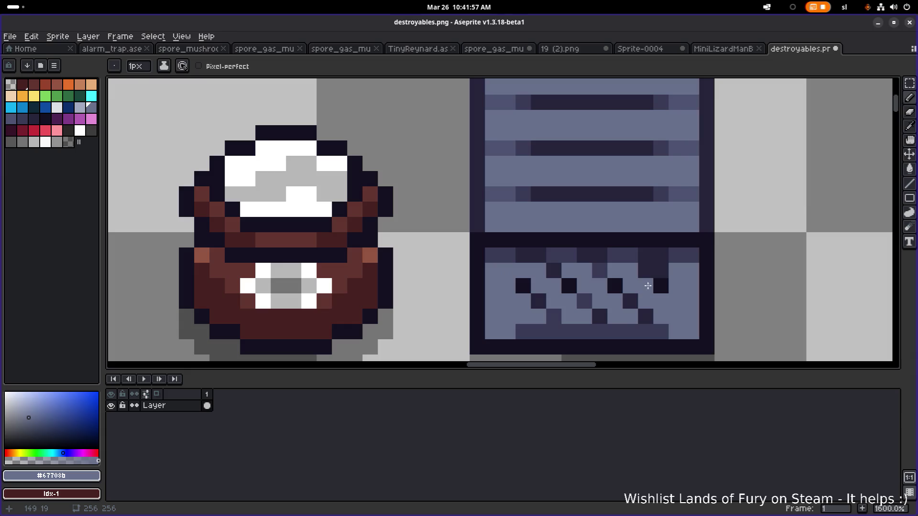
scroll(669, 273, "down", 4)
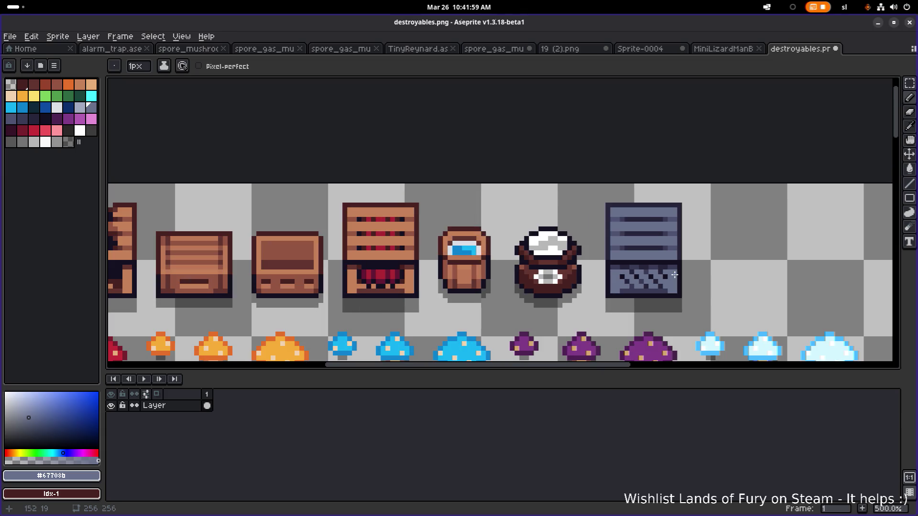
scroll(672, 278, "down", 1)
scroll(622, 258, "up", 8)
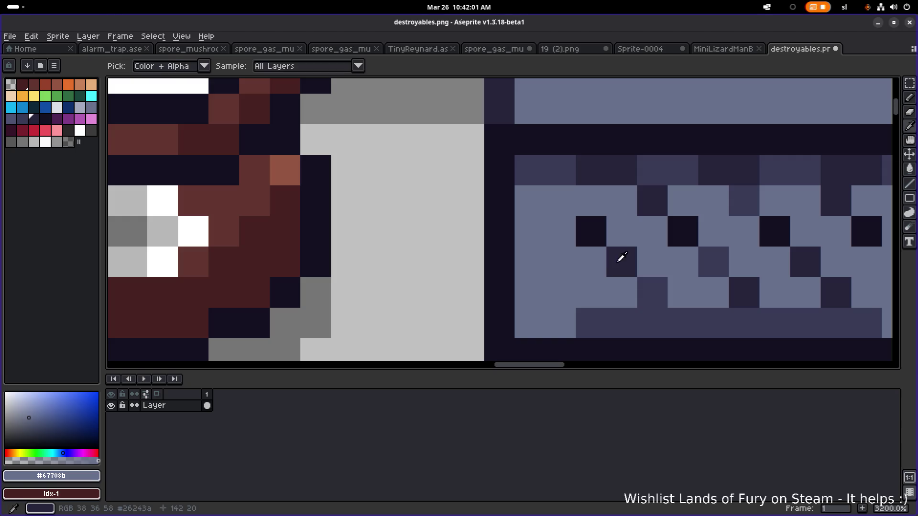
Sample the dark navy shade and add dark pixels and a dark column to the lower panel
left_click(622, 258, "alt")
left_click(584, 285)
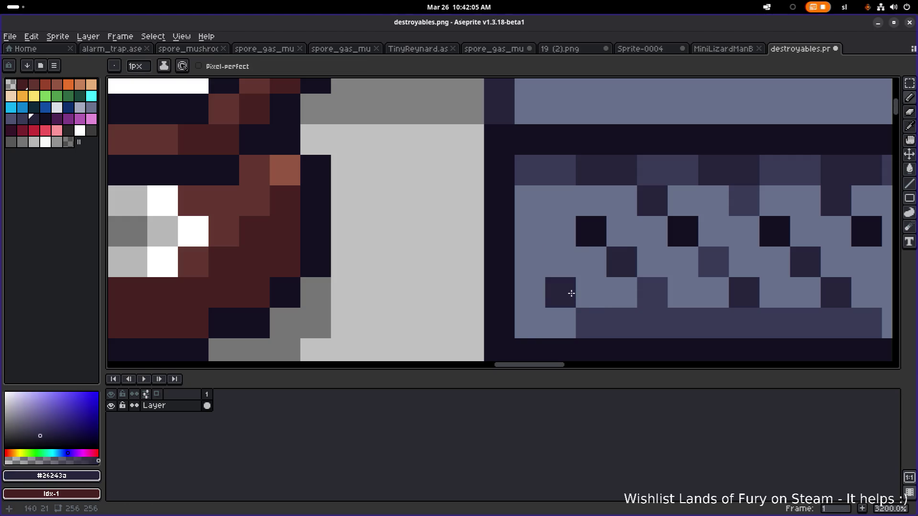
scroll(581, 297, "down", 3)
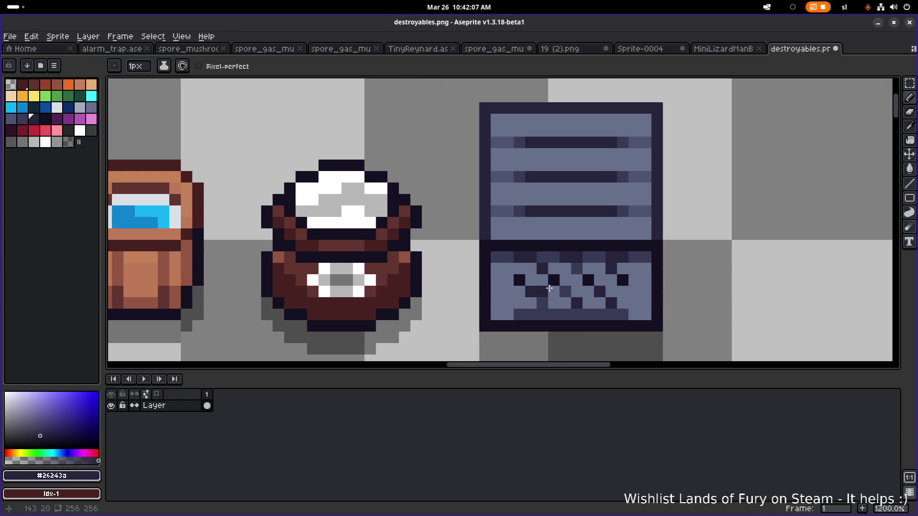
scroll(542, 289, "down", 4)
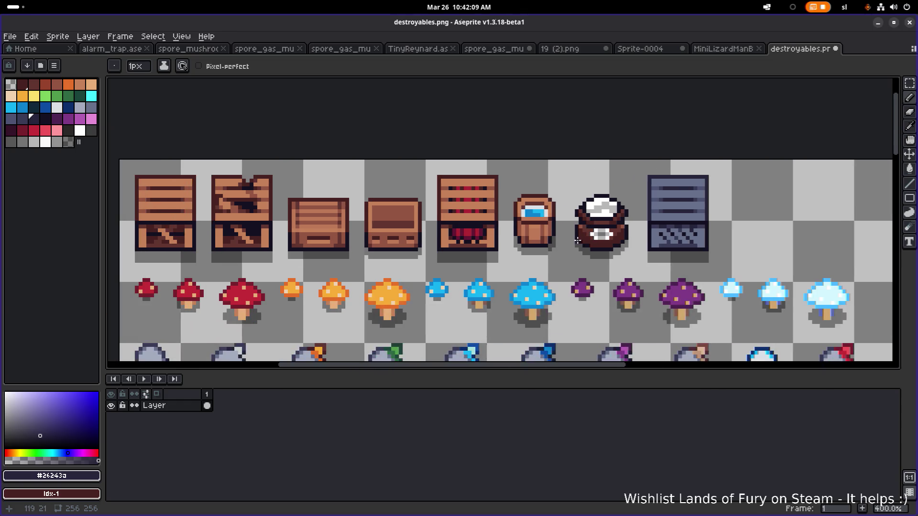
scroll(692, 228, "up", 4)
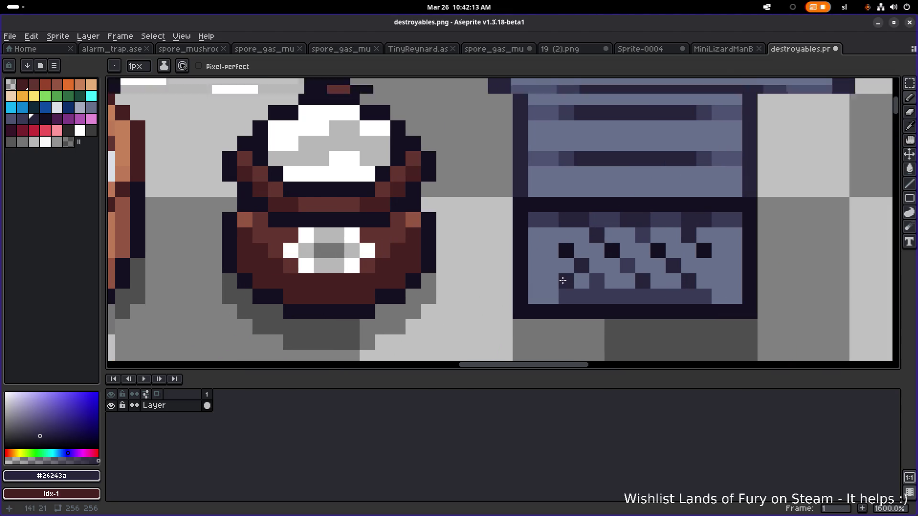
scroll(562, 281, "up", 2)
left_click_drag(563, 192, 567, 276)
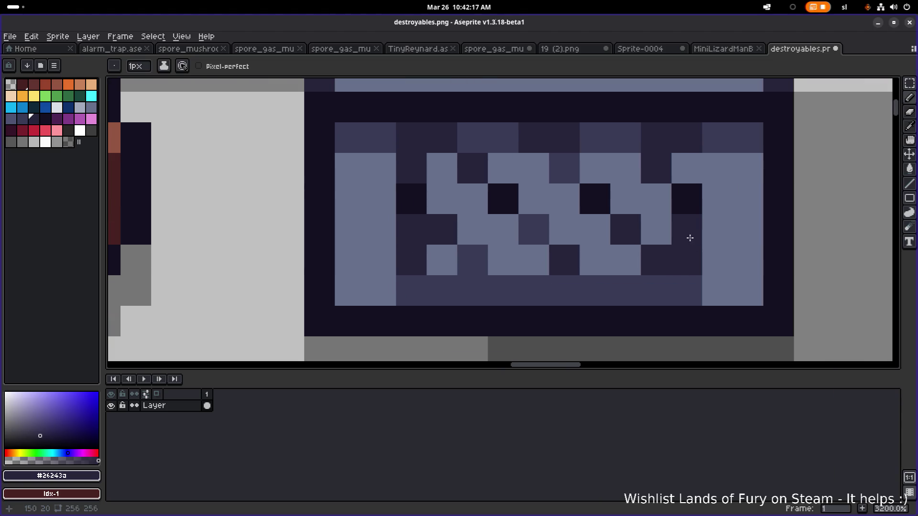
scroll(695, 209, "down", 3)
scroll(726, 220, "down", 3)
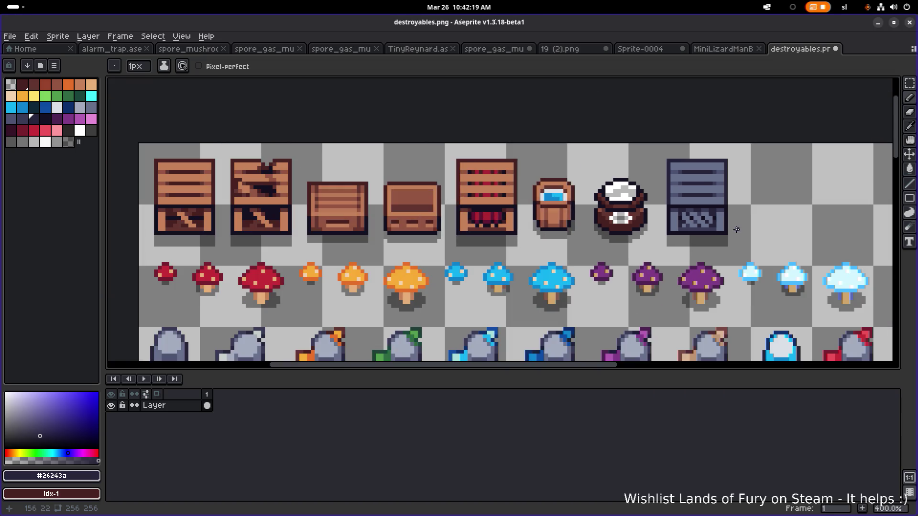
scroll(705, 232, "up", 1)
Undo the last several Pencil edits to restore dark lower-panel pixels
key("v")
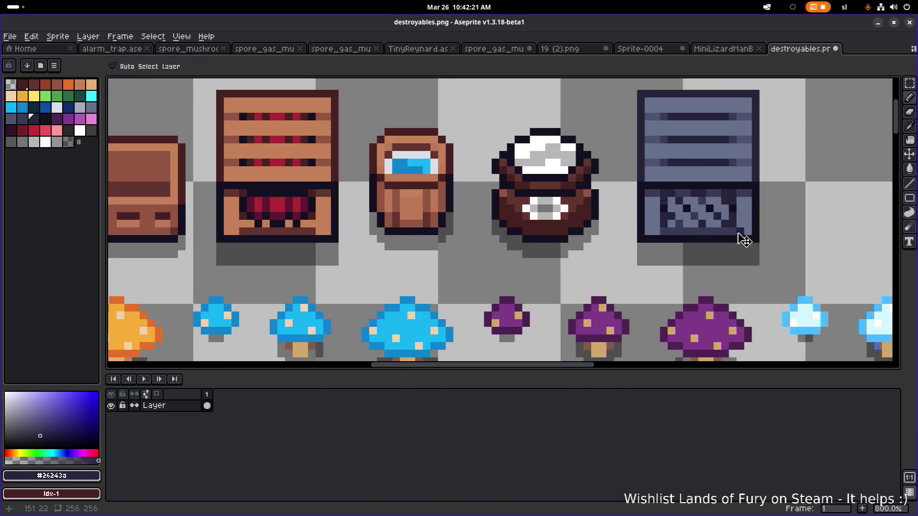
key("ctrl+z")
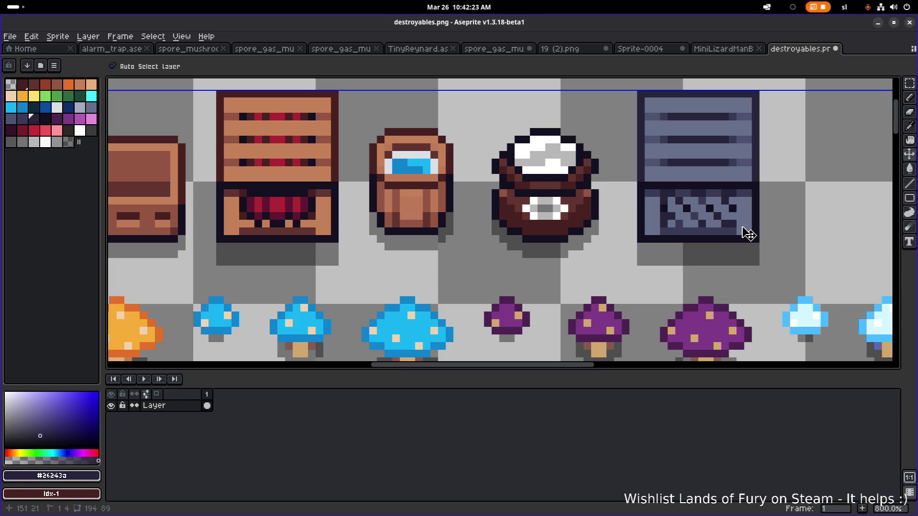
key("ctrl+z")
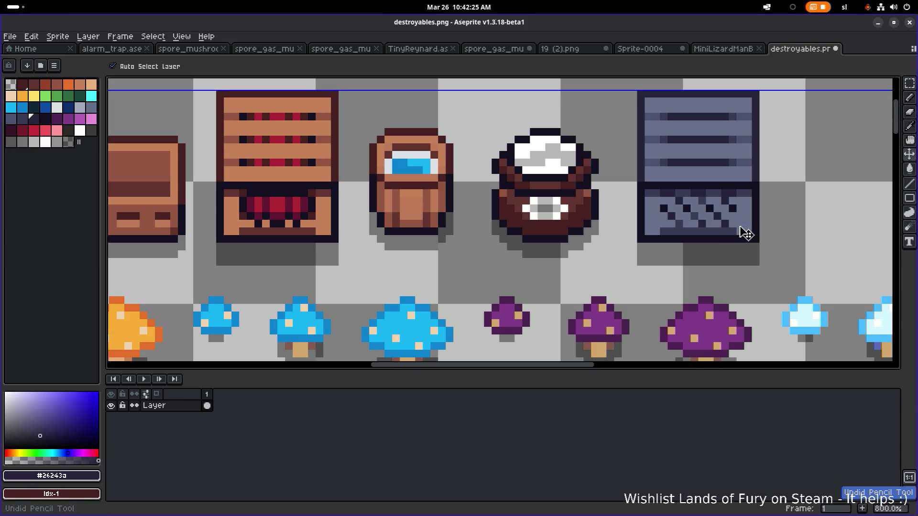
key("ctrl+z")
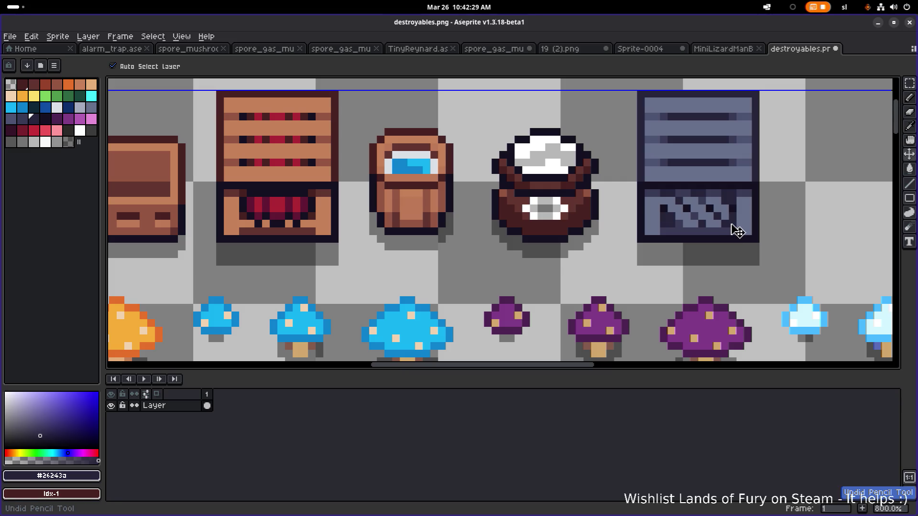
key("ctrl+z")
key("ctrl+z")
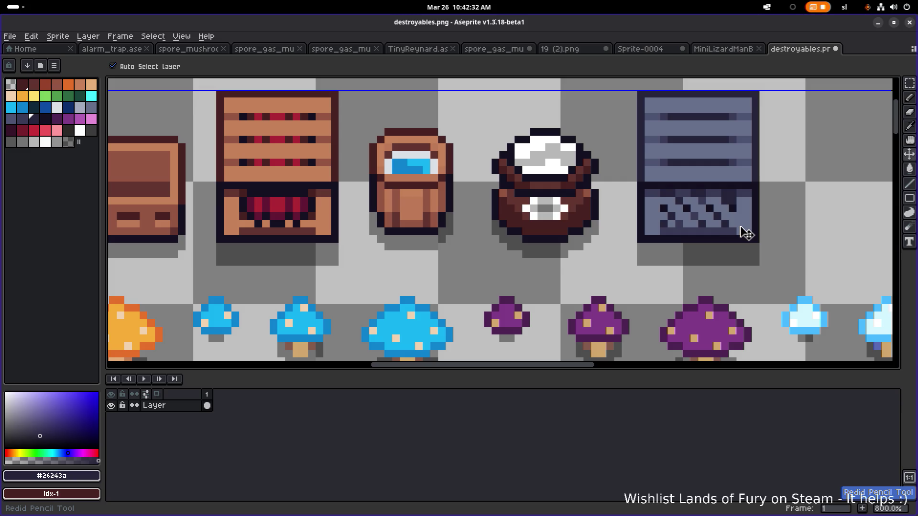
Paint one dark pixel into the lower-panel lattice
scroll(691, 214, "up", 5)
scroll(601, 186, "right", 2)
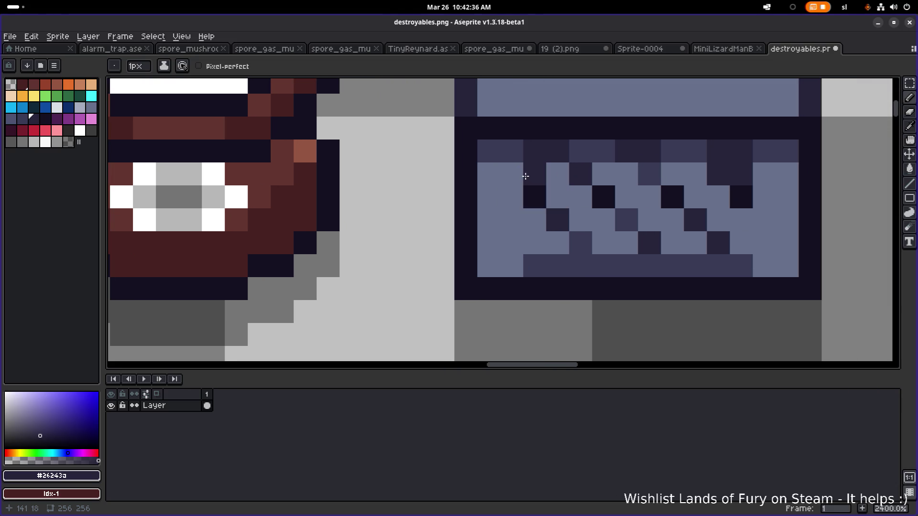
left_click(525, 177)
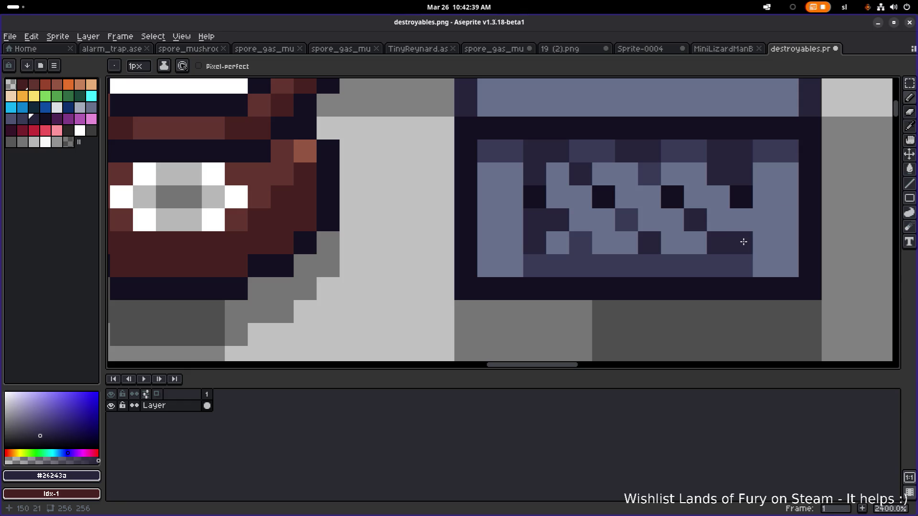
scroll(786, 225, "down", 5)
scroll(786, 225, "up", 4)
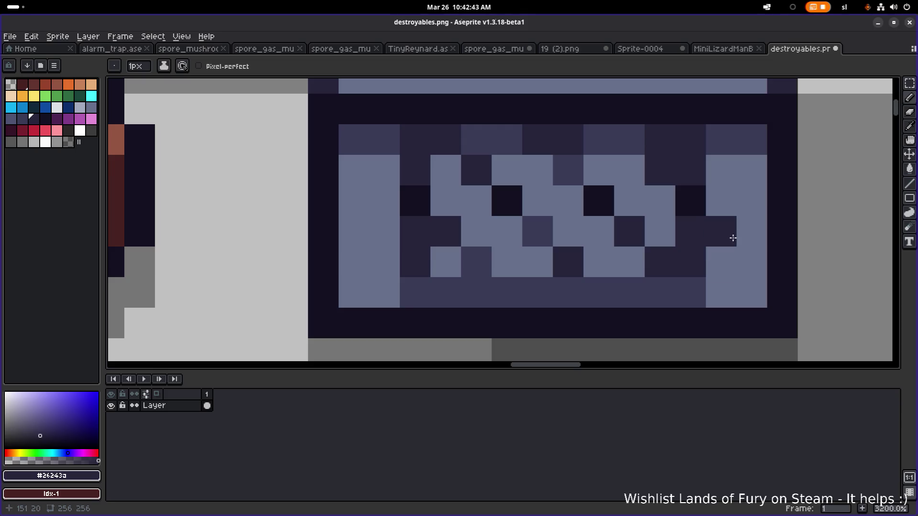
scroll(732, 247, "down", 6)
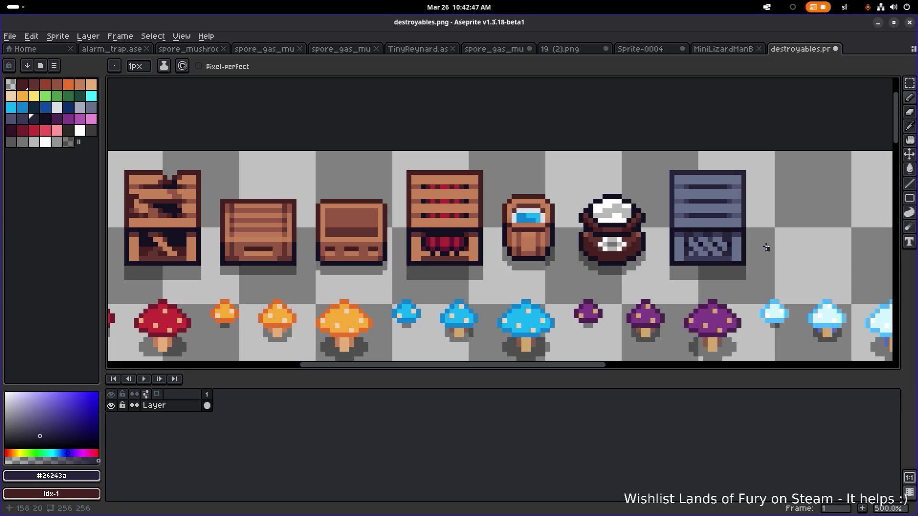
Pick dark slate #393a56 from the crate and draw vertical bars across the middle and upper planks
scroll(736, 239, "up", 1)
scroll(631, 208, "up", 4)
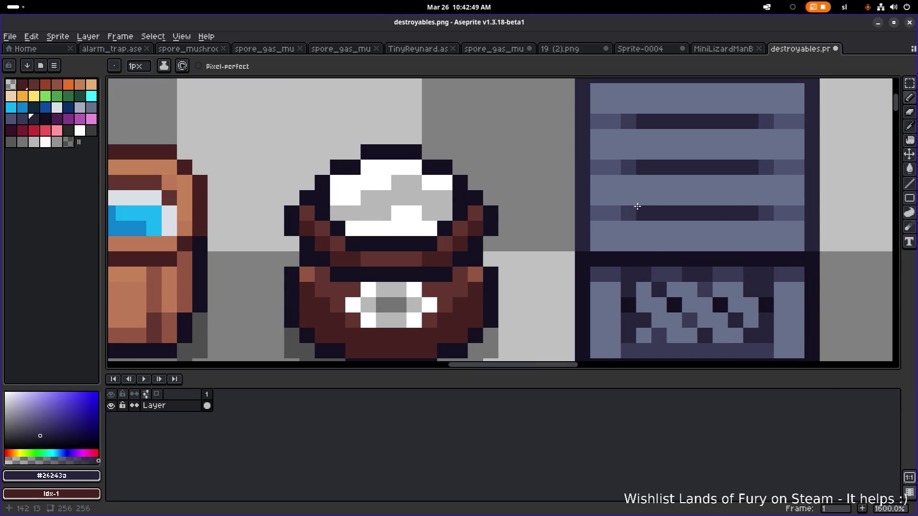
left_click_drag(637, 206, 569, 221)
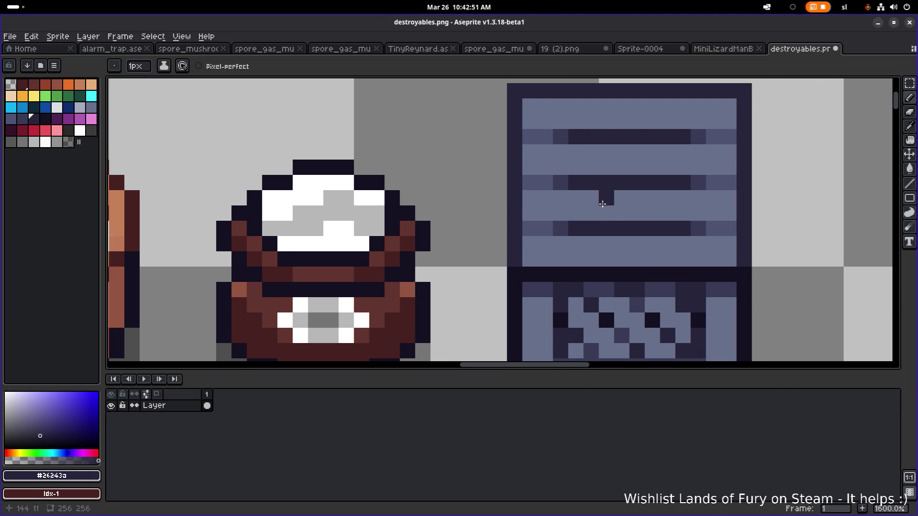
left_click(564, 228, "alt")
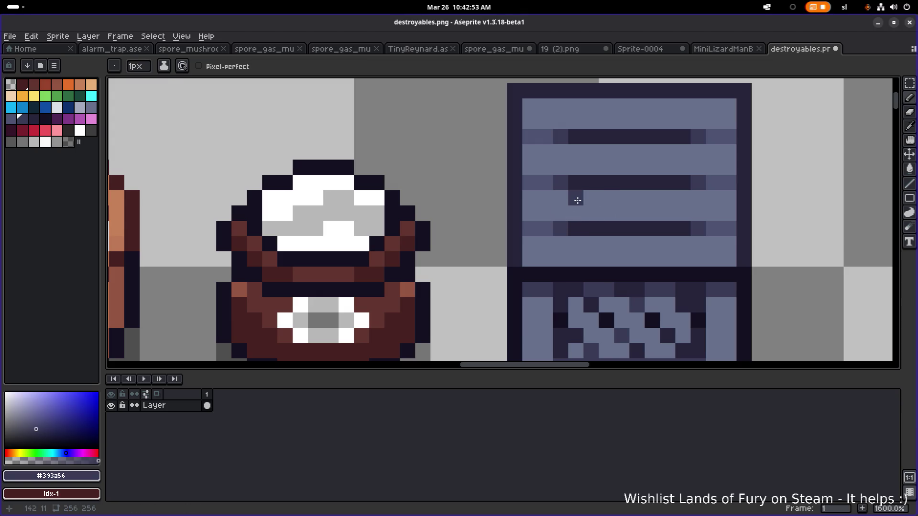
left_click_drag(577, 201, 577, 214)
left_click_drag(682, 198, 682, 213)
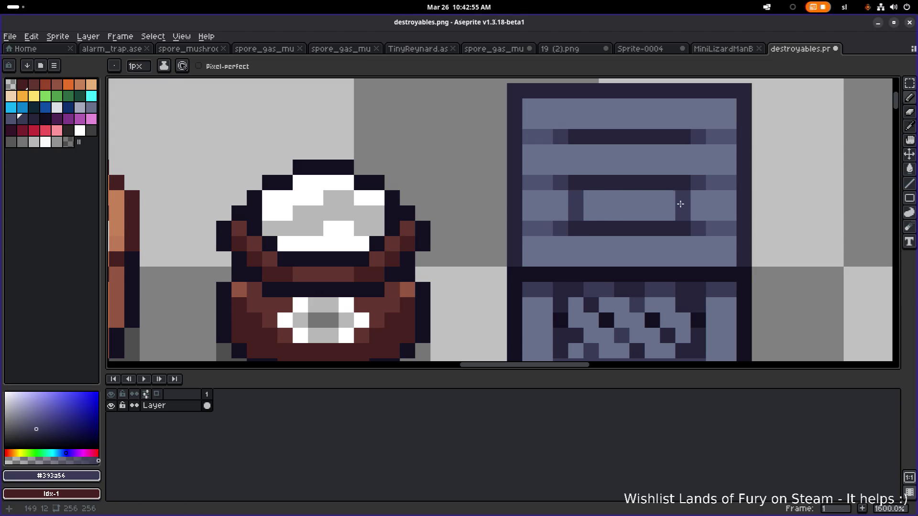
mouse_move(576, 152)
left_mouse_down()
mouse_move(576, 167)
mouse_move(606, 150)
mouse_move(607, 162)
mouse_move(648, 163)
left_mouse_up()
left_click(682, 151)
left_click(682, 166)
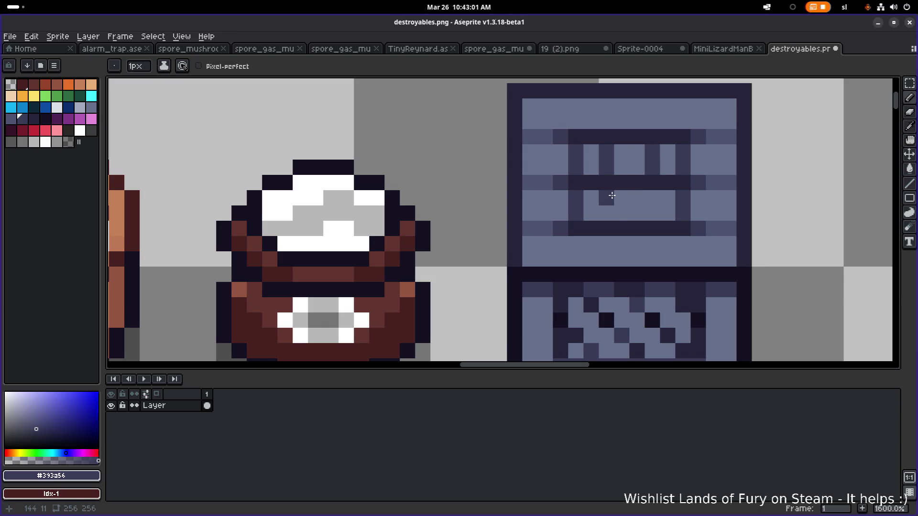
mouse_move(612, 196)
left_mouse_down()
mouse_move(609, 211)
mouse_move(651, 199)
mouse_move(650, 212)
left_mouse_up()
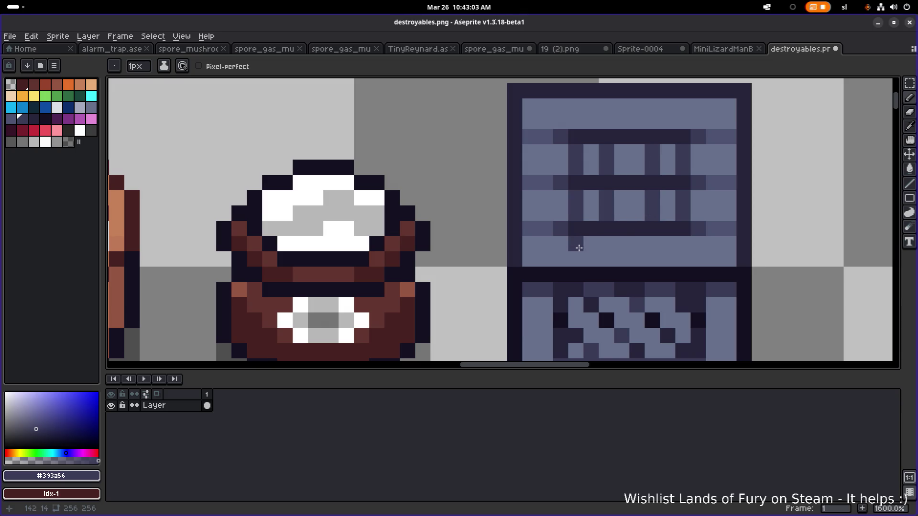
scroll(622, 239, "down", 6)
Add two dark pixels on the crate's top plank, replacing a stray stroke
scroll(634, 234, "up", 9)
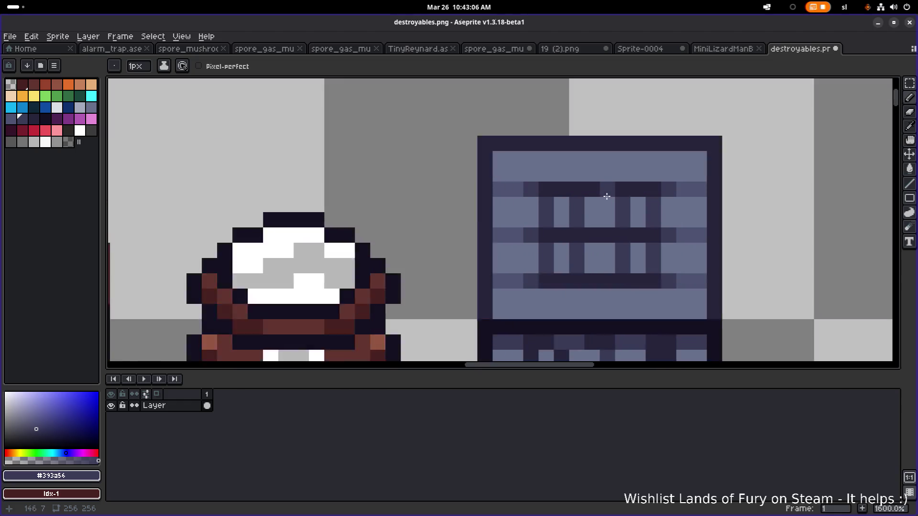
left_click_drag(608, 185, 586, 153)
key("ctrl+z")
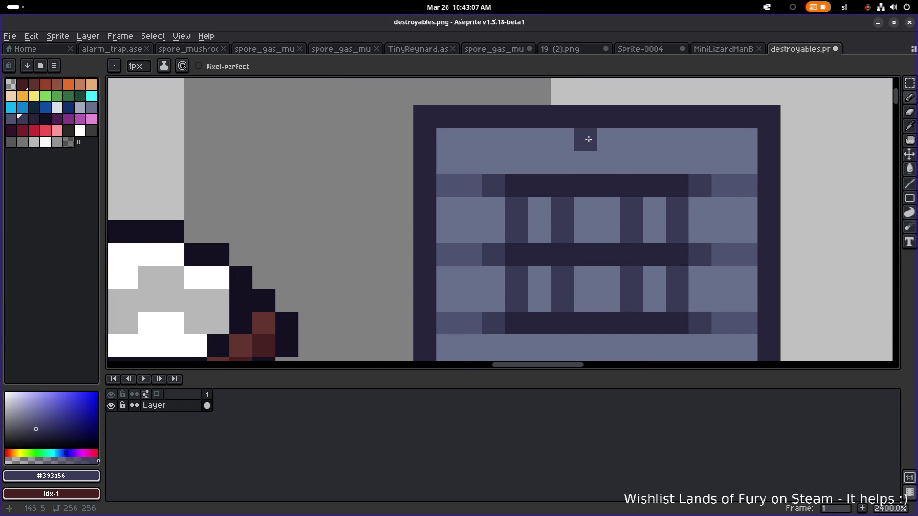
left_click(586, 154)
left_click(608, 158)
scroll(626, 198, "down", 5)
scroll(626, 198, "up", 3)
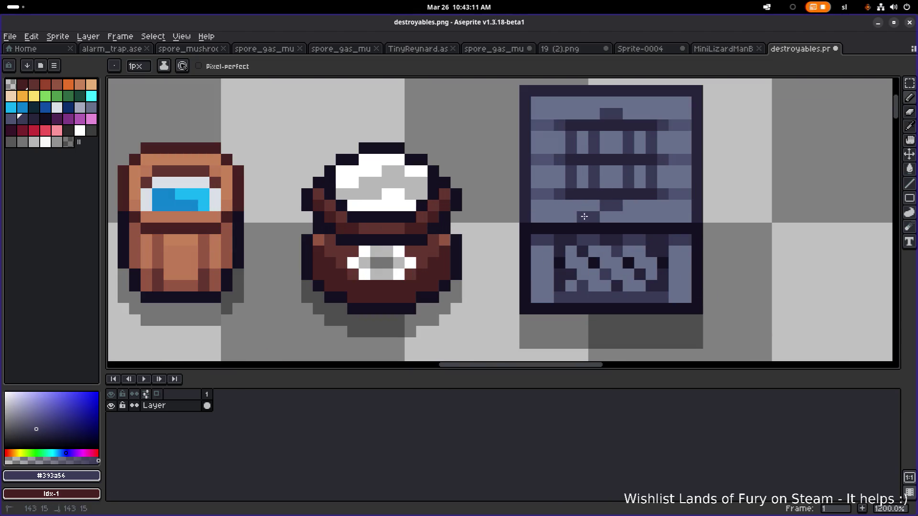
scroll(636, 218, "down", 5)
scroll(668, 177, "up", 6)
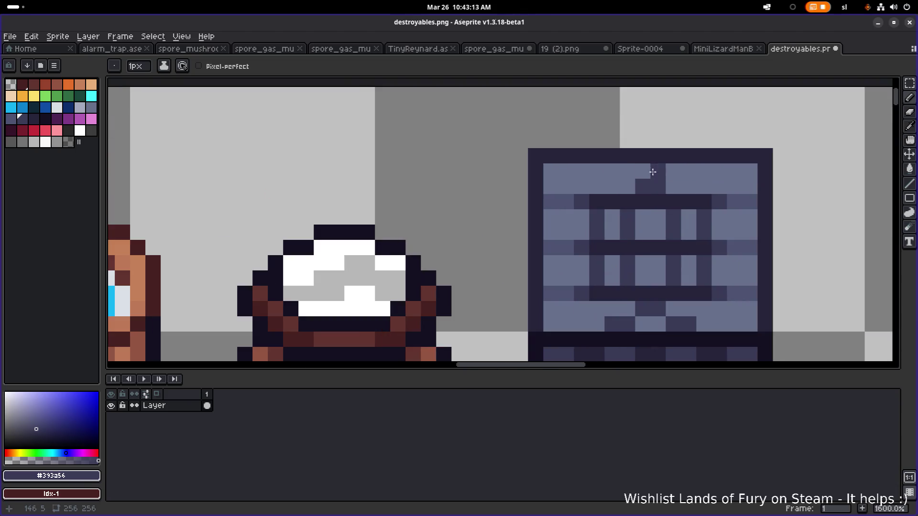
Draw a stepped dark trim along the top plank's left and right sides and darken both edges
mouse_move(674, 175)
left_mouse_down()
mouse_move(687, 170)
mouse_move(718, 187)
left_mouse_up()
key("ctrl+z")
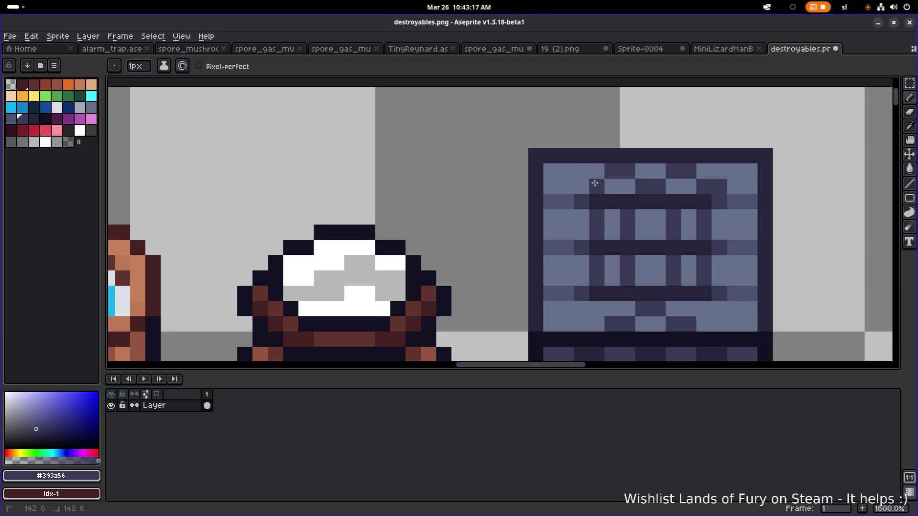
left_click_drag(581, 186, 550, 171)
left_click(719, 171)
left_click(734, 171)
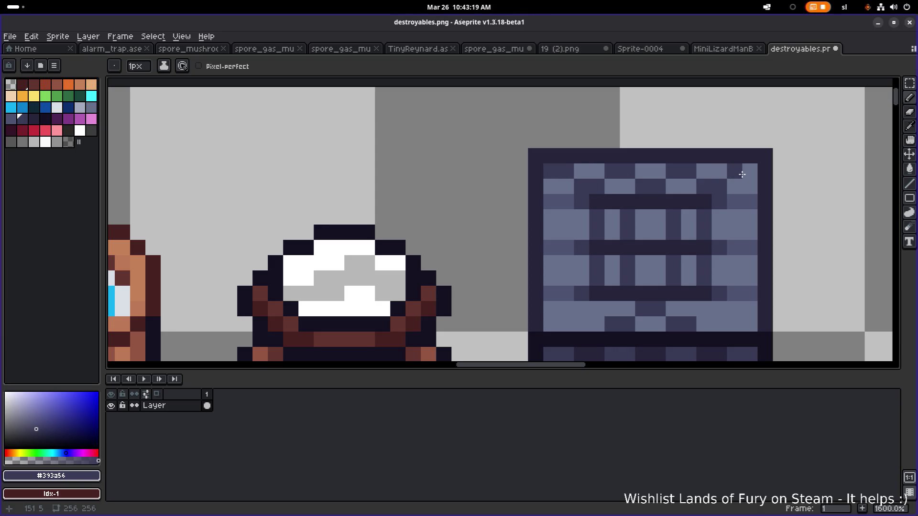
left_click_drag(749, 172, 750, 186)
scroll(748, 185, "down", 3)
scroll(663, 221, "up", 1)
scroll(662, 222, "up", 2)
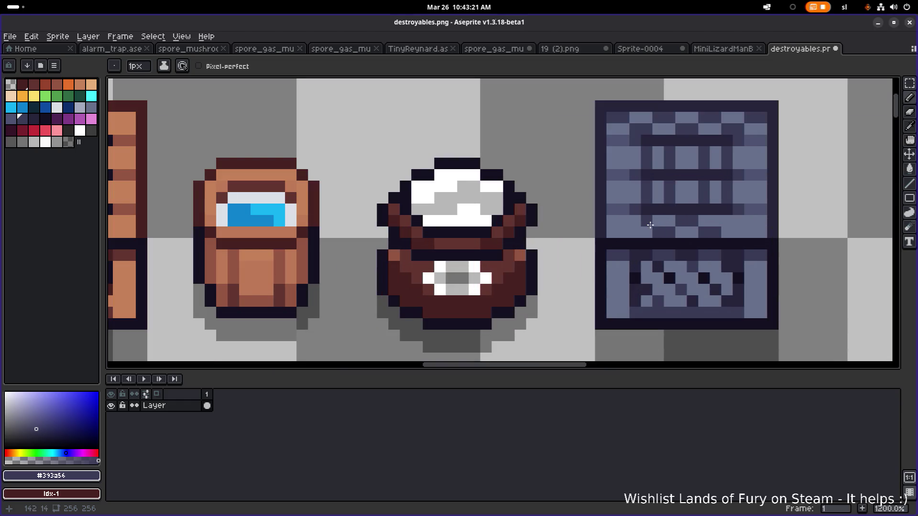
left_click(634, 232)
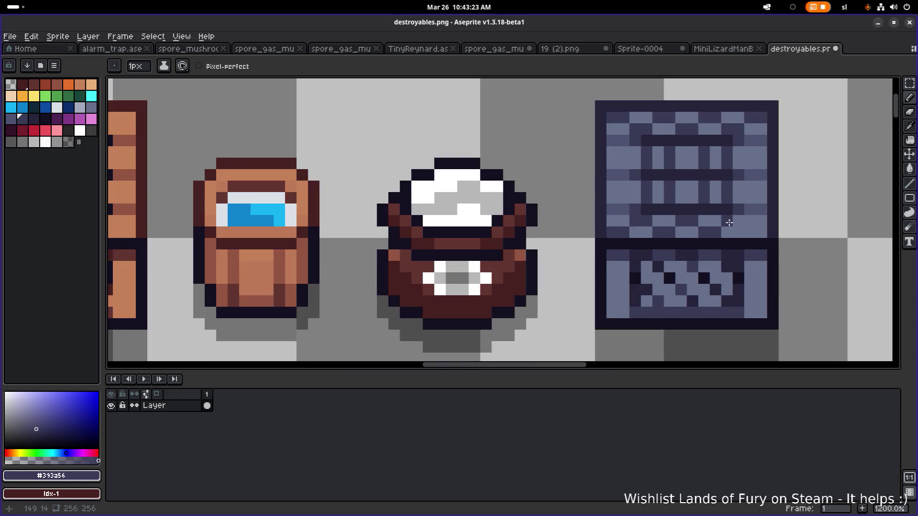
left_click(751, 232)
Pick the lighter plank grey #67708b and paint over most of the dark grate bars
scroll(763, 228, "down", 5)
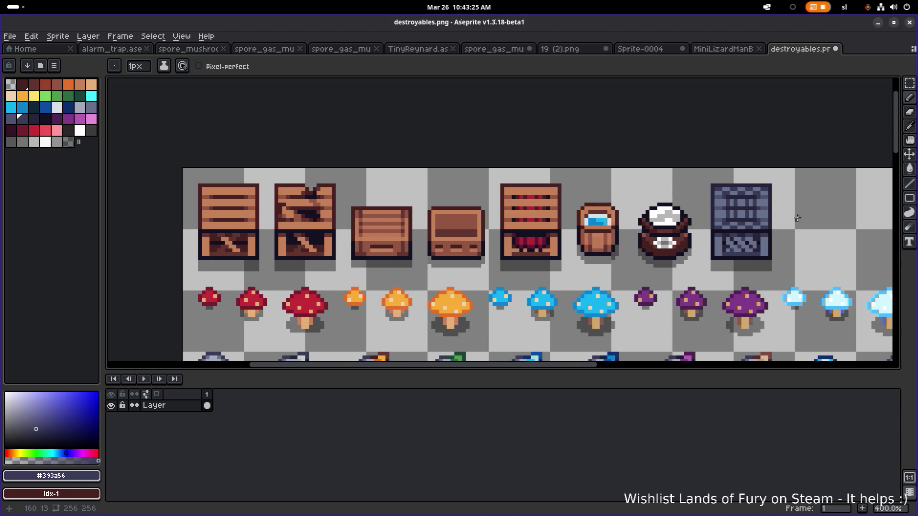
left_click_drag(796, 217, 654, 207)
scroll(688, 196, "down", 2)
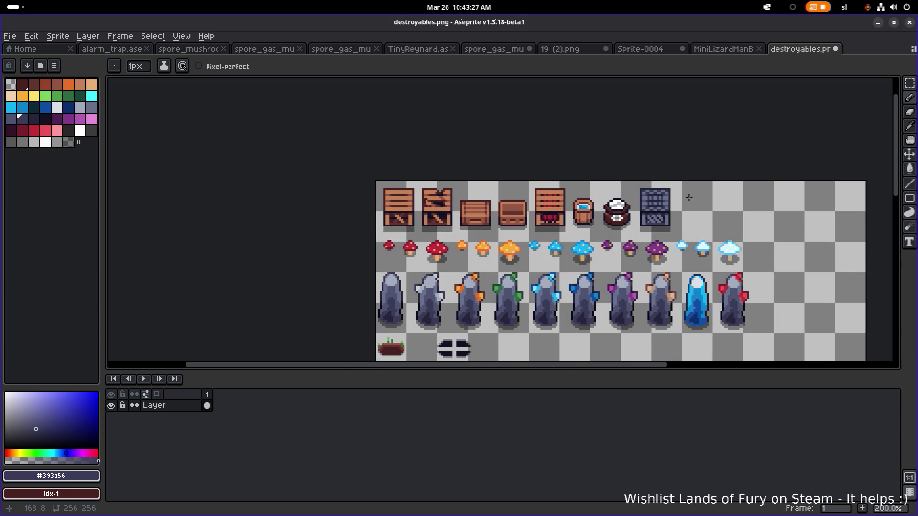
scroll(668, 207, "up", 5)
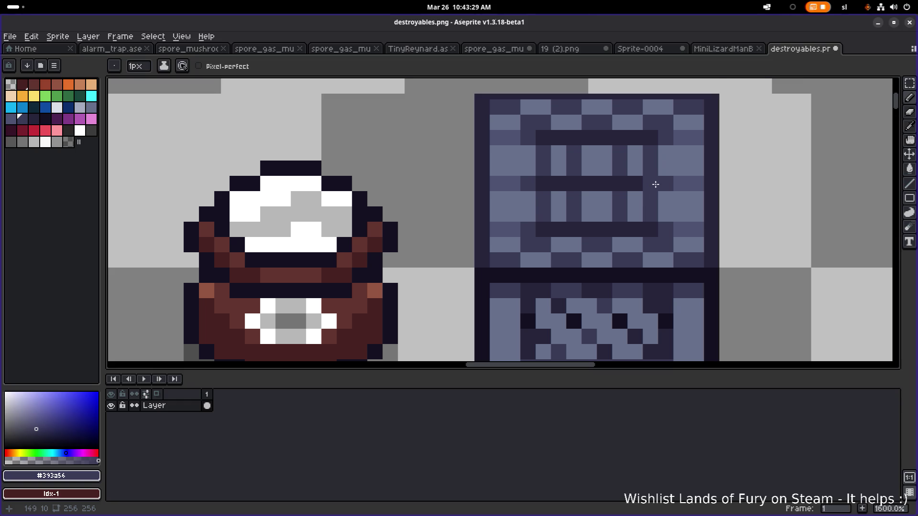
scroll(606, 205, "down", 1)
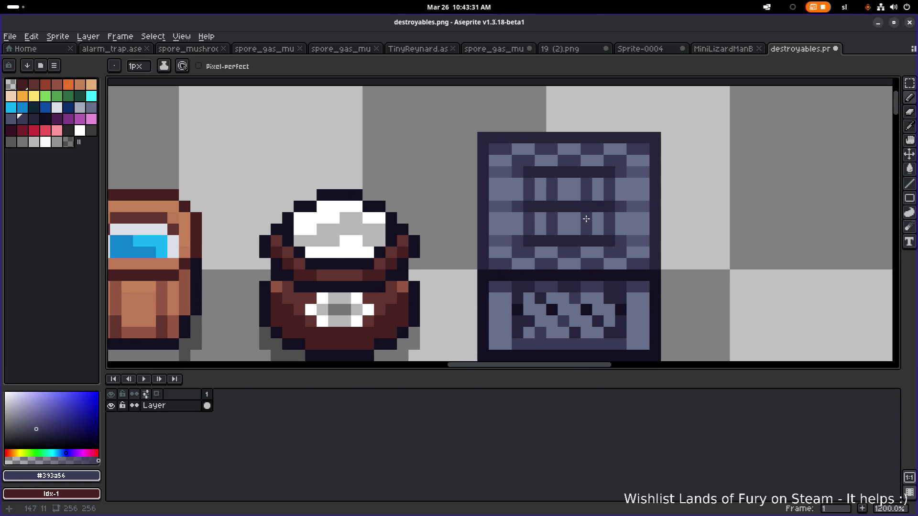
left_click(565, 221, "alt")
mouse_move(559, 230)
left_mouse_down()
mouse_move(525, 227)
mouse_move(593, 221)
mouse_move(608, 194)
mouse_move(553, 192)
mouse_move(614, 184)
left_mouse_up()
Sample the dark outline colour #393a56 and darken two crate pixels with it
scroll(652, 189, "down", 6)
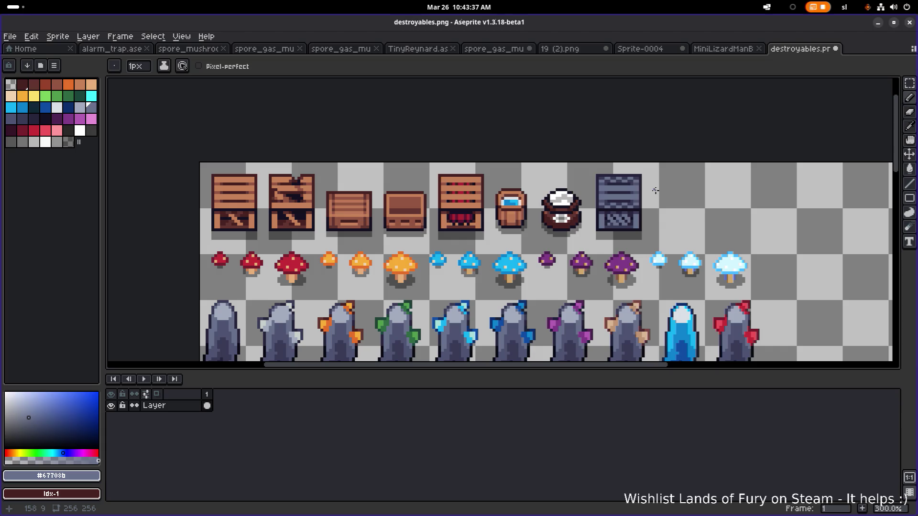
scroll(678, 188, "down", 1)
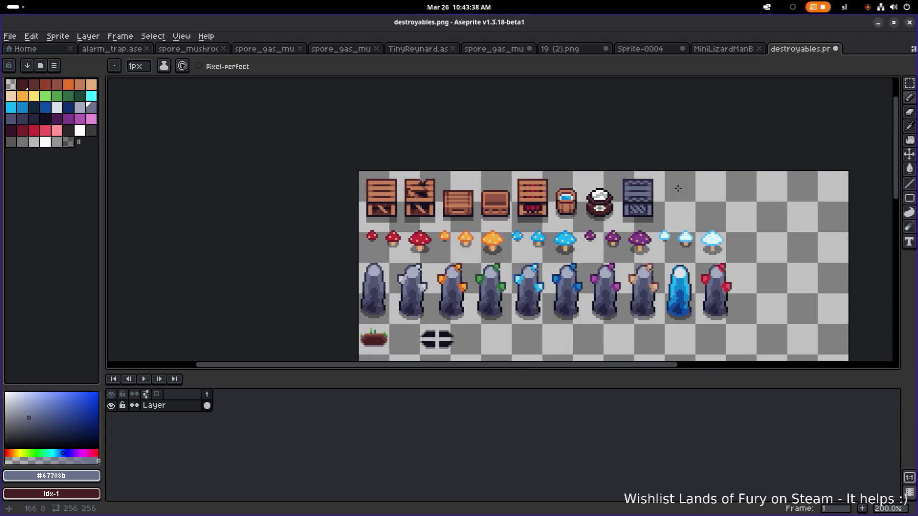
scroll(669, 187, "up", 2)
scroll(652, 192, "up", 3)
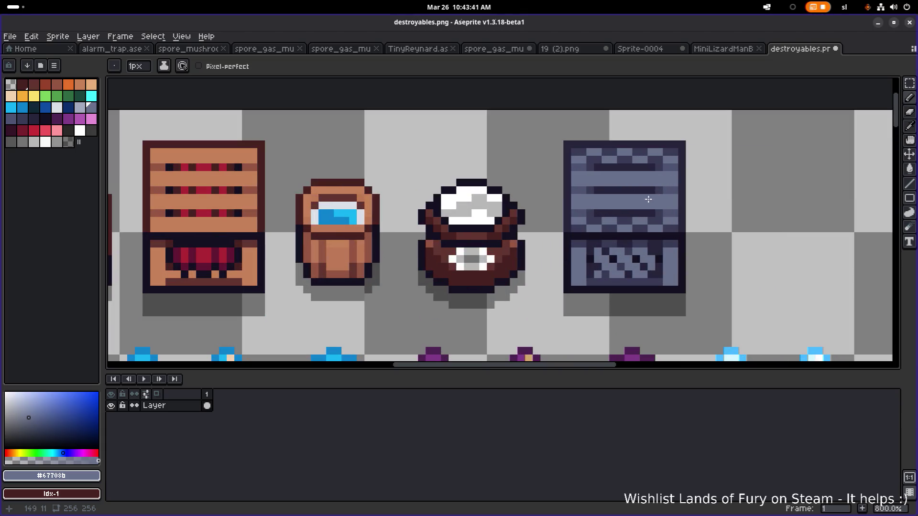
scroll(577, 219, "up", 2)
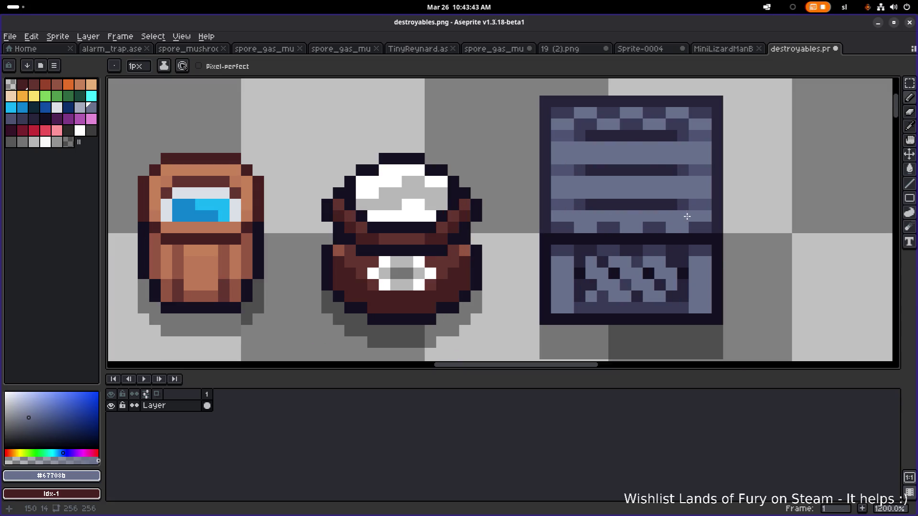
scroll(686, 215, "down", 5)
scroll(695, 200, "up", 5)
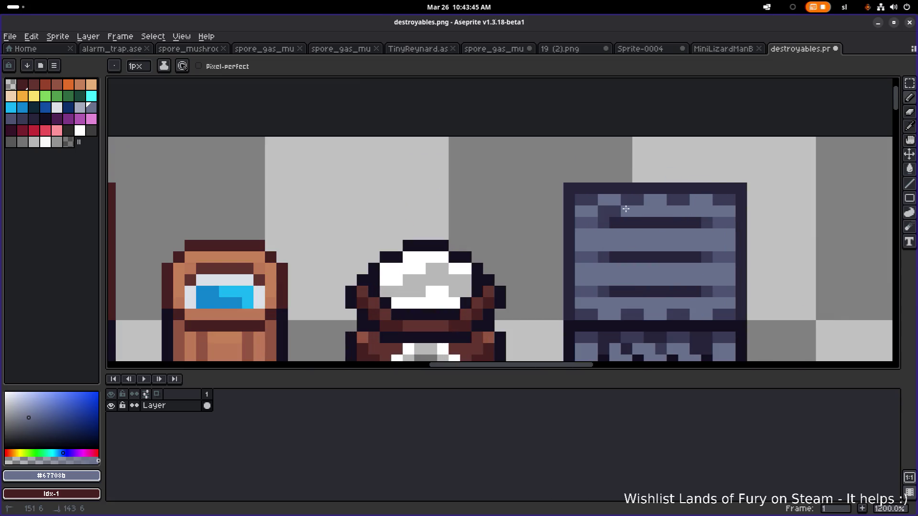
scroll(721, 211, "down", 6)
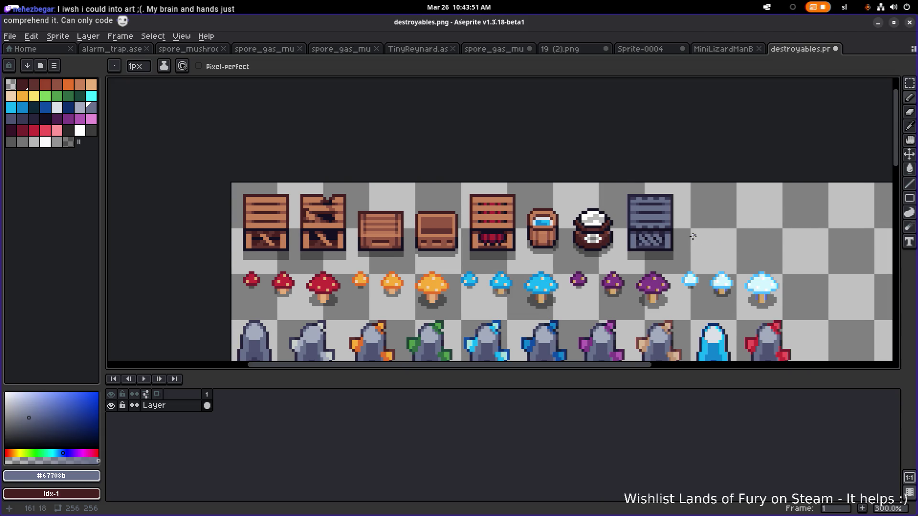
scroll(688, 233, "up", 4)
scroll(667, 225, "up", 2)
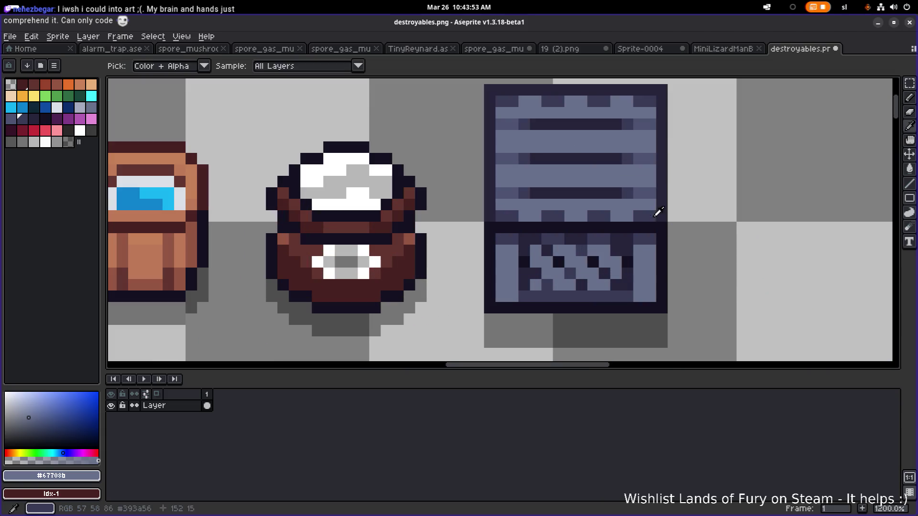
left_click(639, 205, "alt")
left_click(501, 207)
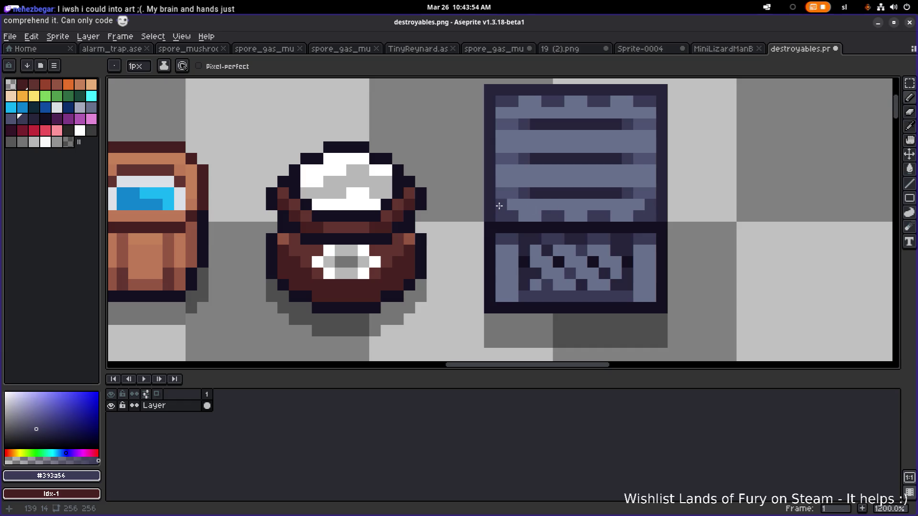
left_click(501, 113)
scroll(710, 151, "down", 6)
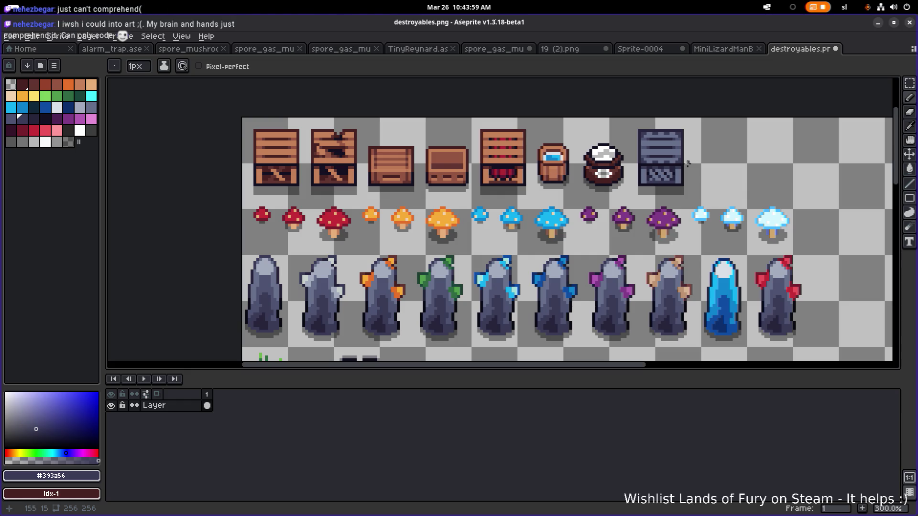
Sample the mid grey-blue #67708b, then save destroyables.png with Ctrl+S
scroll(687, 164, "up", 6)
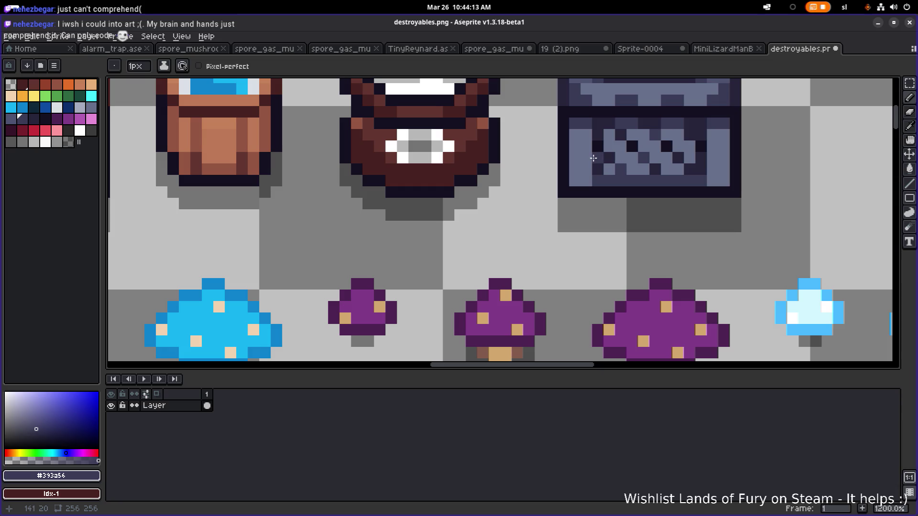
scroll(590, 160, "up", 3)
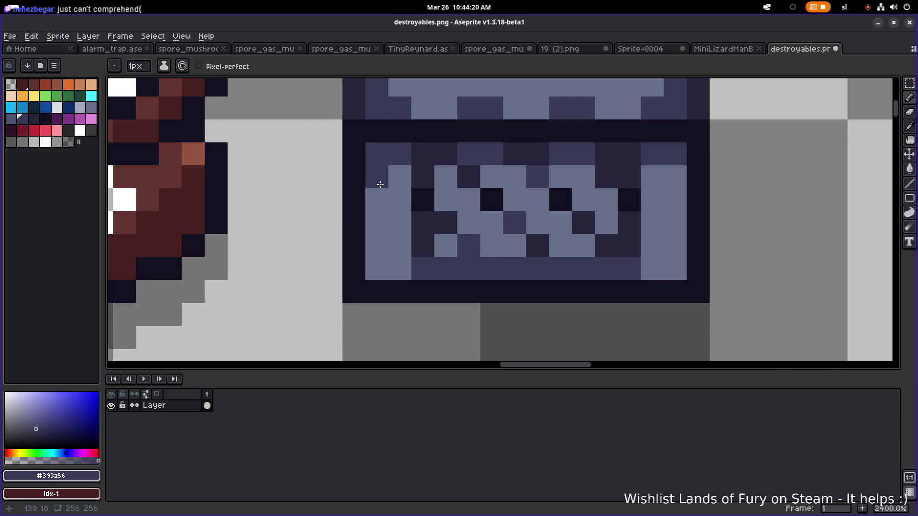
scroll(666, 246, "down", 8)
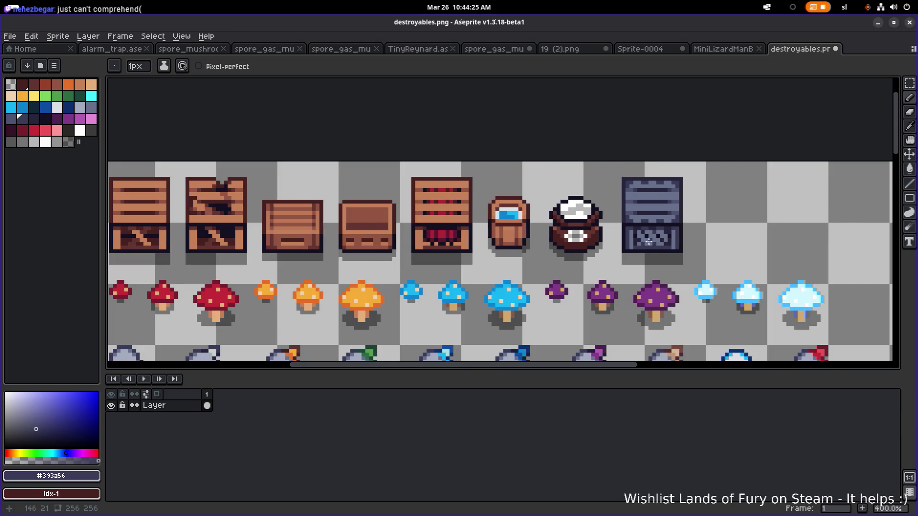
scroll(648, 242, "up", 5)
left_click(615, 207, "alt")
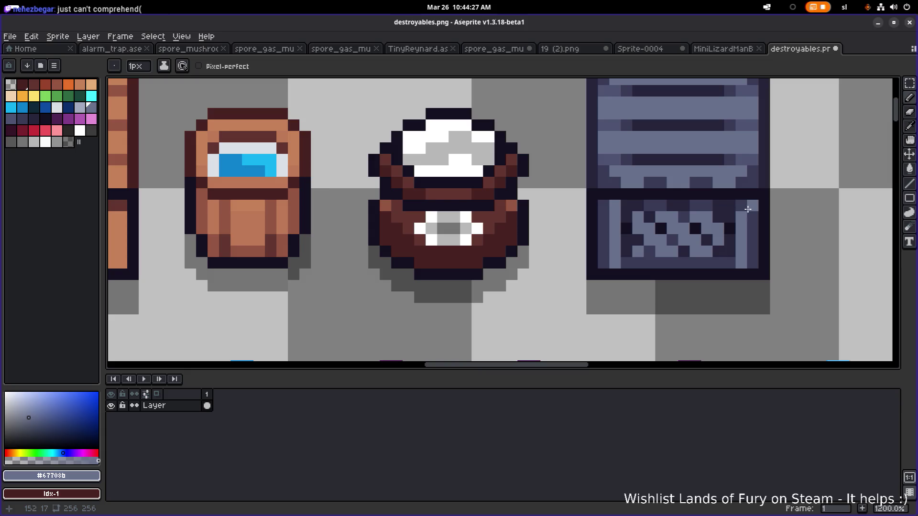
scroll(765, 213, "down", 5)
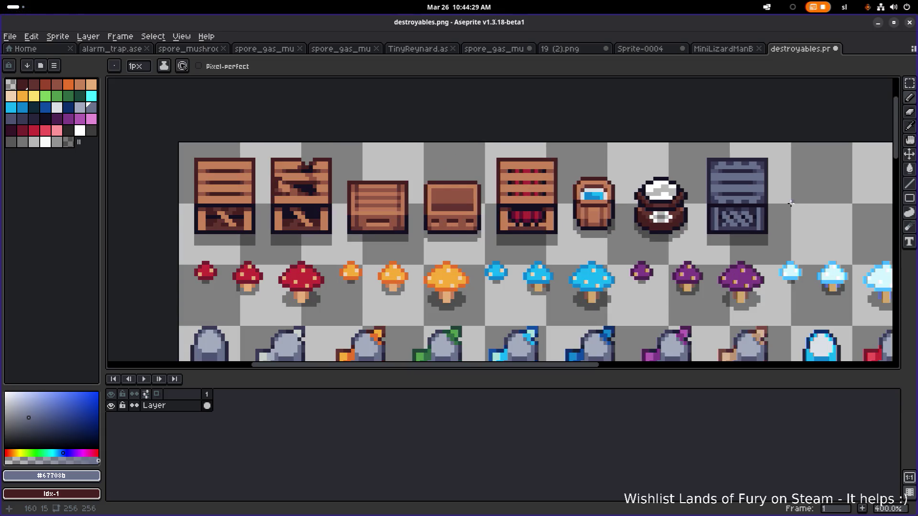
left_click_drag(793, 199, 746, 205)
key("ctrl+s")
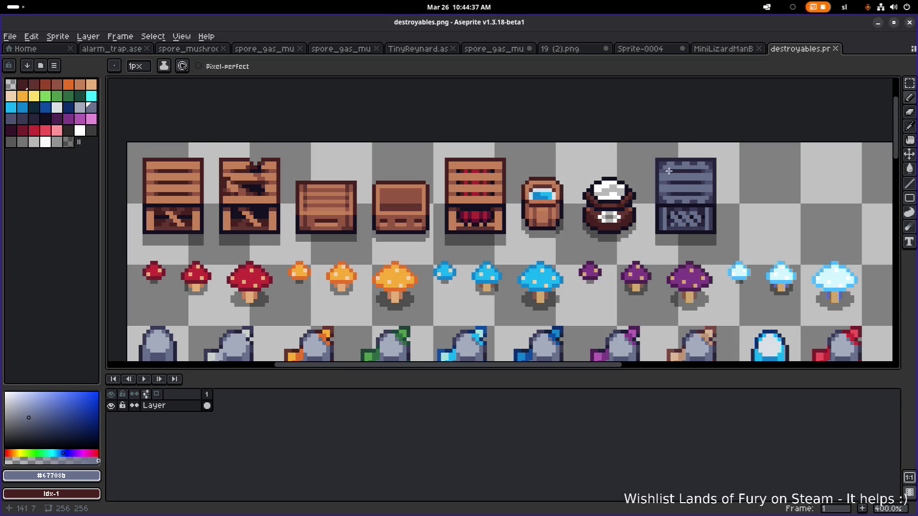
scroll(668, 171, "up", 6)
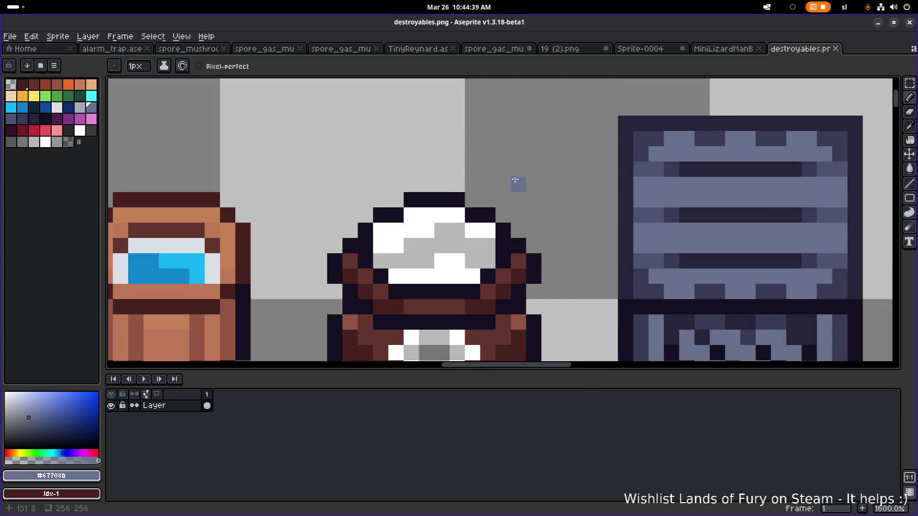
Choose light grey palette colour idx-22 and highlight the crate's four corners
left_click(79, 108)
left_click_drag(643, 138, 640, 154)
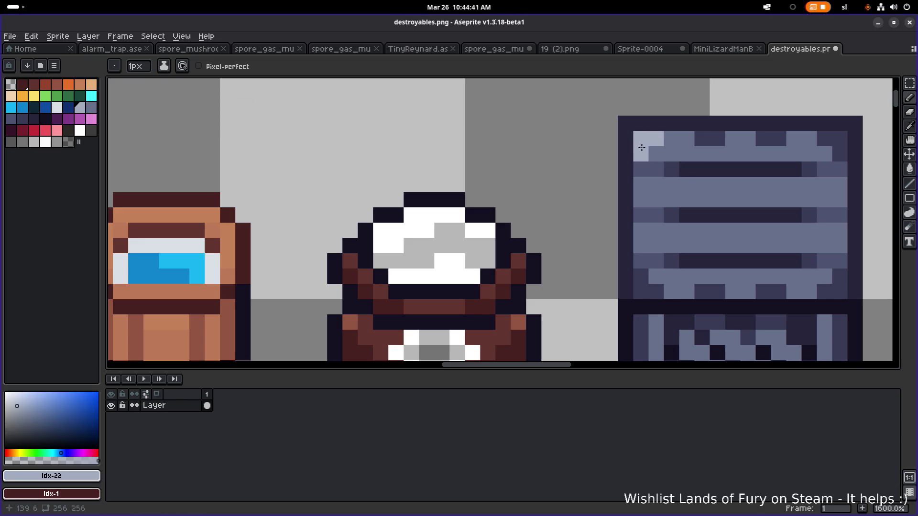
left_click(640, 291)
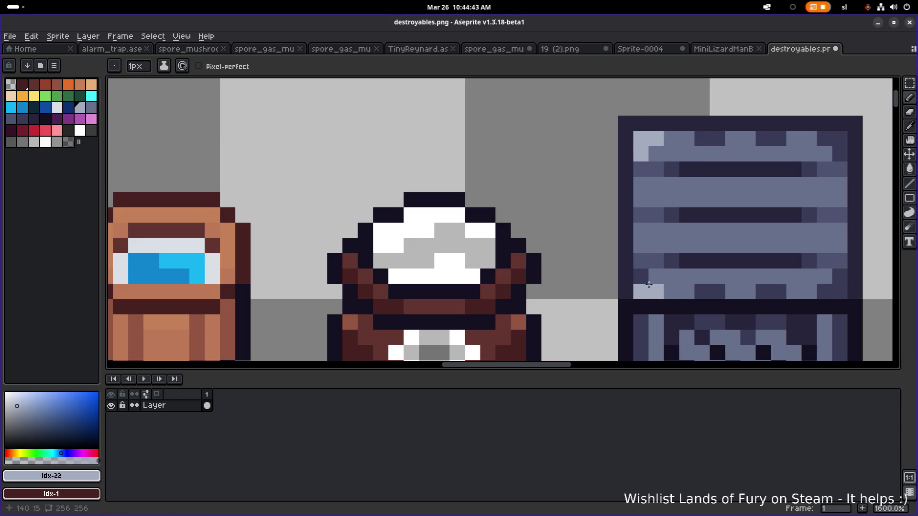
left_click(640, 276)
left_click_drag(807, 292, 618, 273)
left_click(634, 273)
left_click(649, 258)
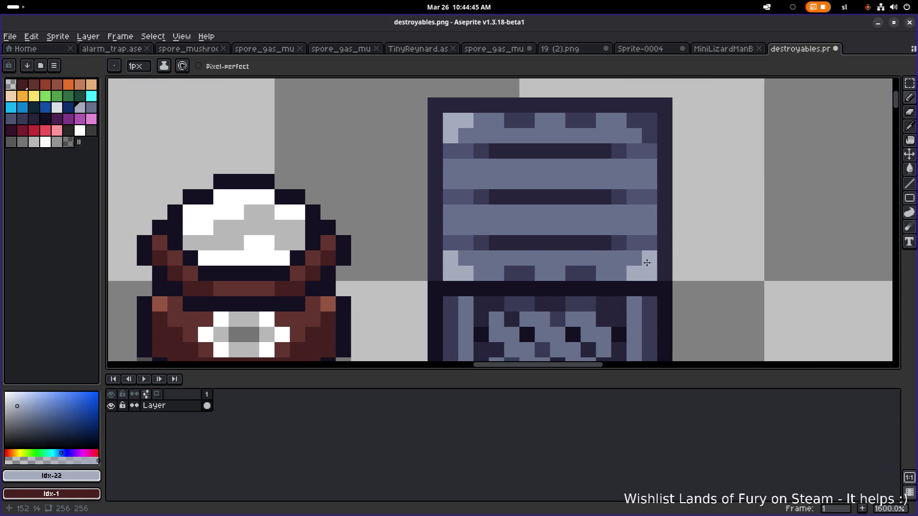
left_click(649, 120)
left_click(634, 121)
left_click(648, 134)
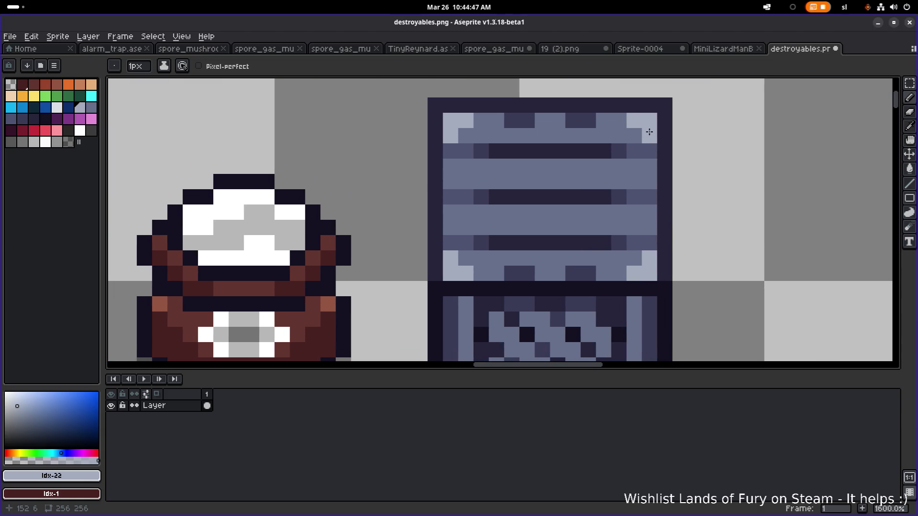
Lighten pixels along the crate's plank rows and top edge, undoing stray strokes
scroll(646, 129, "down", 7)
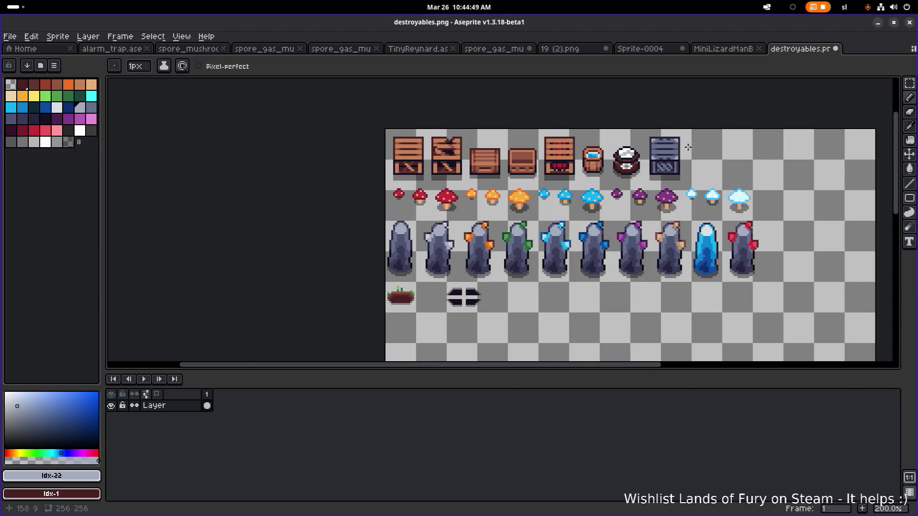
scroll(687, 147, "up", 10)
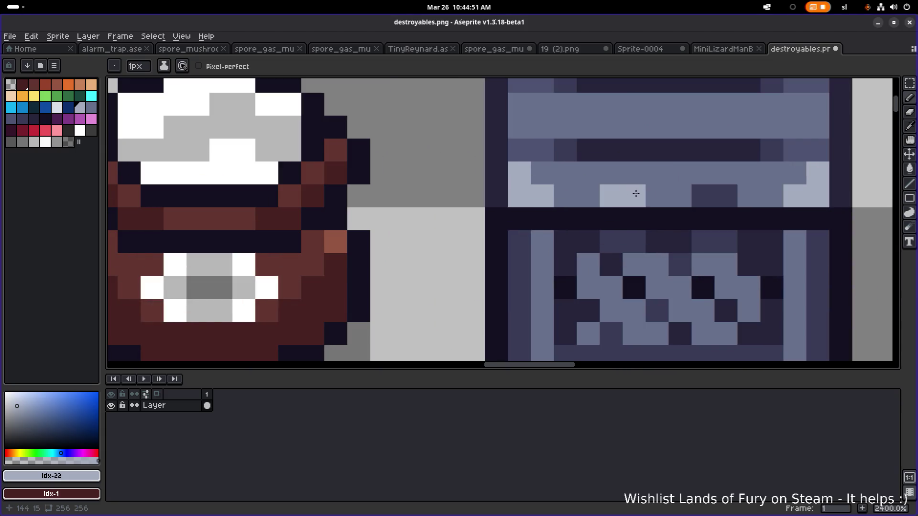
left_click(703, 196)
left_click(725, 196)
scroll(725, 196, "down", 8)
scroll(647, 241, "up", 6)
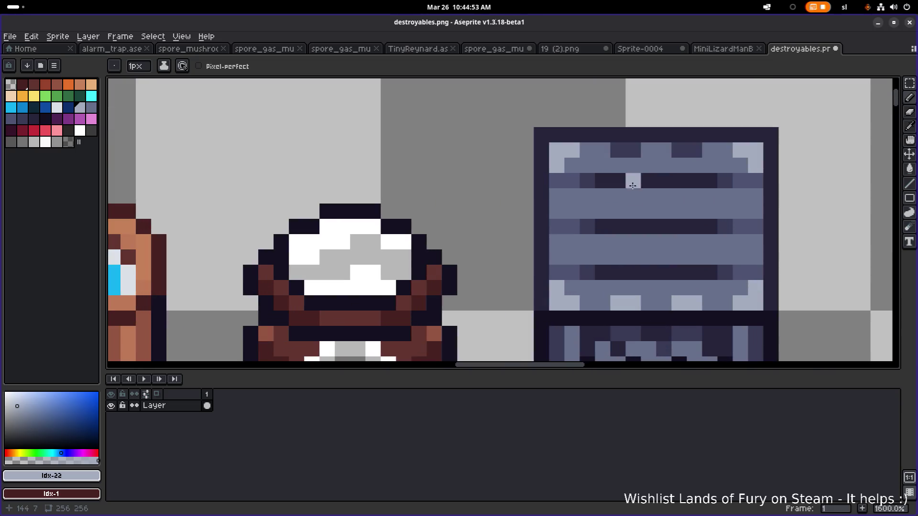
key("ctrl+z")
left_click_drag(618, 151, 633, 150)
left_click(679, 150)
left_click(696, 152)
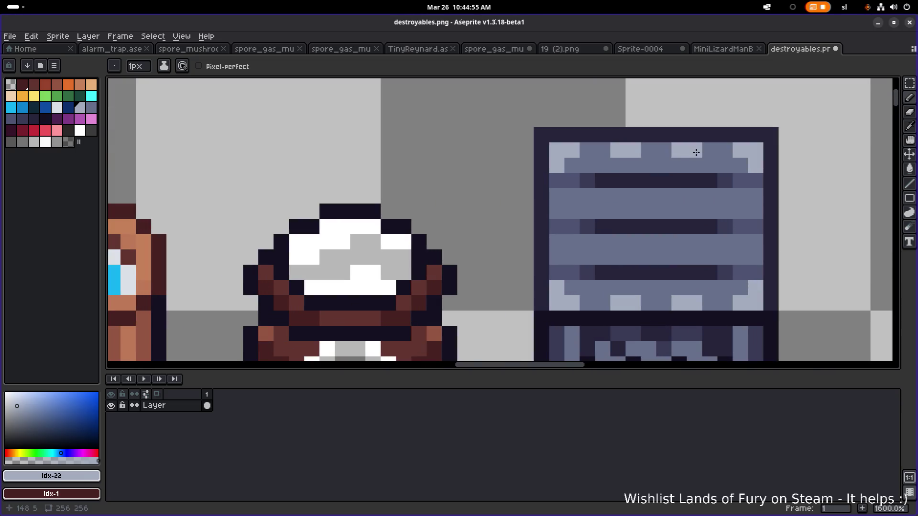
scroll(707, 152, "down", 8)
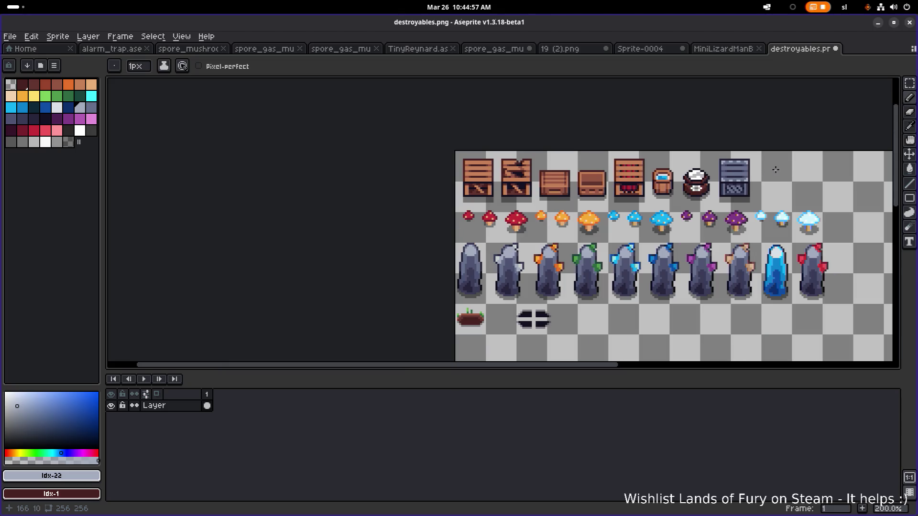
key("ctrl+z")
key("ctrl+z")
Save the sprite sheet and minimize Aseprite
key("ctrl")
key("ctrl+s")
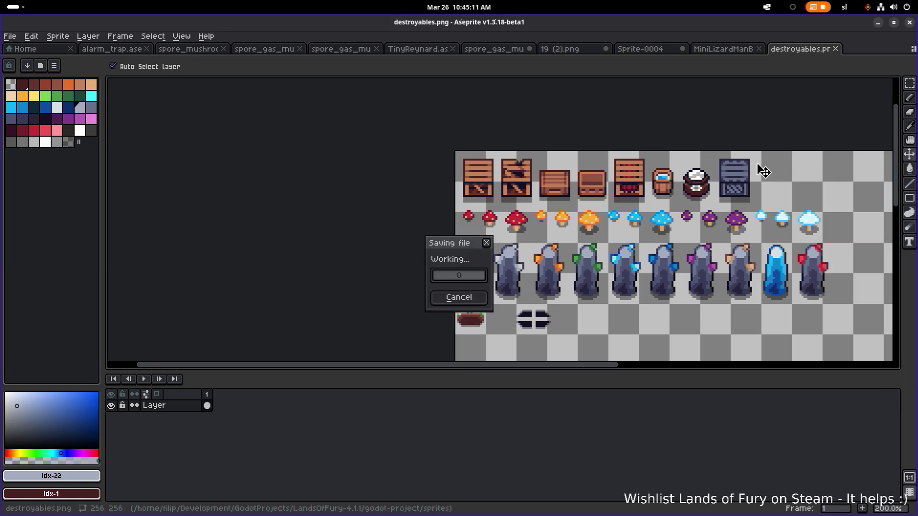
left_click(879, 24)
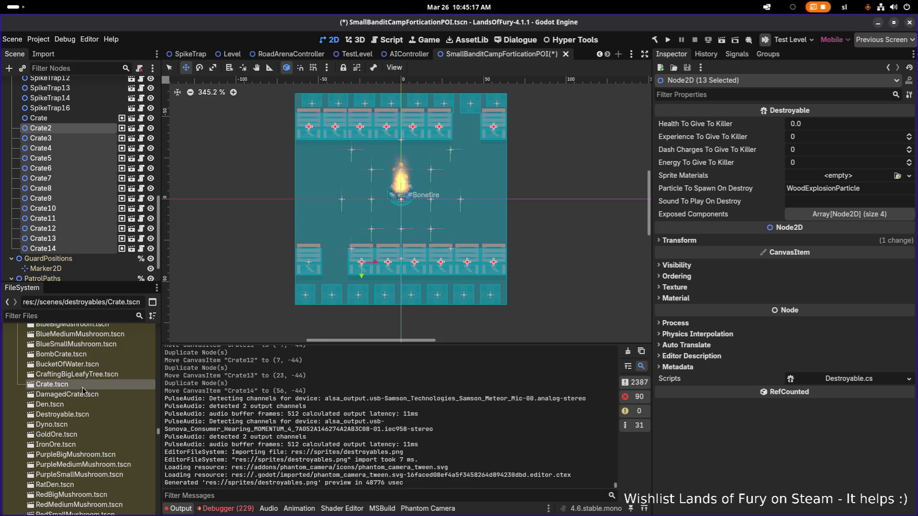
Duplicate Crate.tscn as MetalCrate.tscn and start filtering the FileSystem to it
key("ctrl+d")
key("Left")
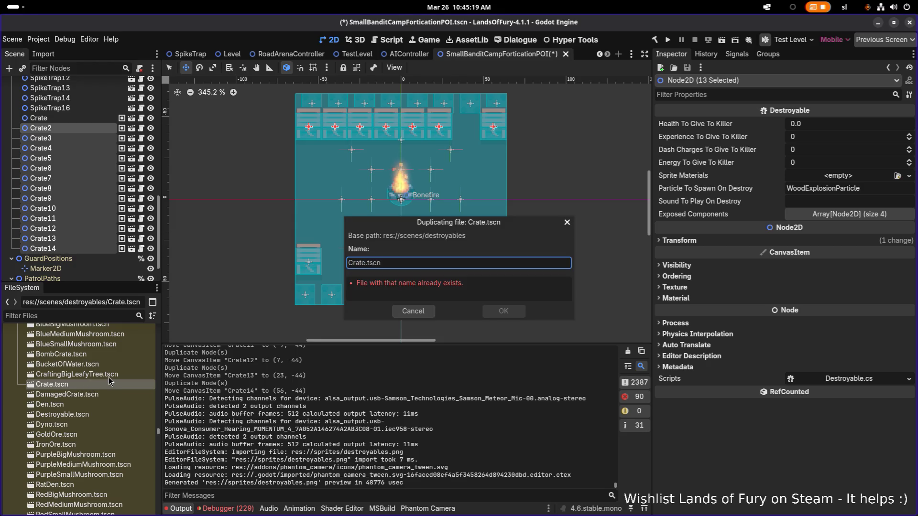
type("Matal")
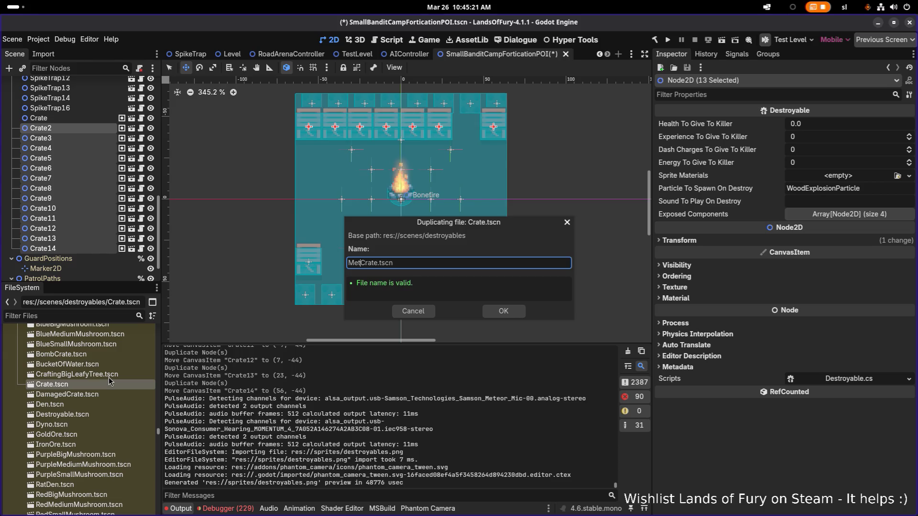
key("Return")
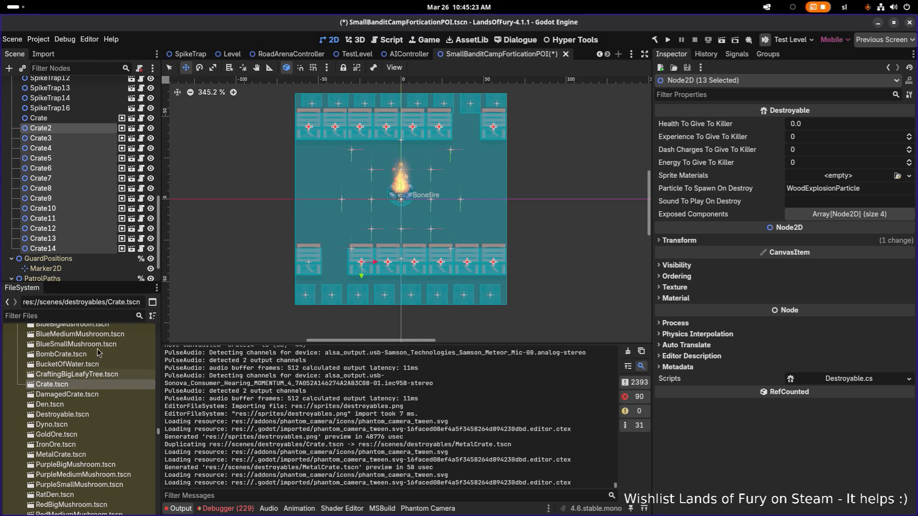
left_click(95, 318)
Open the MetalCrate scene and rename its root node from Crate to MetalCrate
type("metalcra")
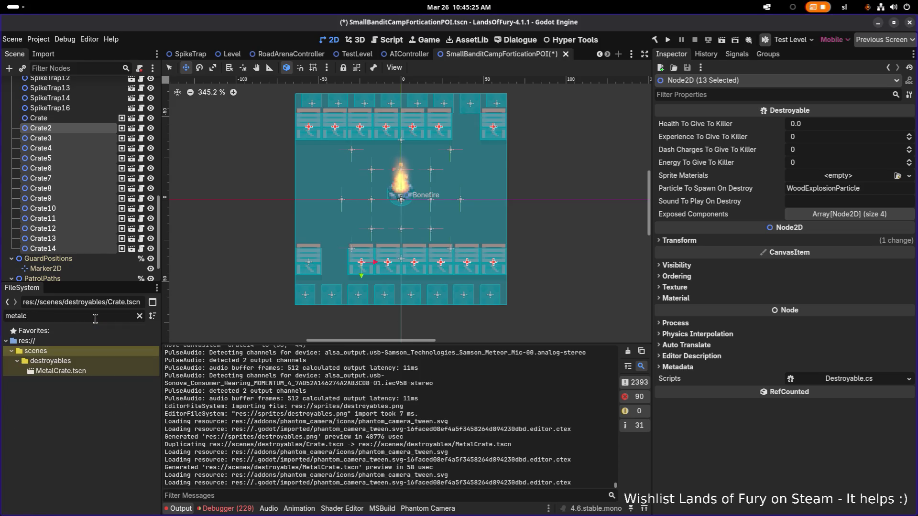
double_click(87, 373)
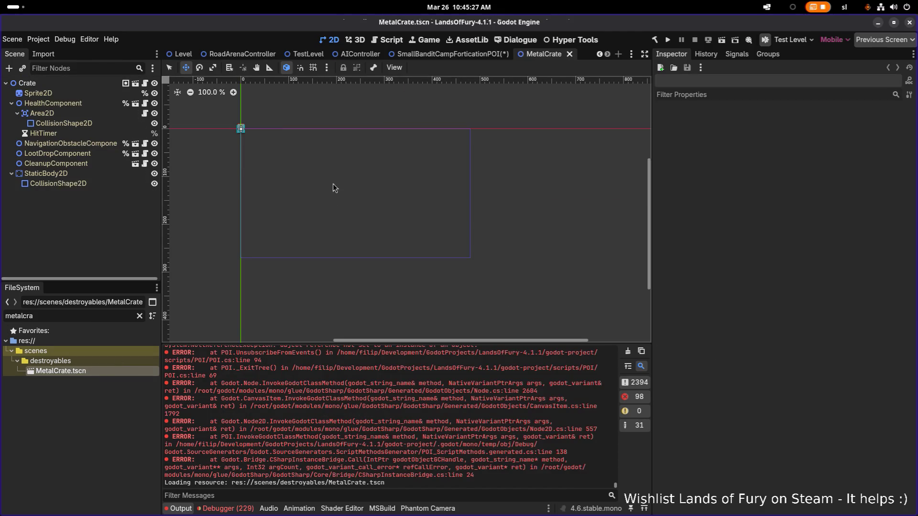
scroll(225, 137, "up", 8)
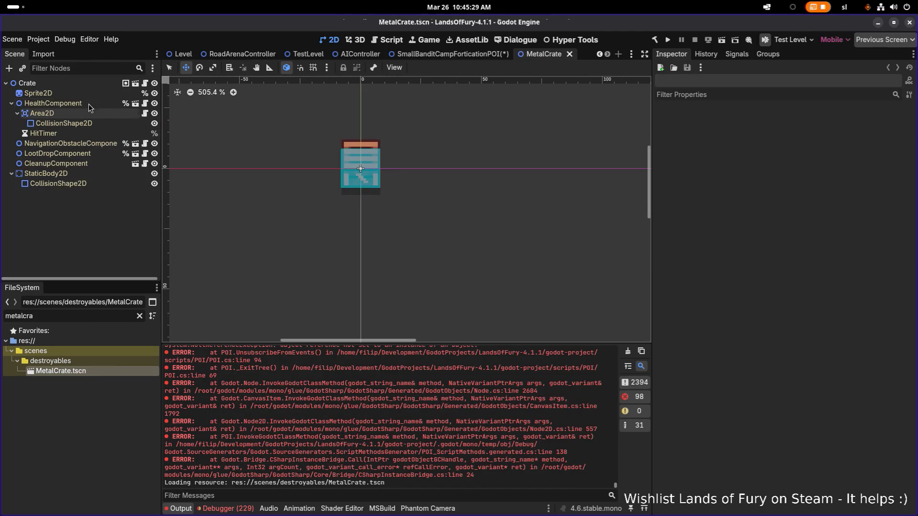
left_click(86, 85)
left_click(86, 85)
key("Home")
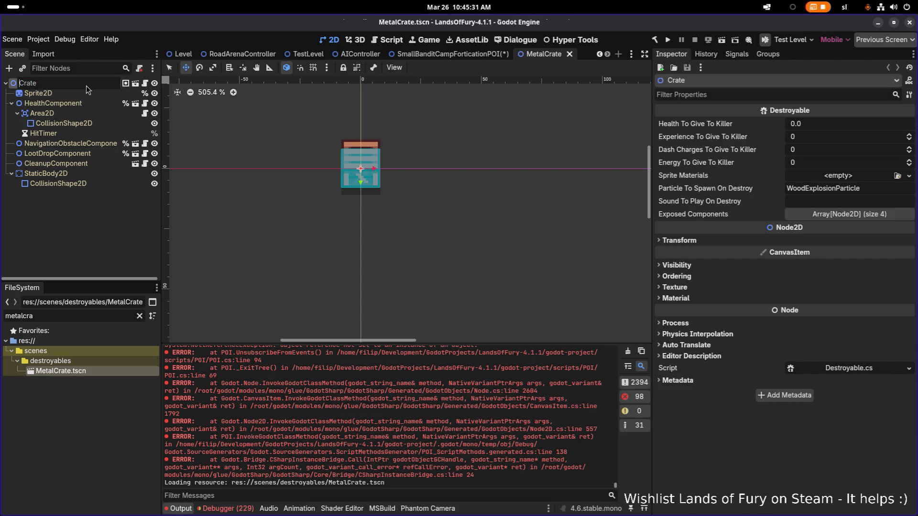
type("Metal")
key("Return")
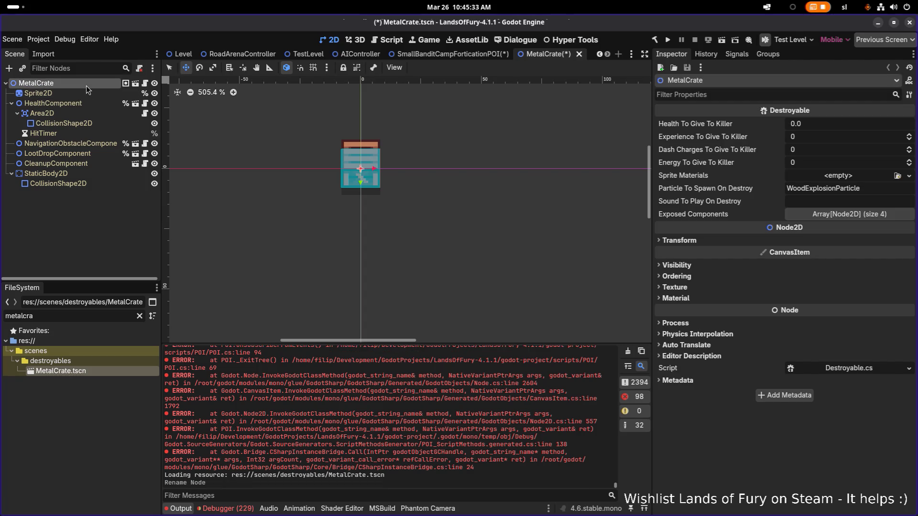
Review the HealthComponent's hit sound, leaving it at WoodenBoxBreak
left_click(56, 102)
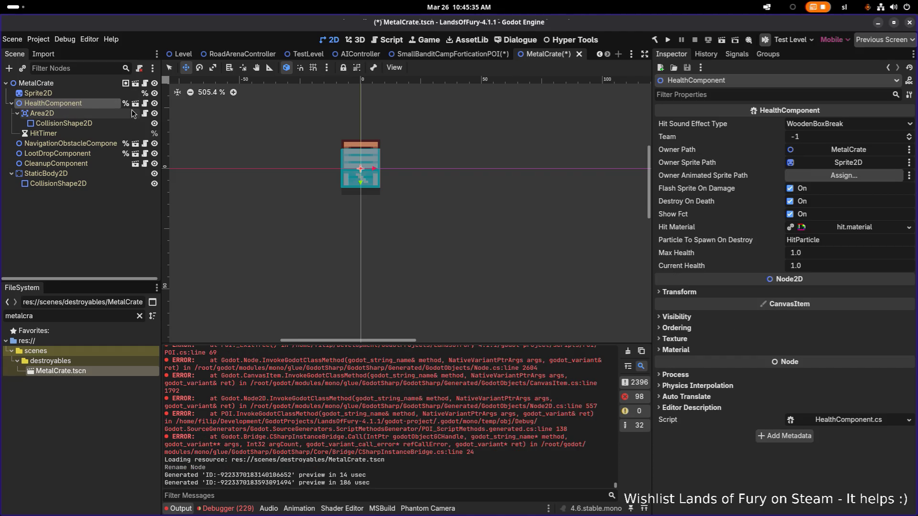
left_click(823, 126)
left_click(737, 131)
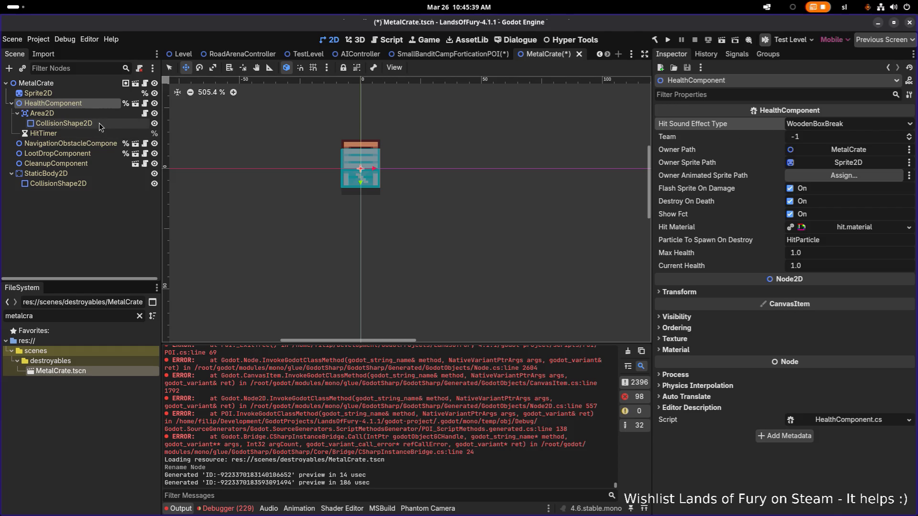
left_click(83, 103)
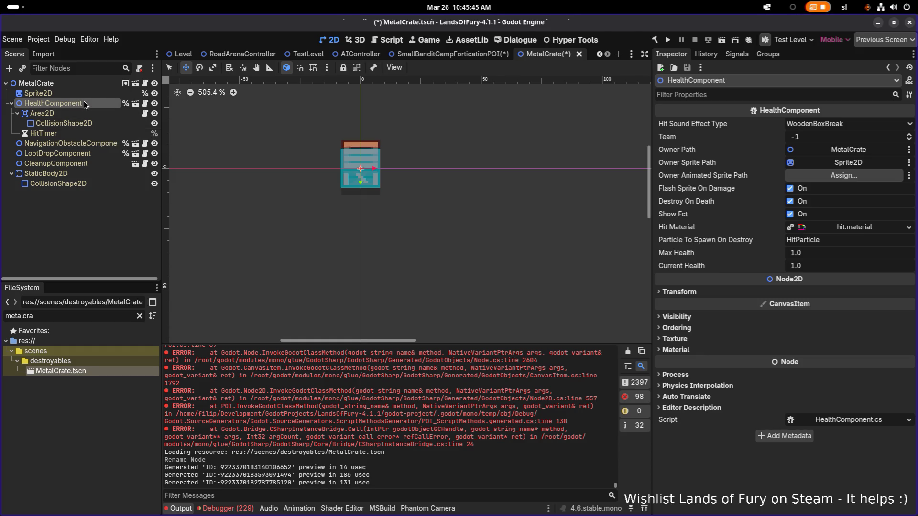
Make the LootDropComponent's sub-resources unique, confirm, then undo and redo it
left_click(90, 145)
left_click(90, 153)
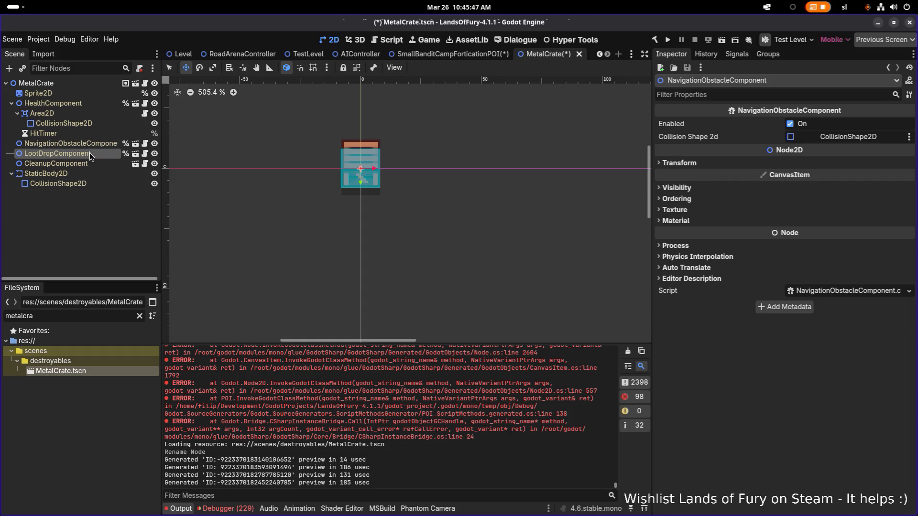
left_click(908, 162)
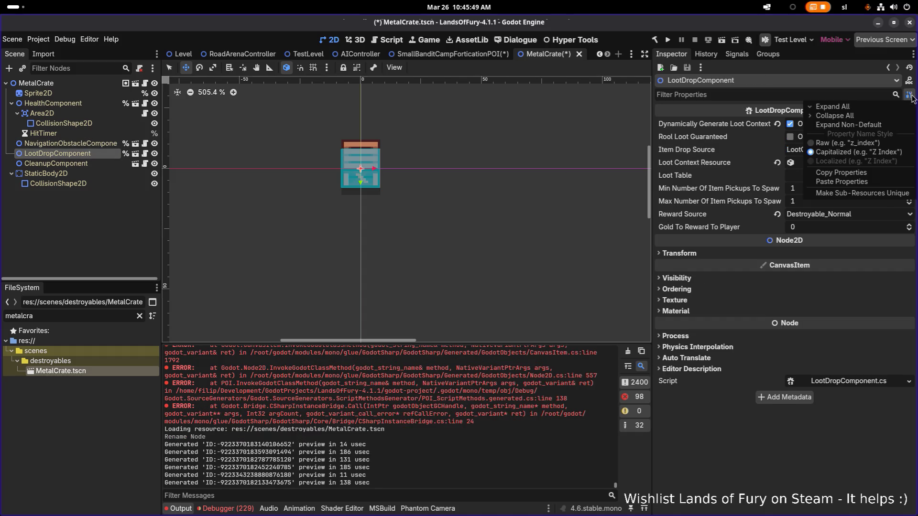
left_click(893, 195)
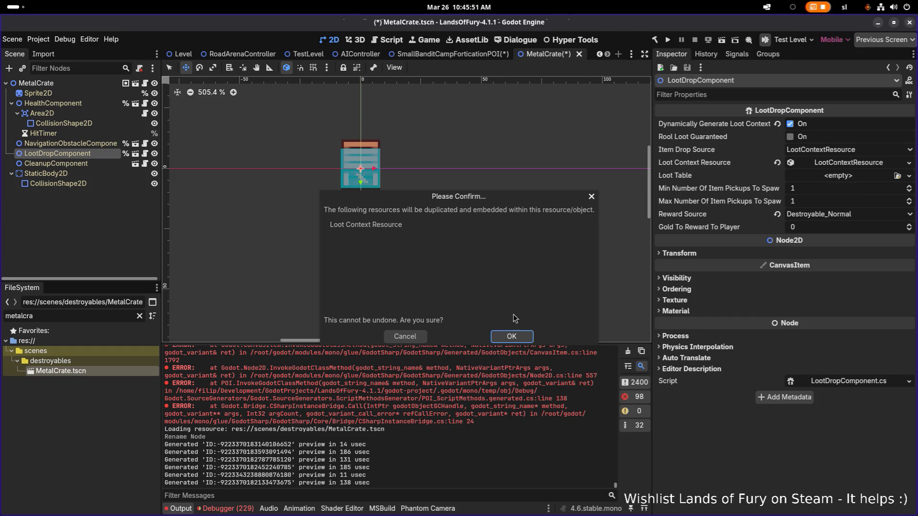
left_click(511, 336)
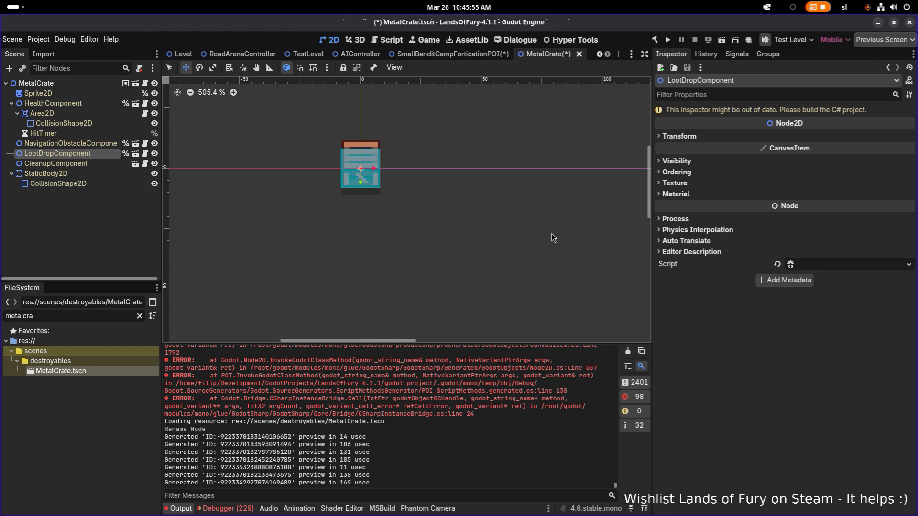
key("ctrl+z")
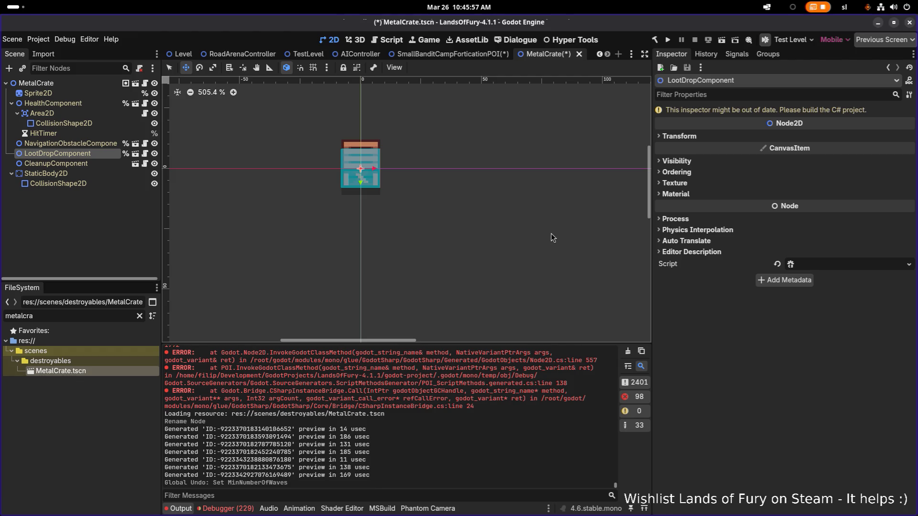
key("ctrl+shift+z")
Recheck the LootDropComponent, undo and redo the recent edits, and close the MetalCrate tab
left_click(97, 157)
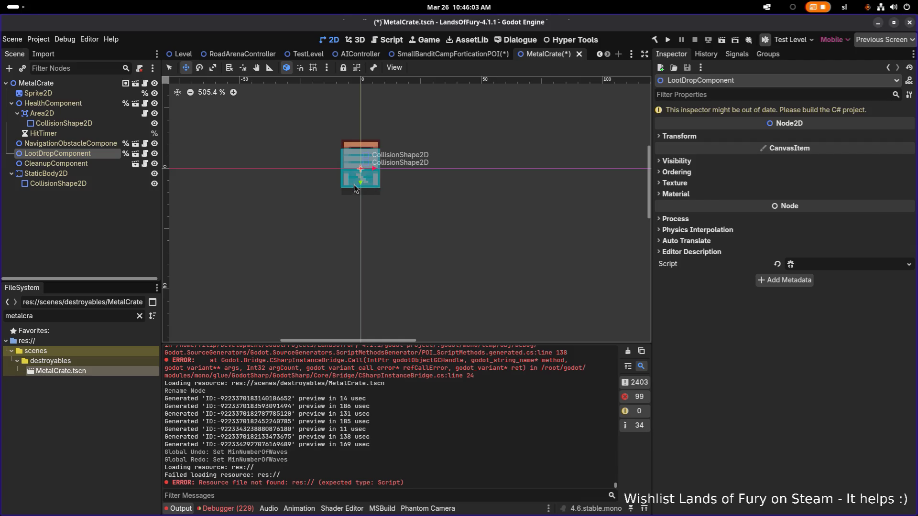
left_click(100, 143)
left_click(106, 154)
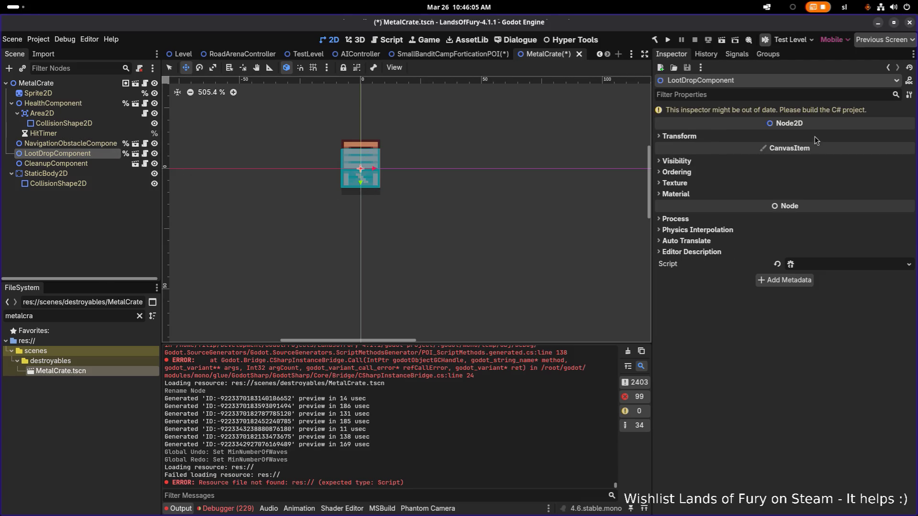
left_click(689, 139)
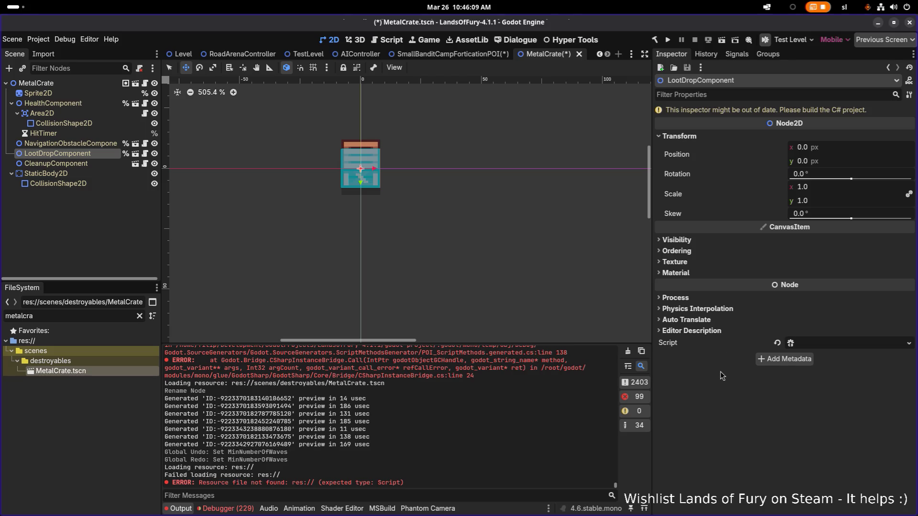
key("ctrl+z")
key("ctrl+z")
key("ctrl+z")
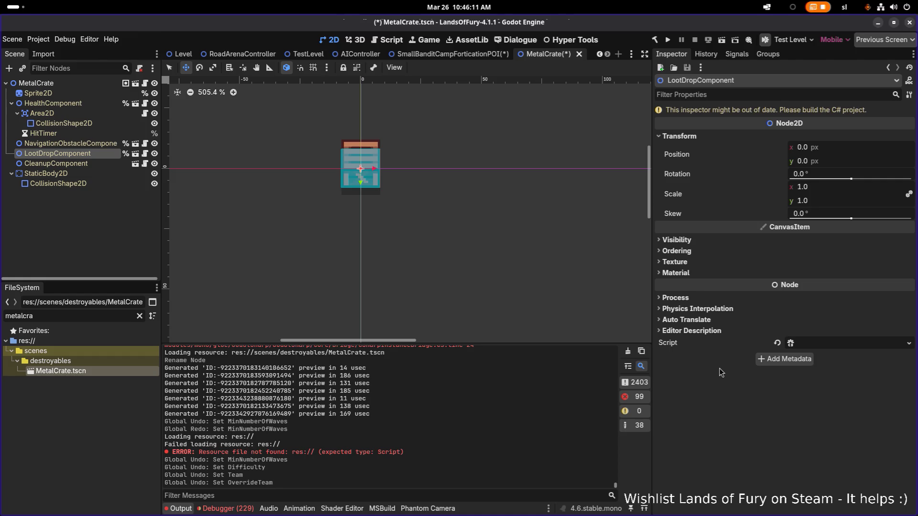
key("ctrl+shift+z")
key("ctrl+shift+z")
key("ctrl+shift+z")
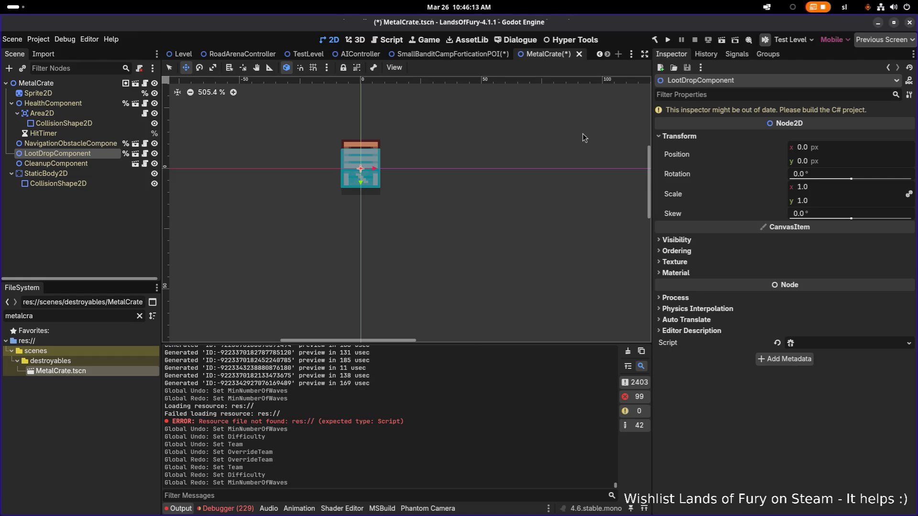
left_click(579, 55)
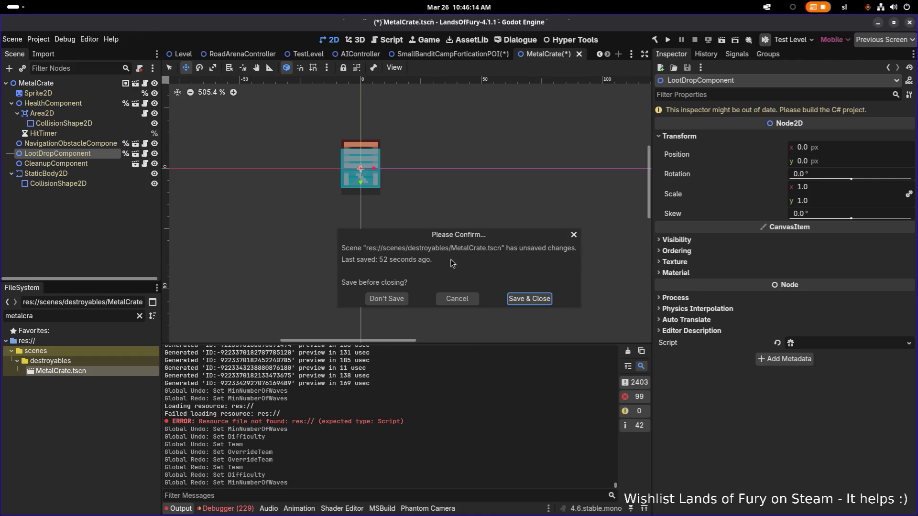
Discard the unsaved changes, reopen MetalCrate.tscn and rename its root to MetalCrate
left_click(385, 296)
double_click(58, 373)
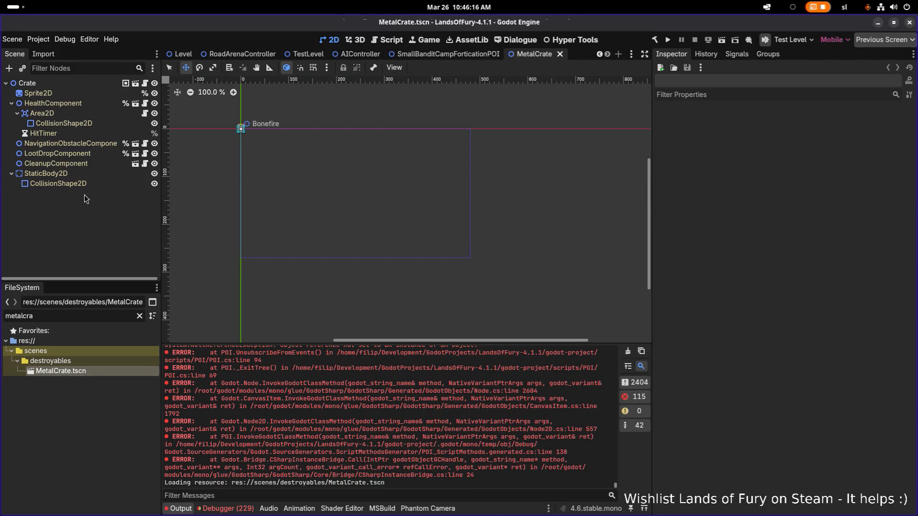
left_click(78, 153)
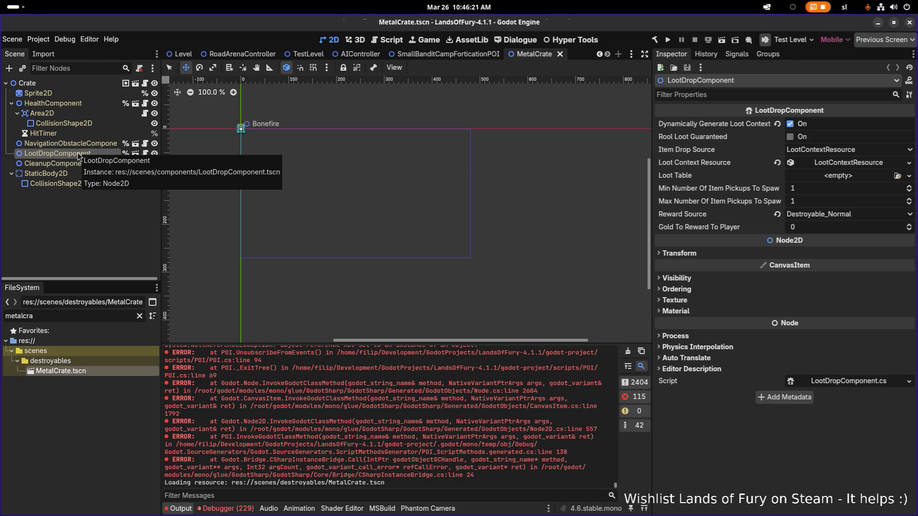
left_click(68, 82)
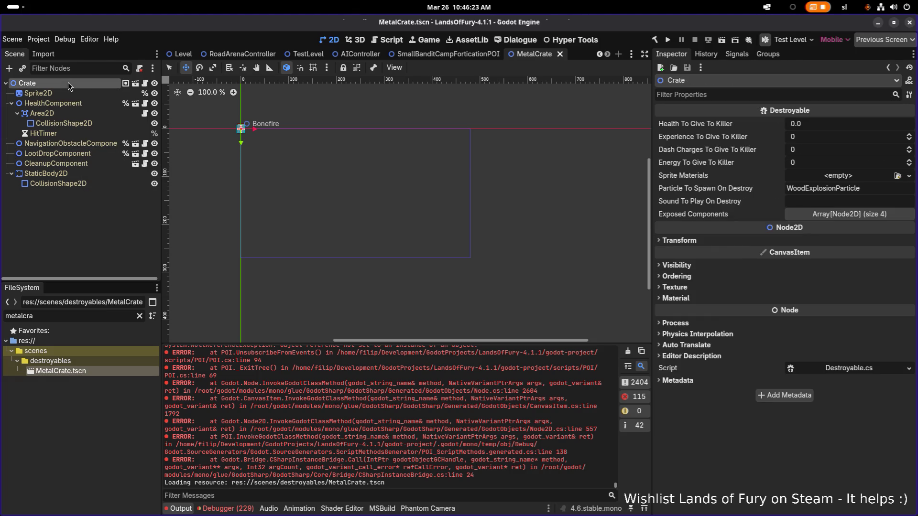
type("Metal")
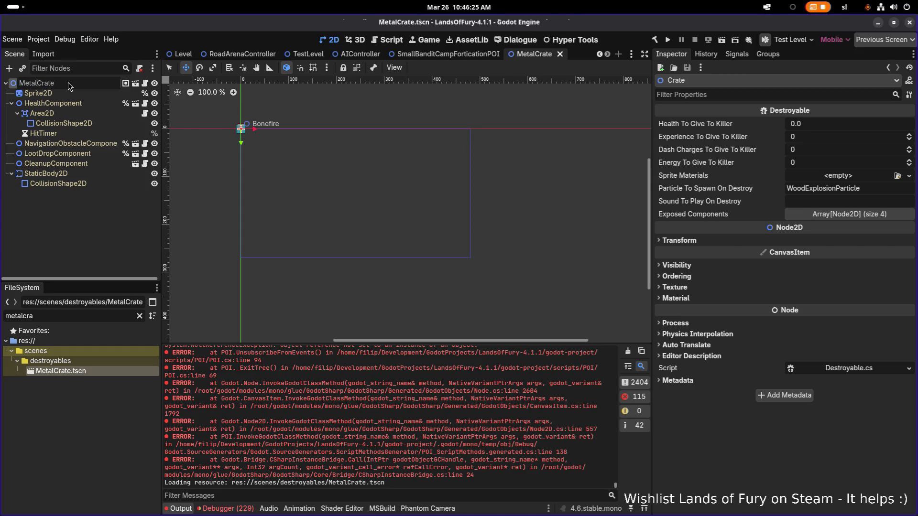
key("Return")
Make the LootDropComponent's sub-resources unique and inspect its Loot Context Resource
left_click(80, 153)
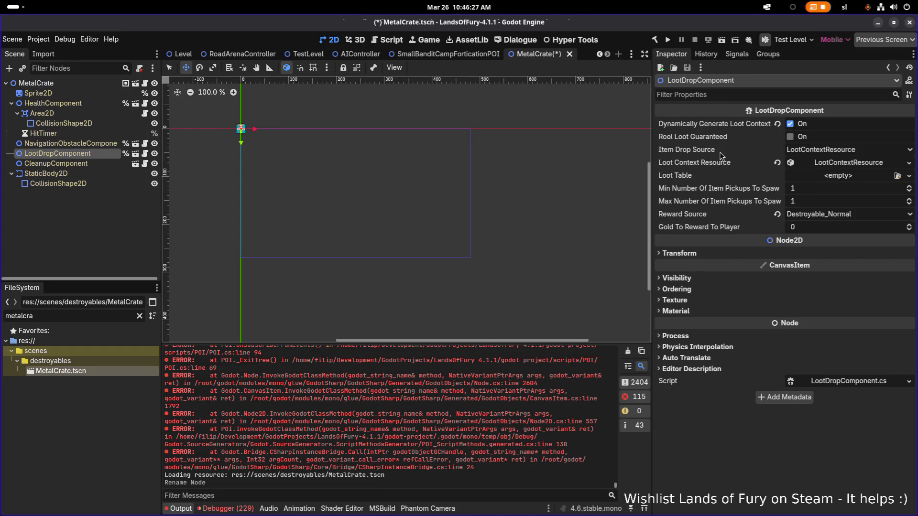
left_click(909, 95)
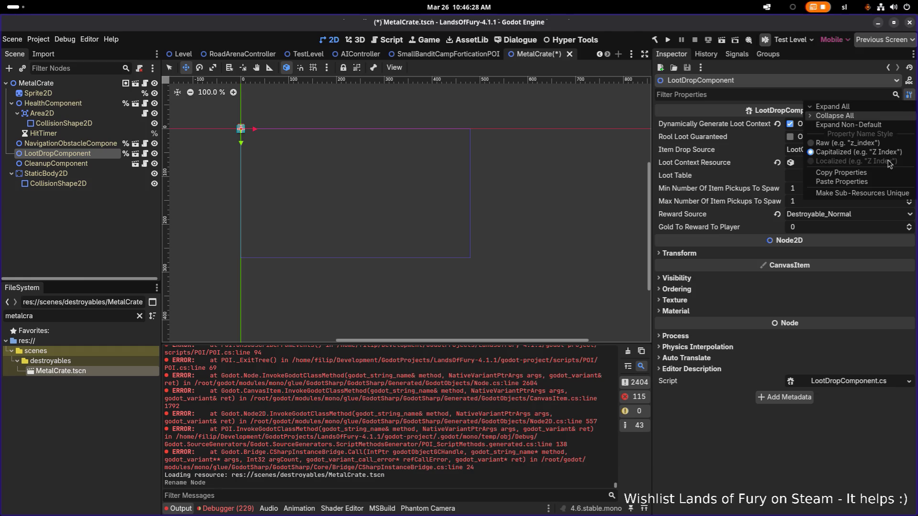
left_click(879, 195)
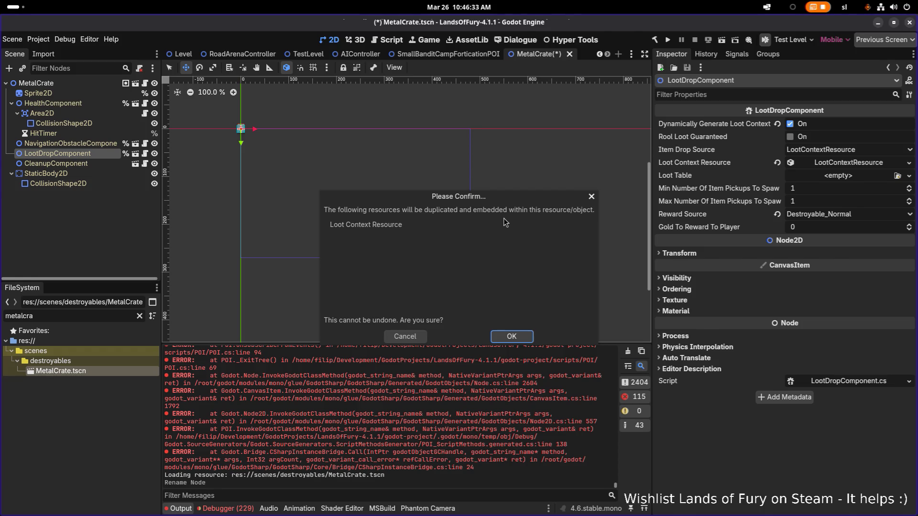
left_click(592, 197)
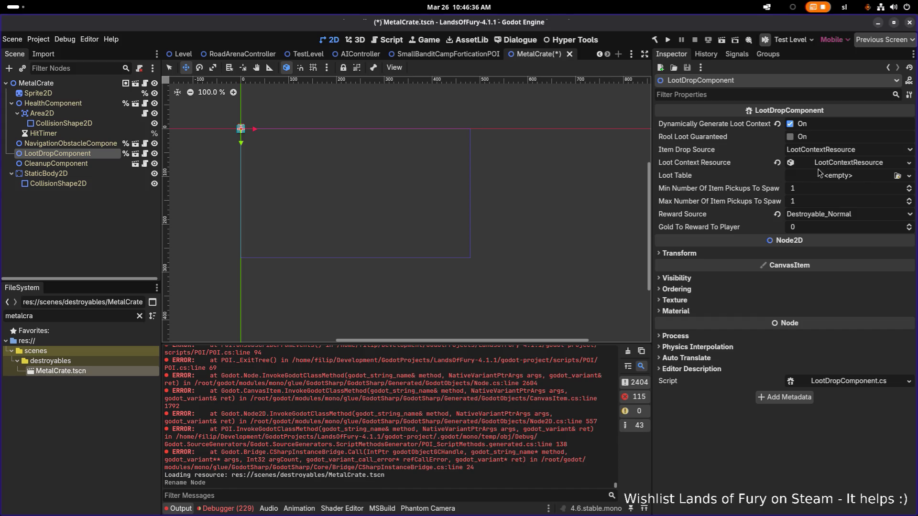
left_click(865, 166)
left_click(862, 166)
right_click(861, 166)
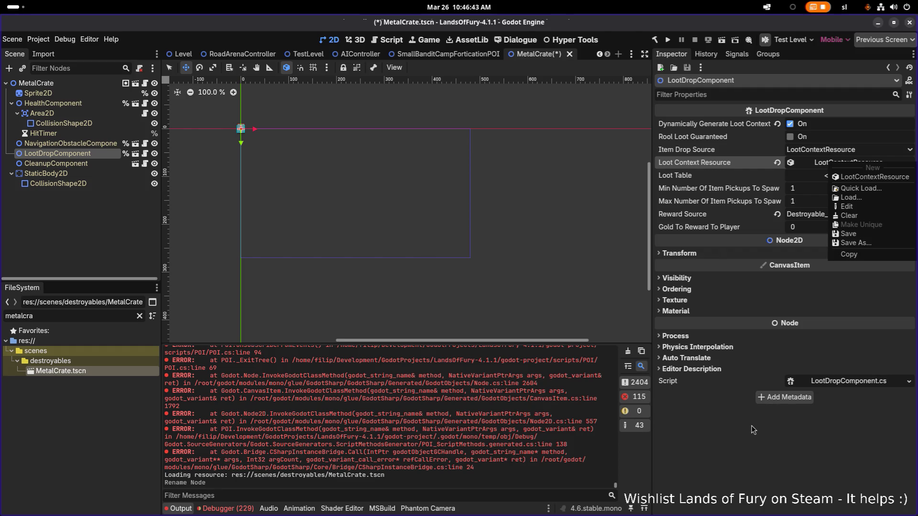
left_click(839, 176)
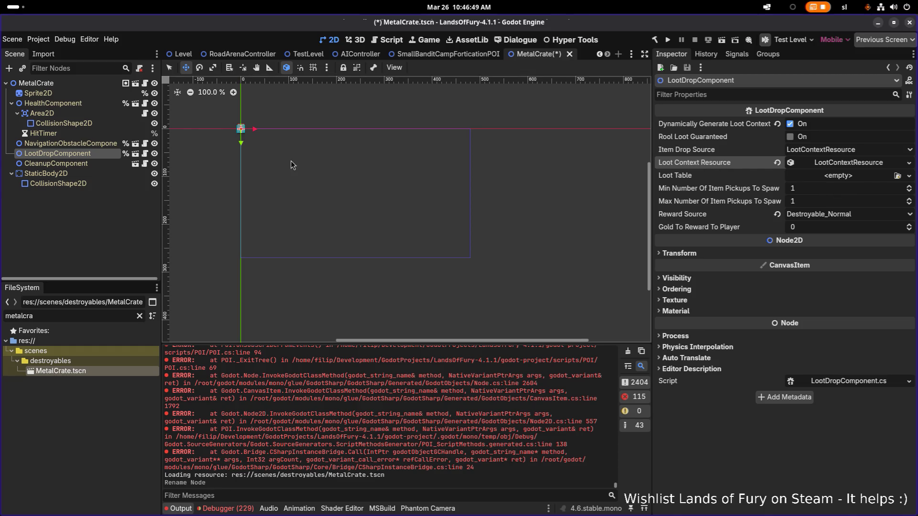
Set the HealthComponent's Max Health to 10
left_click(38, 83)
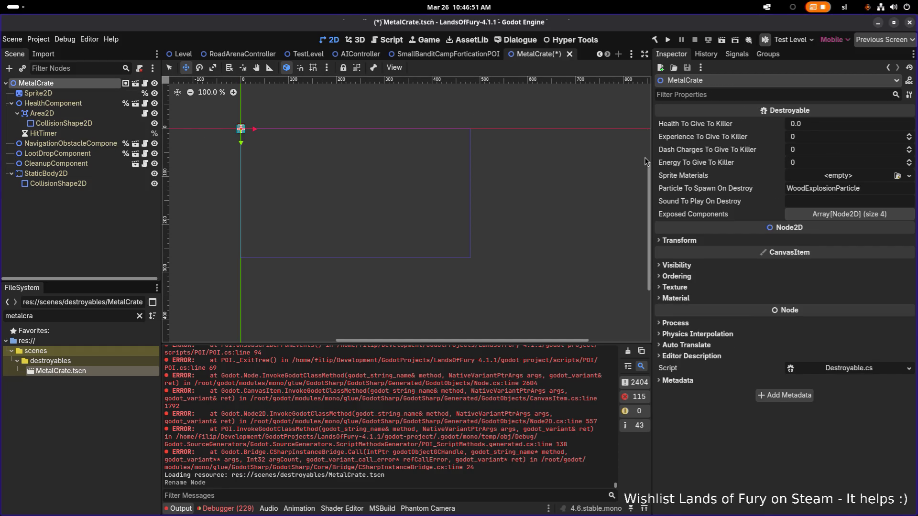
left_click(83, 104)
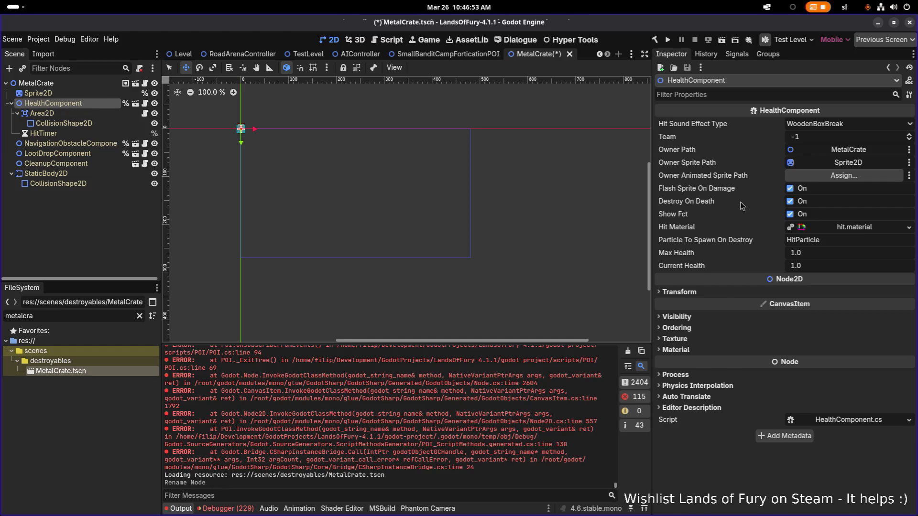
left_click(841, 255)
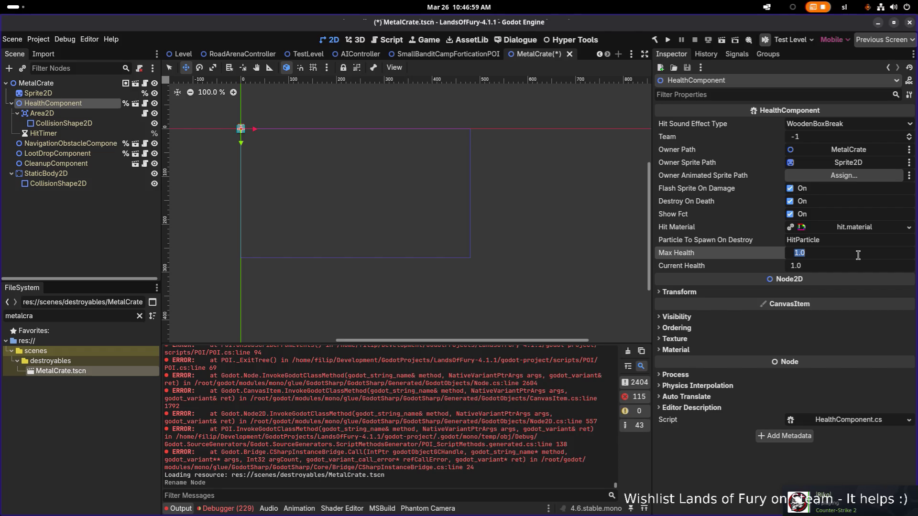
type("10")
key("Tab")
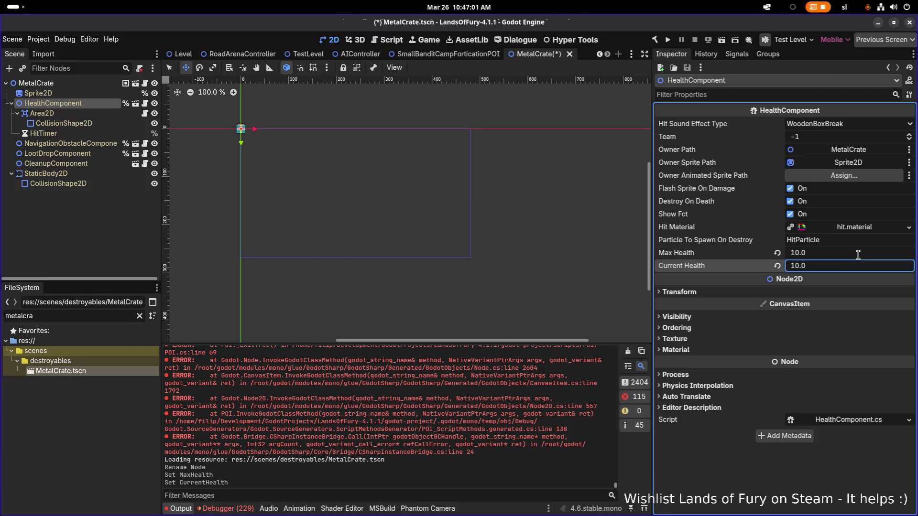
Set the HealthComponent's Team to 2 and save the MetalCrate scene
scroll(560, 194, "down", 1)
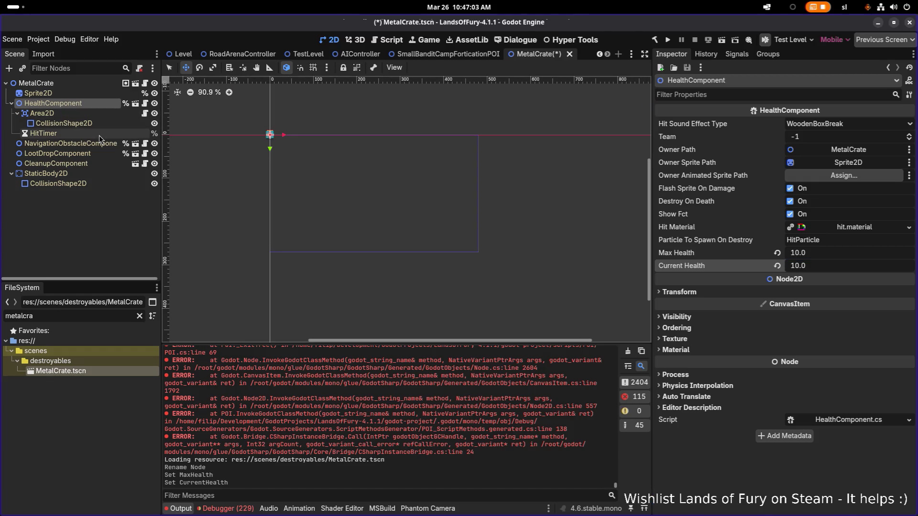
left_click(98, 153)
left_click(101, 183)
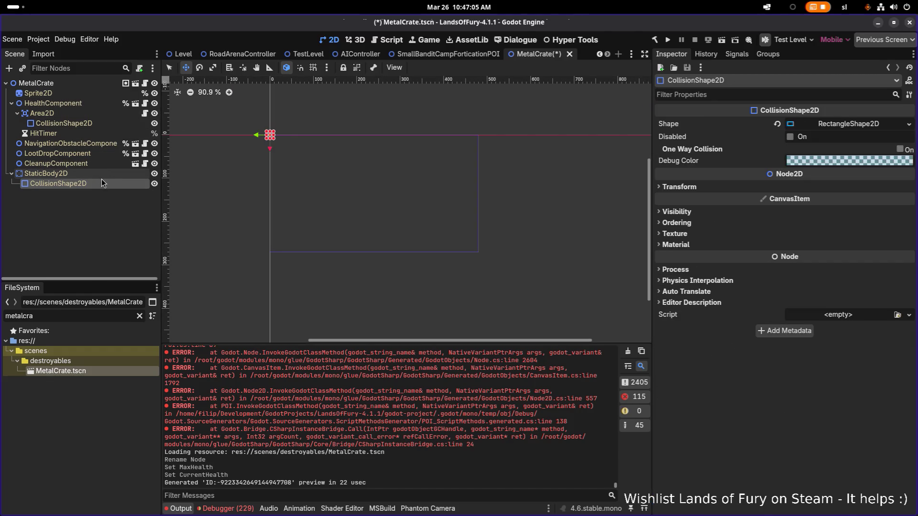
left_click(96, 102)
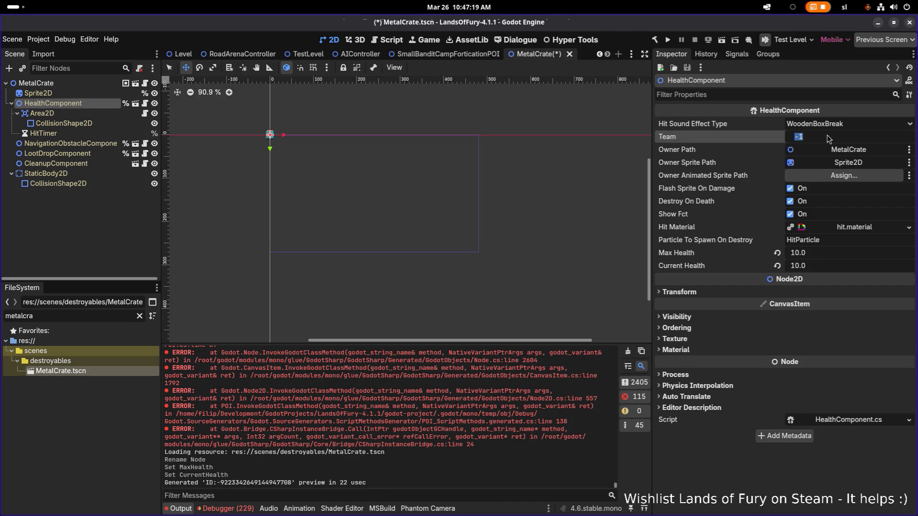
type("2")
key("Return")
key("ctrl+s")
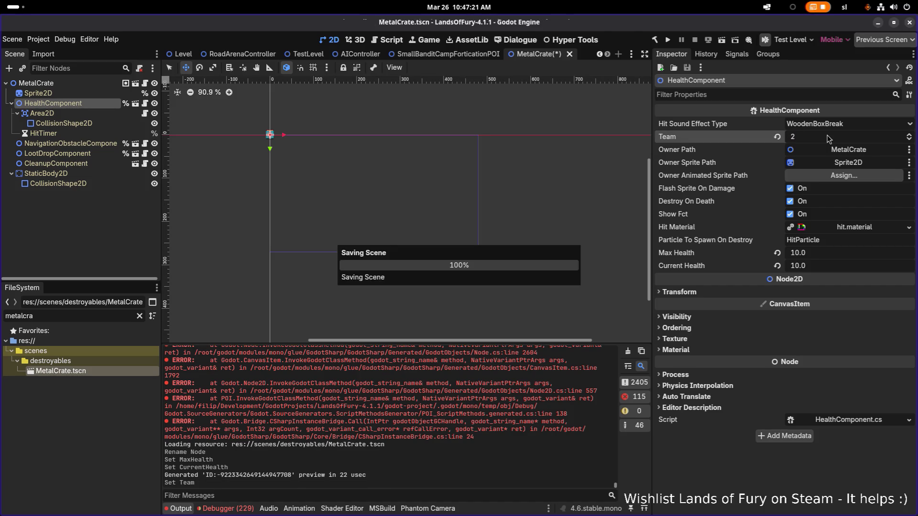
left_click(99, 142)
left_click(91, 153)
left_click(91, 144)
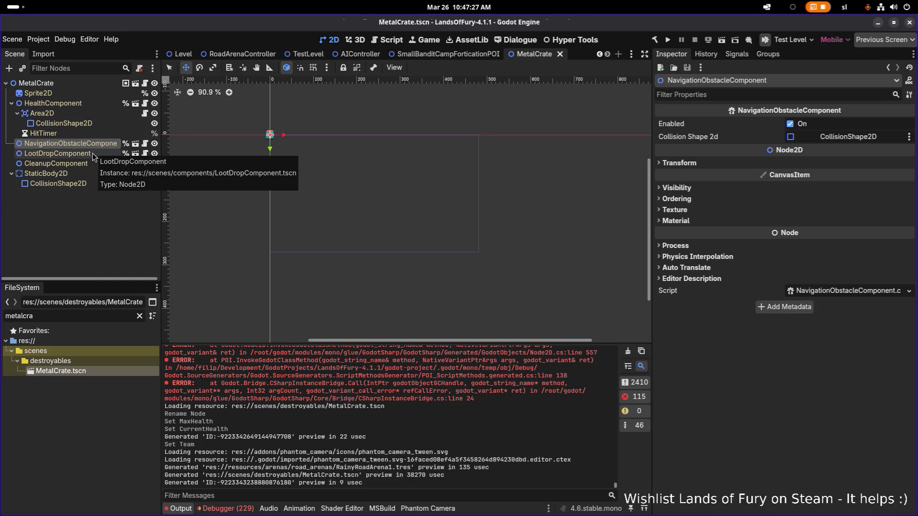
left_click(93, 153)
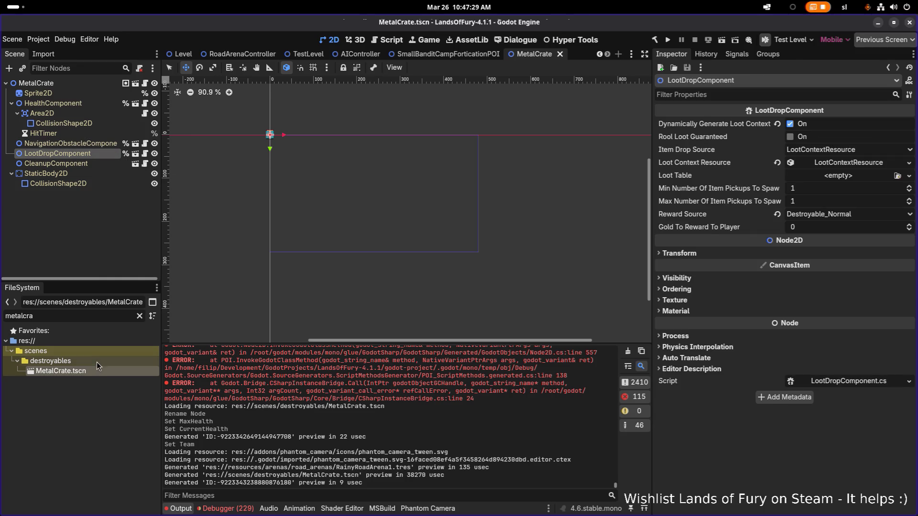
left_click(140, 316)
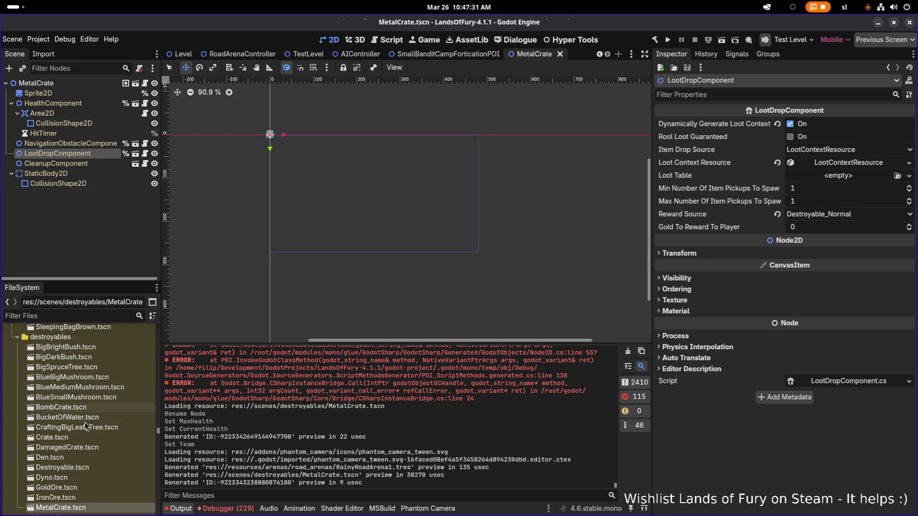
double_click(51, 437)
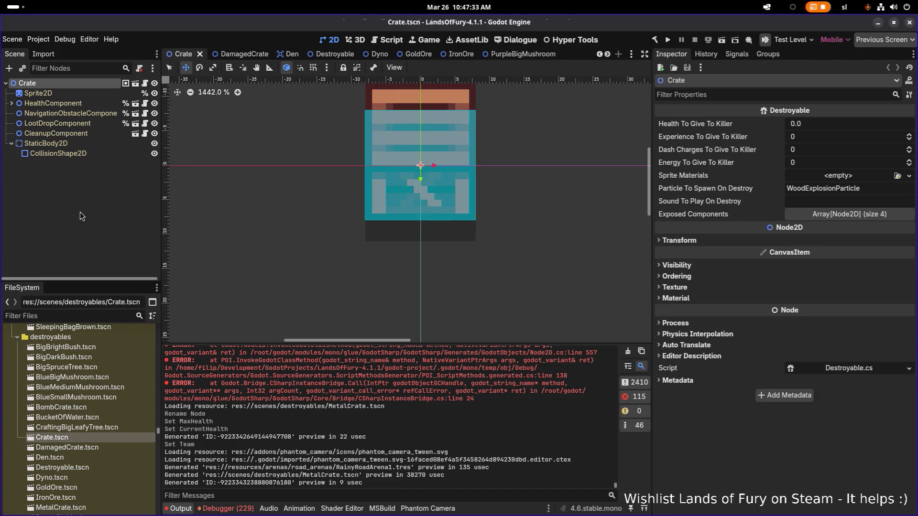
left_click(83, 126)
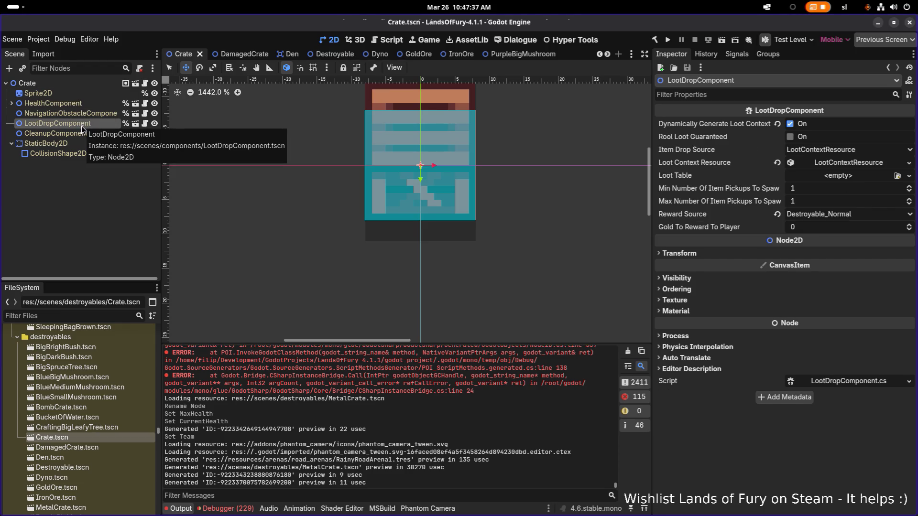
left_click(80, 105)
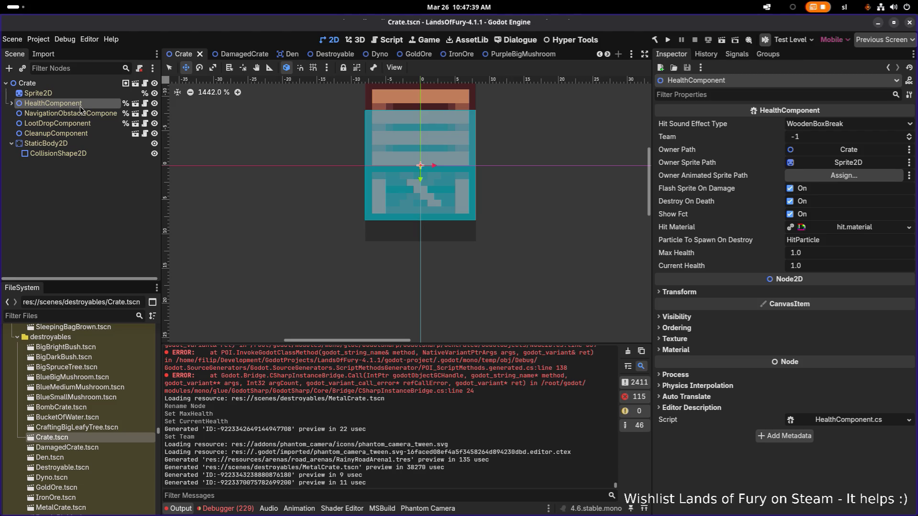
scroll(74, 432, "down", 5)
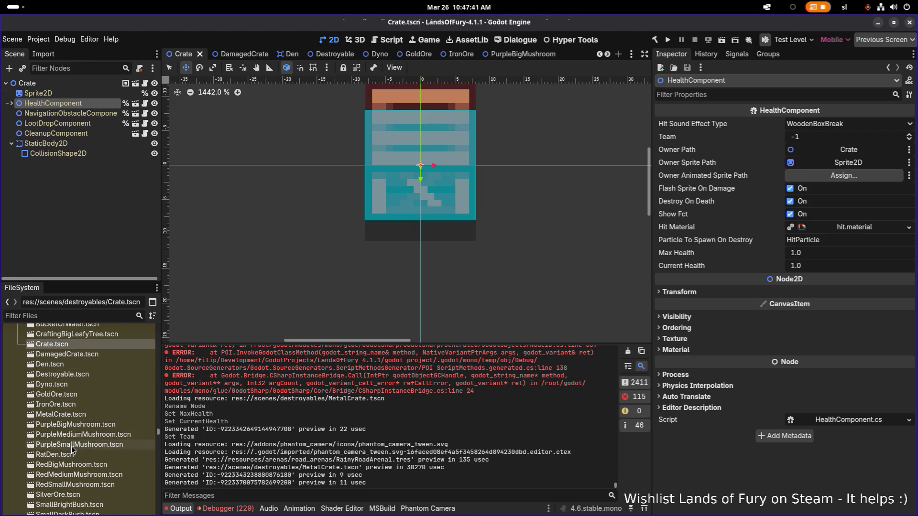
scroll(72, 449, "down", 4)
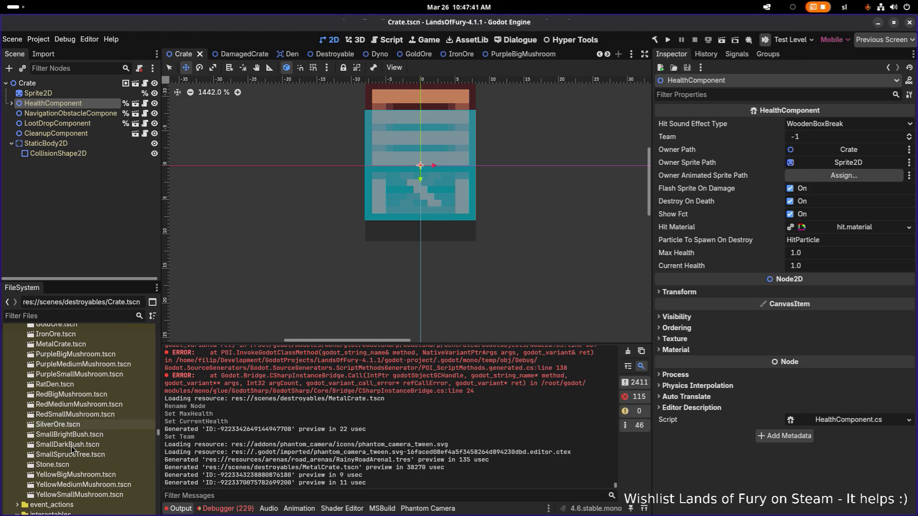
left_click(61, 316)
type("metalc")
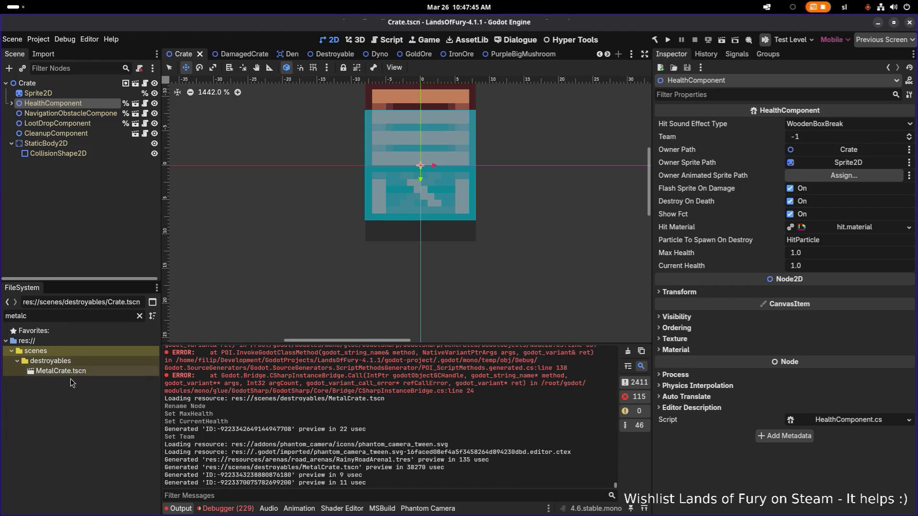
left_click(75, 370)
double_click(76, 370)
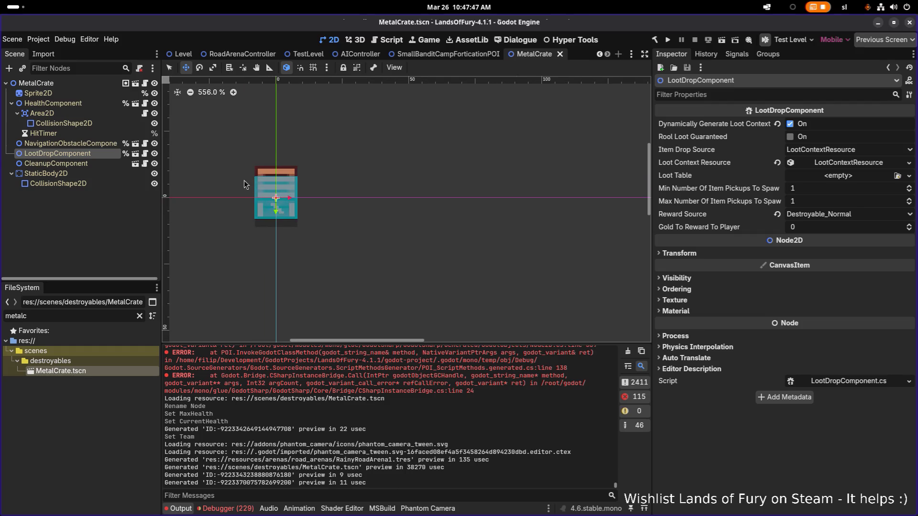
Duplicate the sprite's destroyables_crate.tres texture as destroyables_metal_crate.tres
left_click(84, 83)
left_click(85, 94)
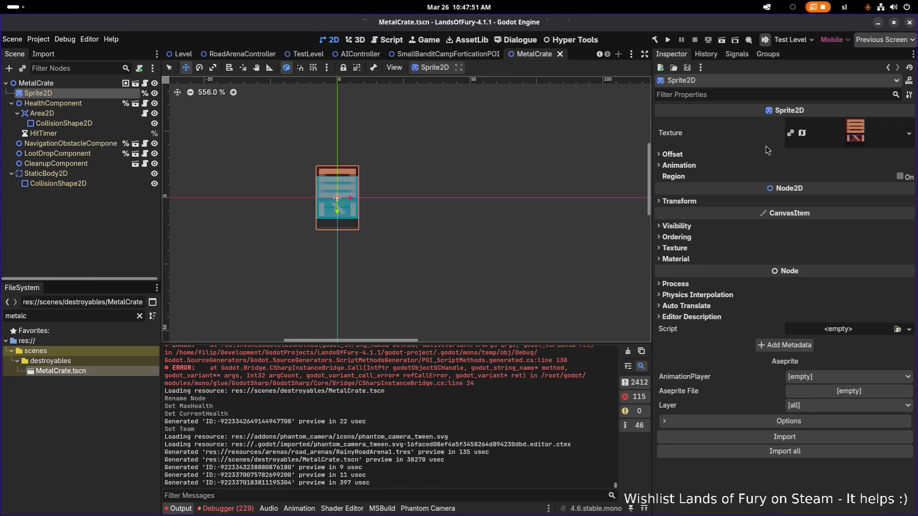
right_click(851, 134)
left_click(841, 388)
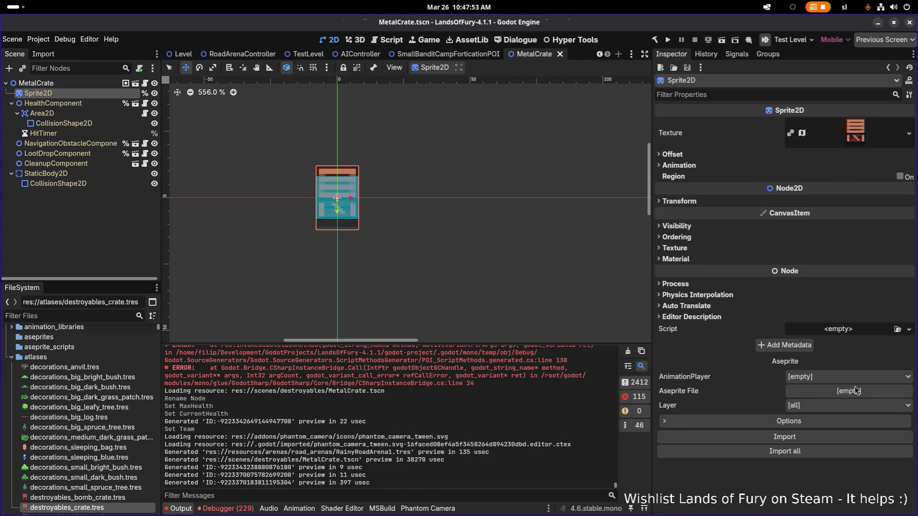
scroll(117, 406, "down", 3)
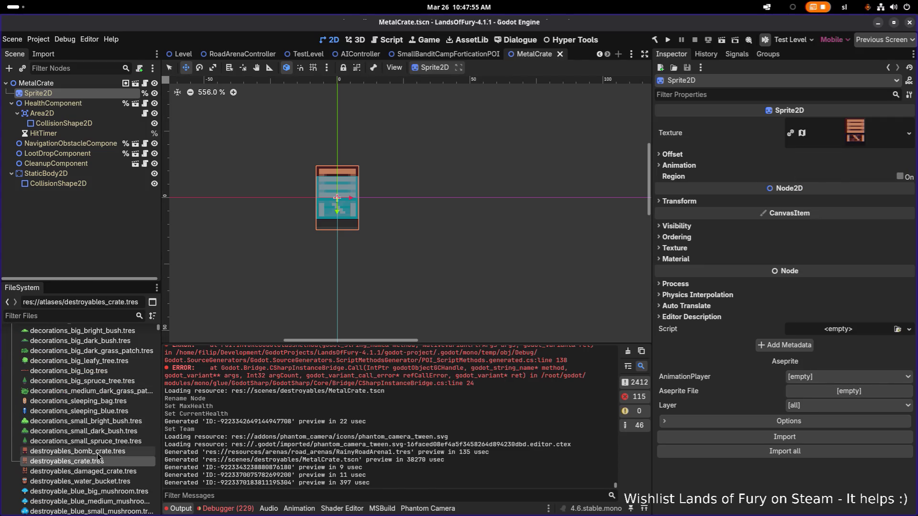
key("ctrl+d")
key("Left")
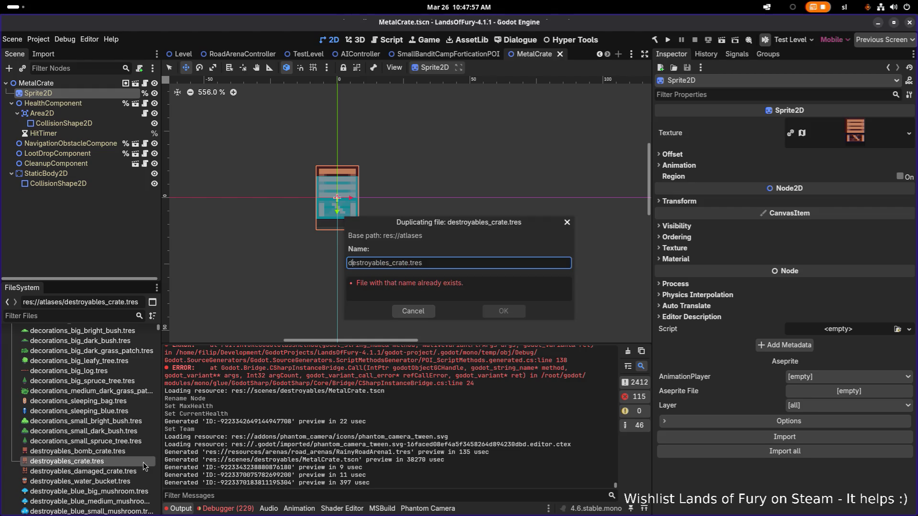
type("metal_")
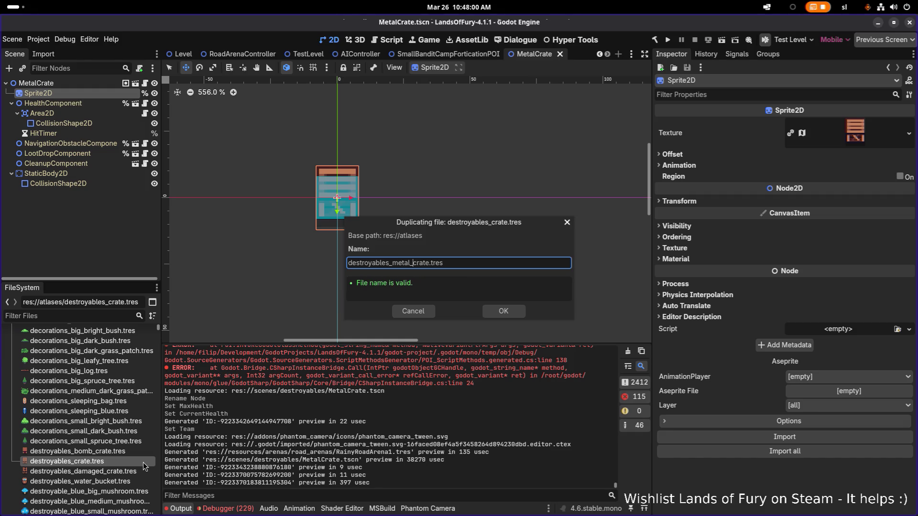
key("Return")
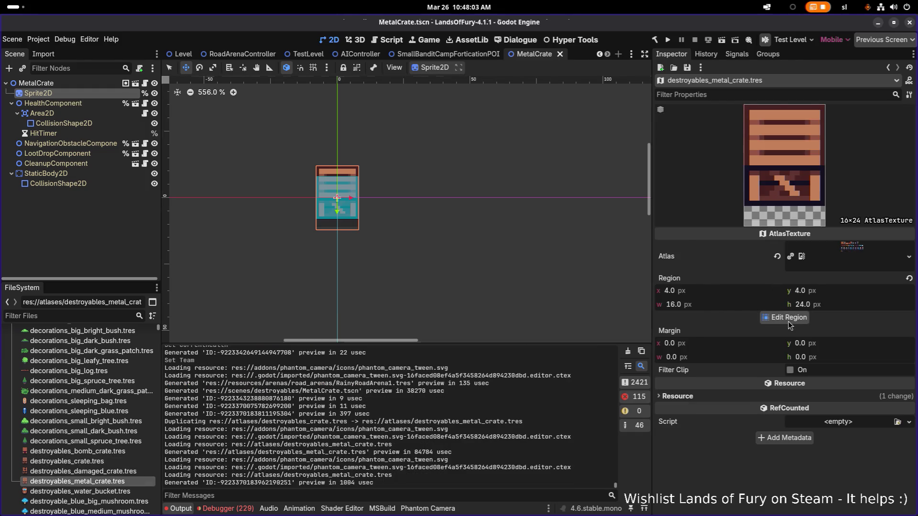
Set the new atlas texture's region to frame the metal crate (138, 4, 16×23) and save
left_click(784, 317)
scroll(454, 237, "up", 10)
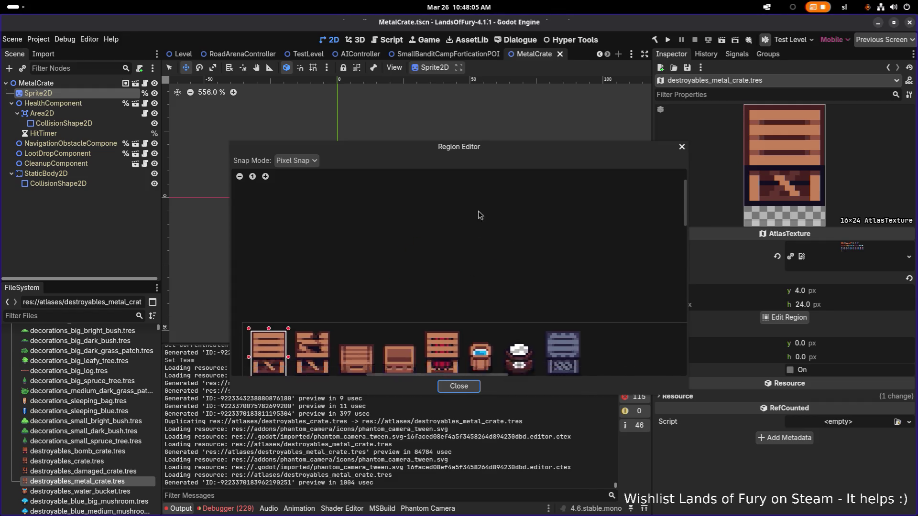
scroll(601, 273, "up", 2)
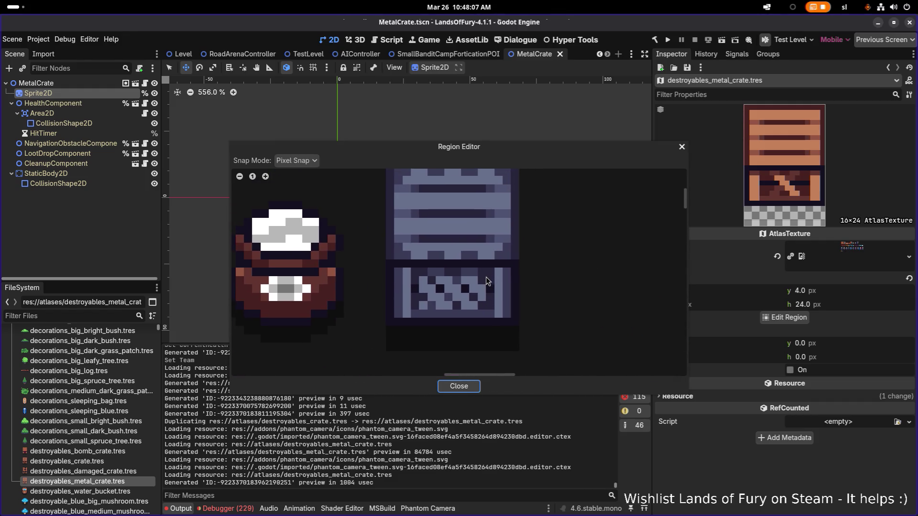
scroll(482, 280, "down", 3)
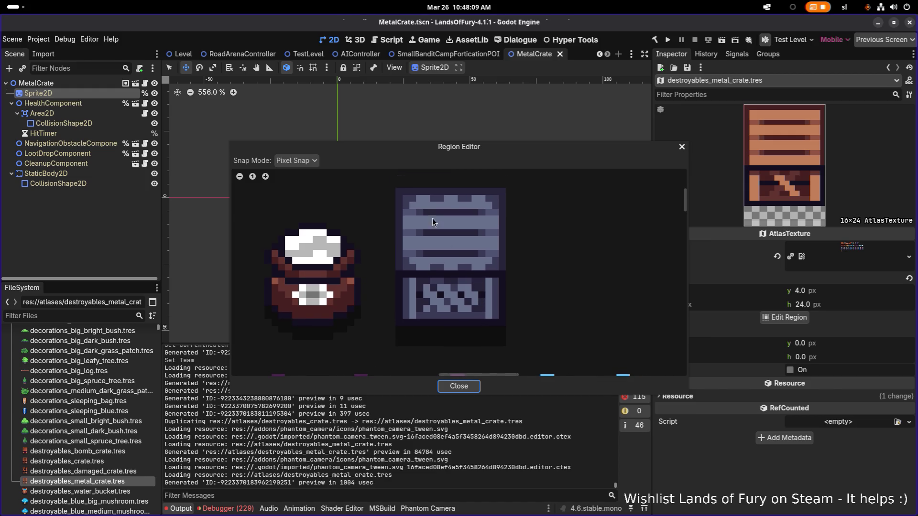
mouse_move(396, 192)
left_mouse_down()
mouse_move(506, 361)
mouse_move(506, 351)
left_mouse_up()
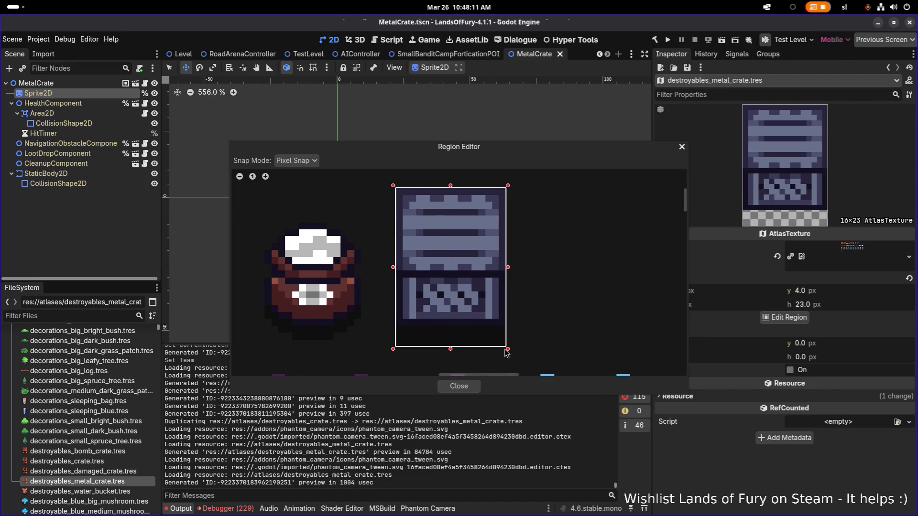
left_click(459, 386)
key("ctrl+s")
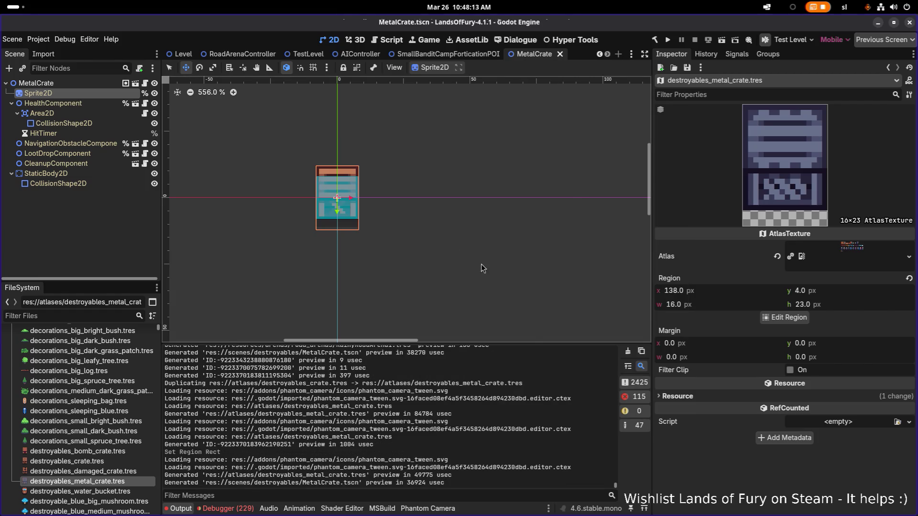
left_click(105, 152)
left_click(79, 104)
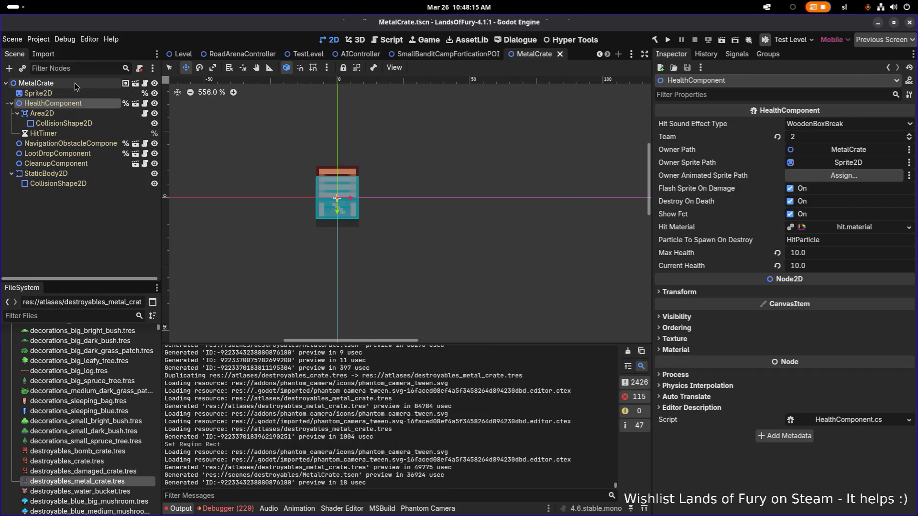
Quick-load destroyables_metal_crate.tres into the MetalCrate Sprite2D's texture and save the scene
left_click(36, 83)
left_click(99, 92)
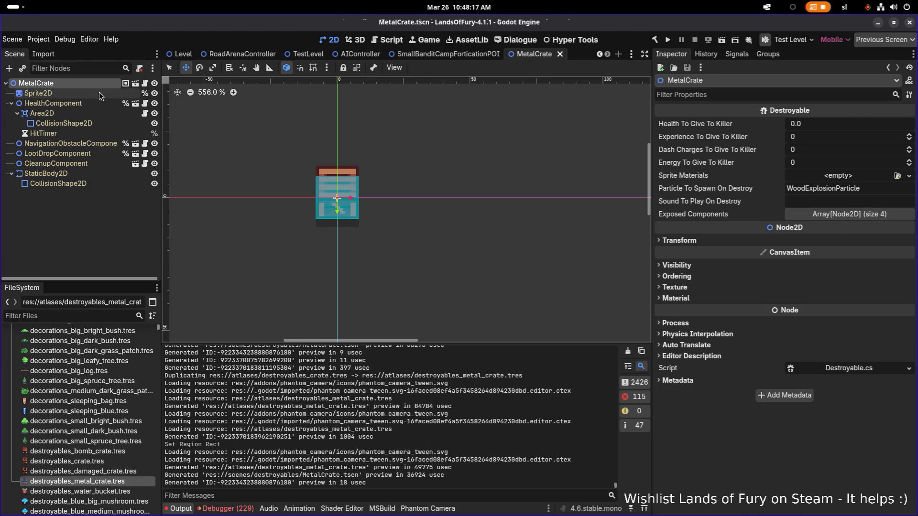
left_click(908, 134)
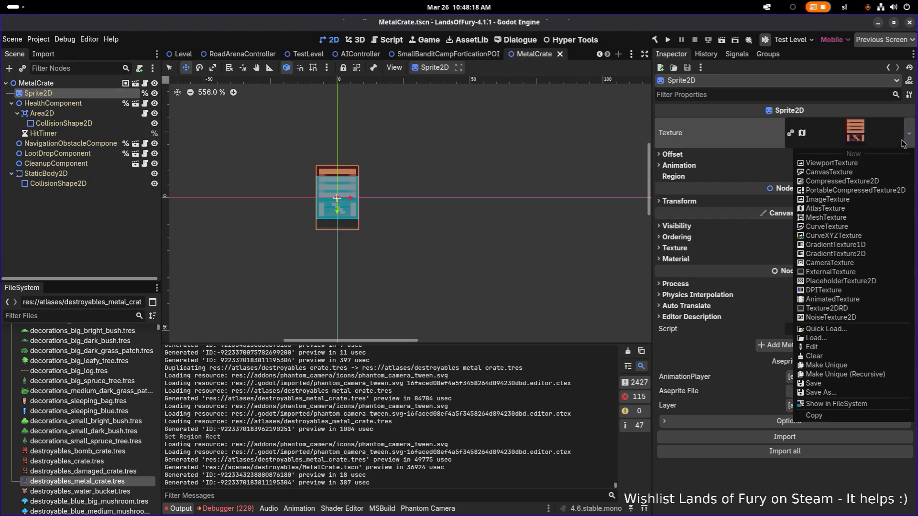
left_click(833, 333)
type("metal_c")
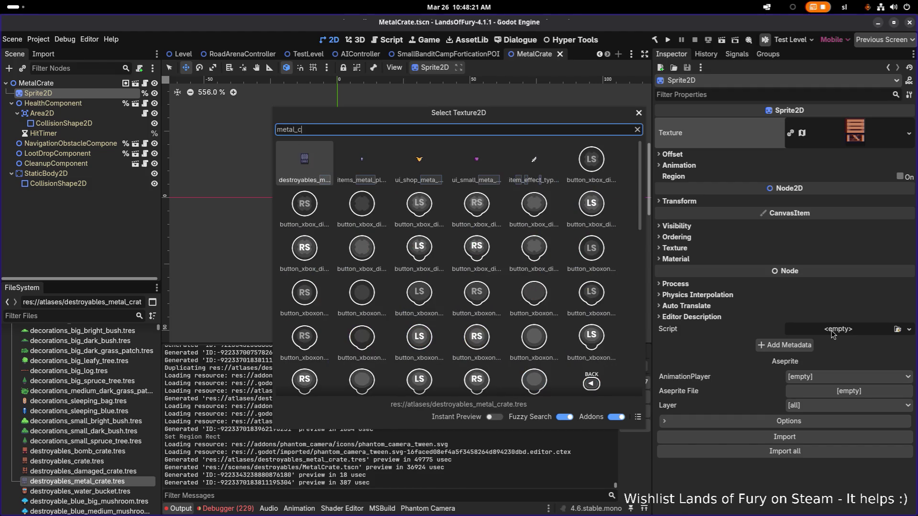
key("Return")
key("ctrl+s")
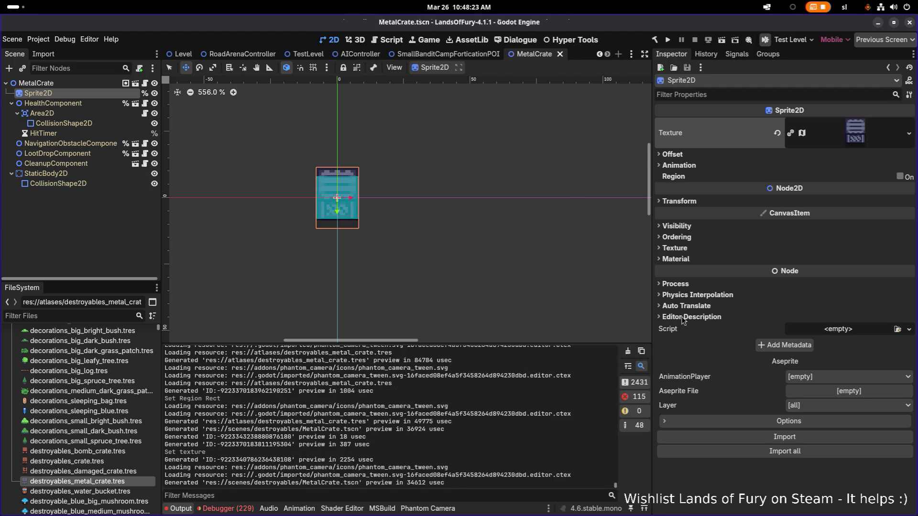
left_click(447, 221)
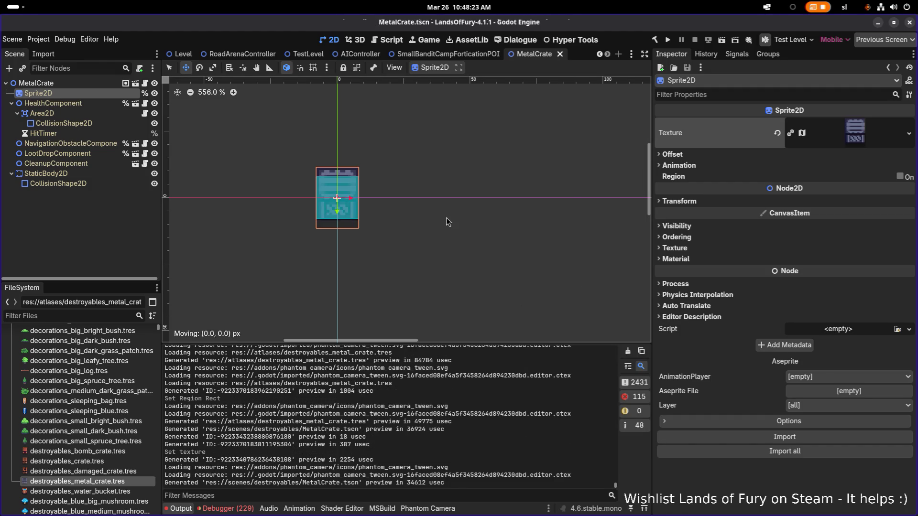
In SmallBanditCampForticationPOI, select Crate3, Crate9, then the EntitySpawn Marker2D1
left_click(461, 57)
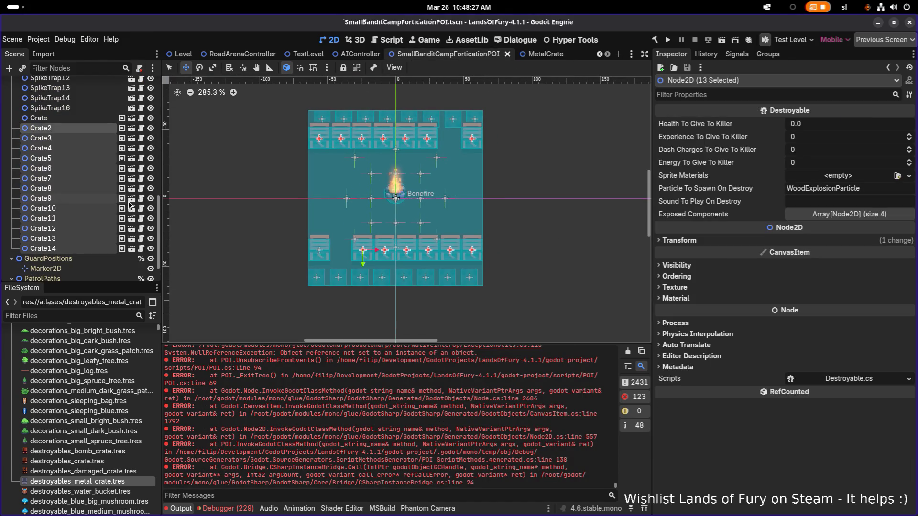
left_click(80, 139)
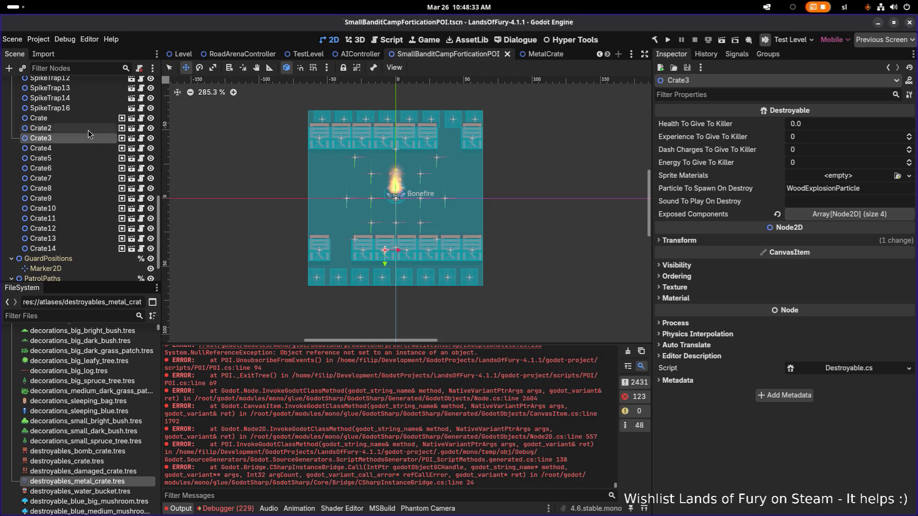
left_click(86, 198)
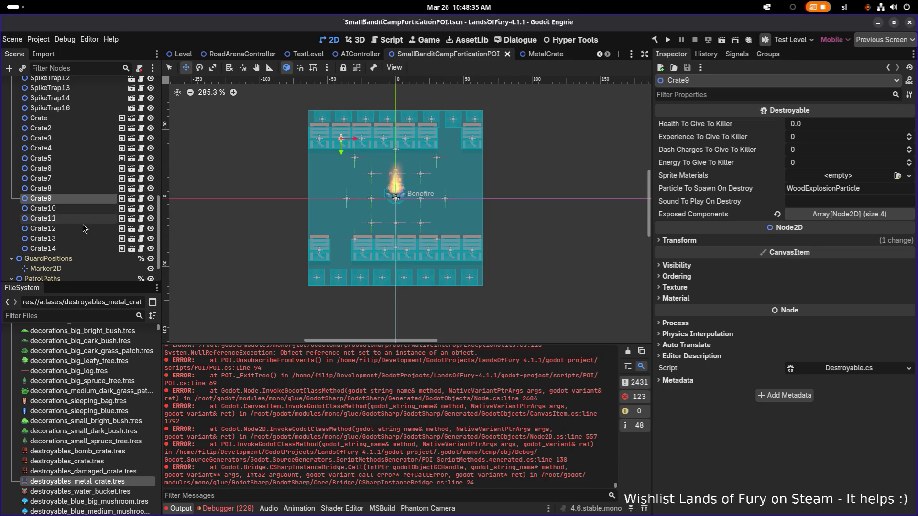
scroll(326, 204, "up", 1)
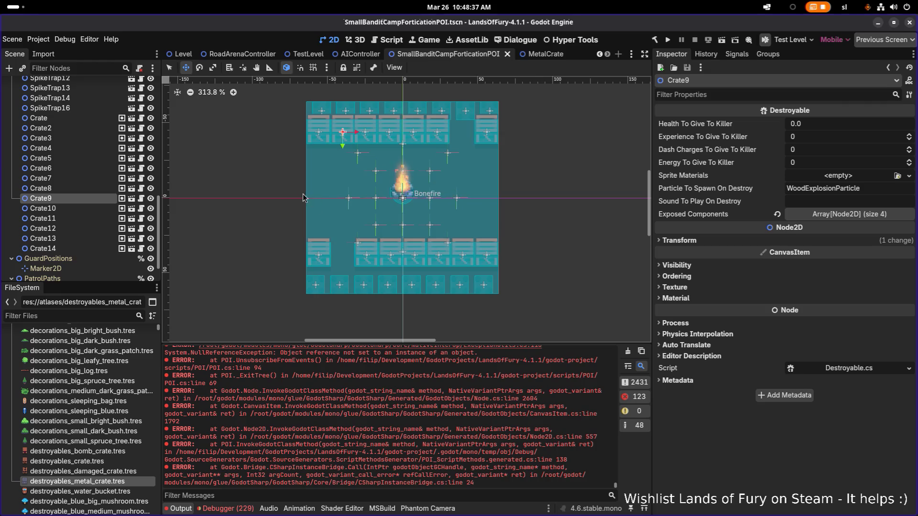
scroll(68, 174, "up", 3)
scroll(68, 176, "up", 2)
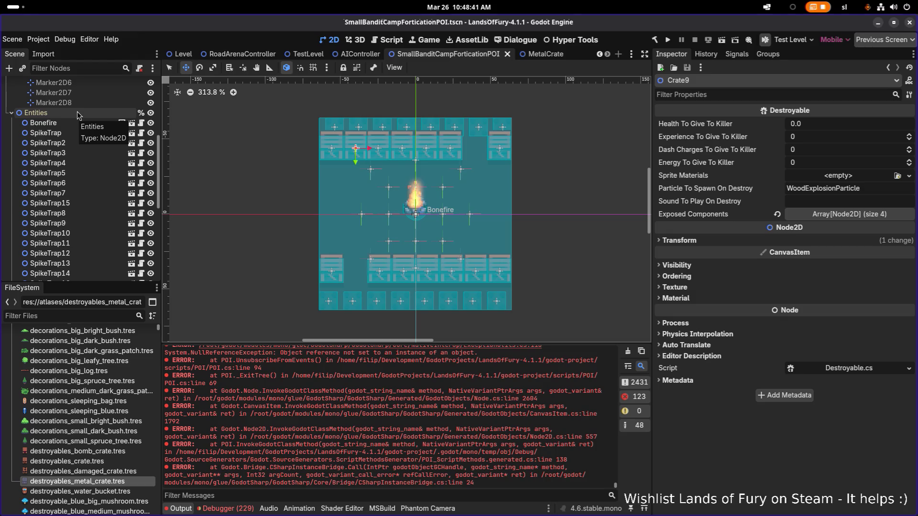
scroll(77, 120, "up", 4)
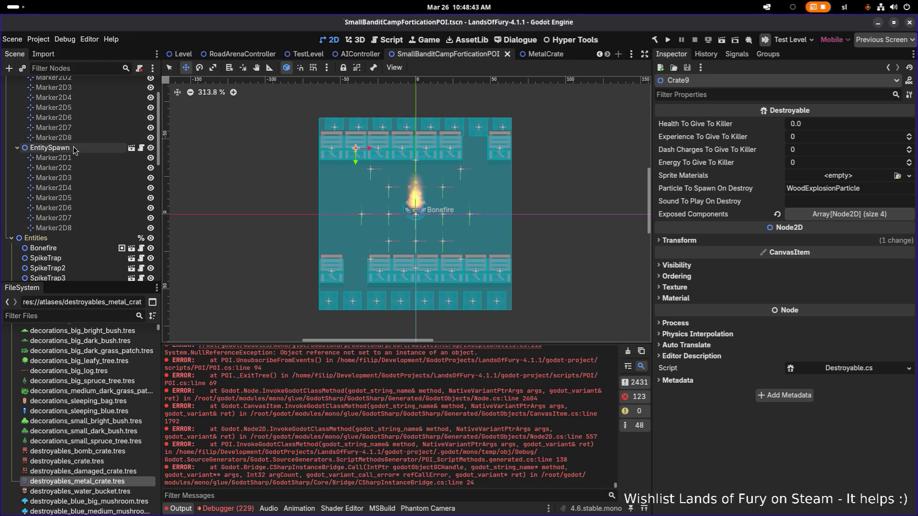
scroll(82, 160, "up", 1)
left_click(77, 183)
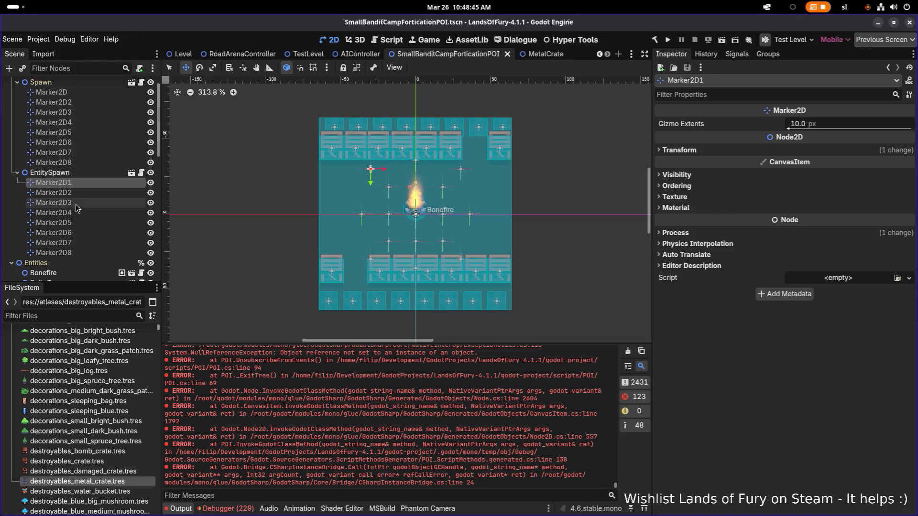
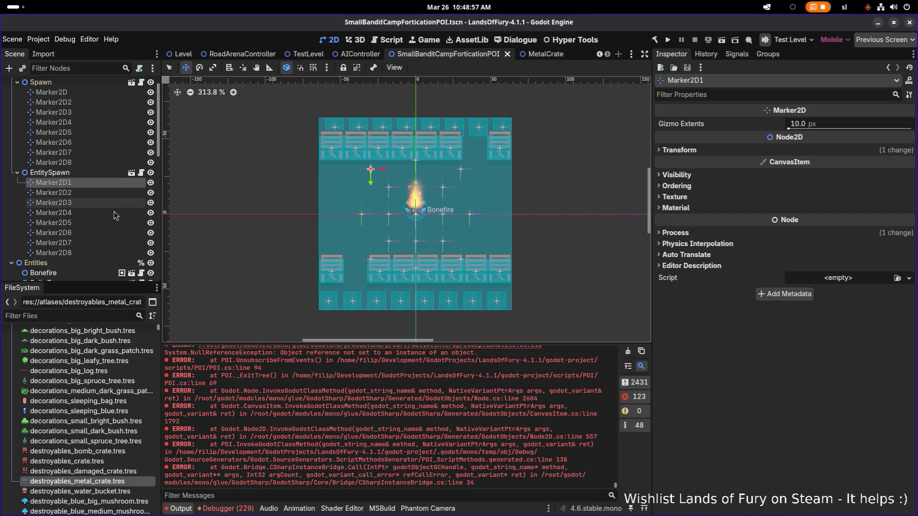
Inspect the properties of the first SpikeTrap node and the original Crate node
scroll(107, 212, "down", 4)
left_click(95, 185)
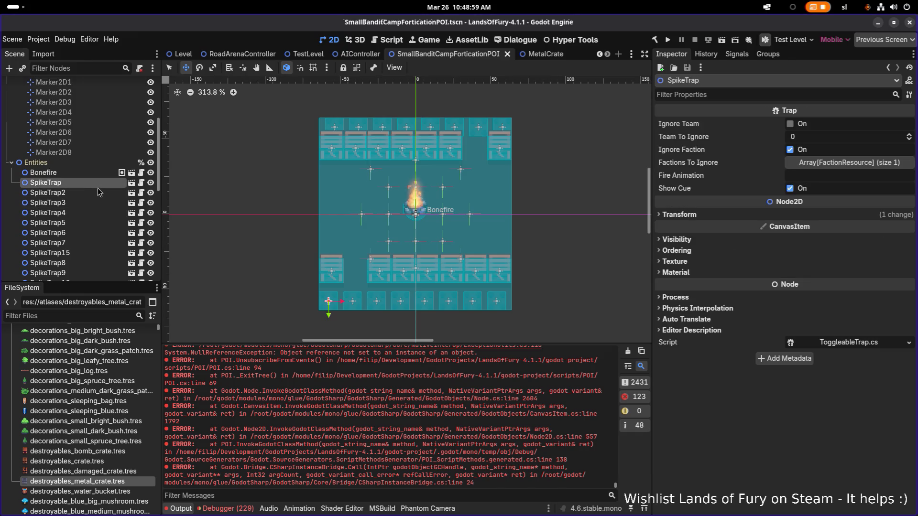
scroll(100, 199, "down", 5)
left_click(88, 219)
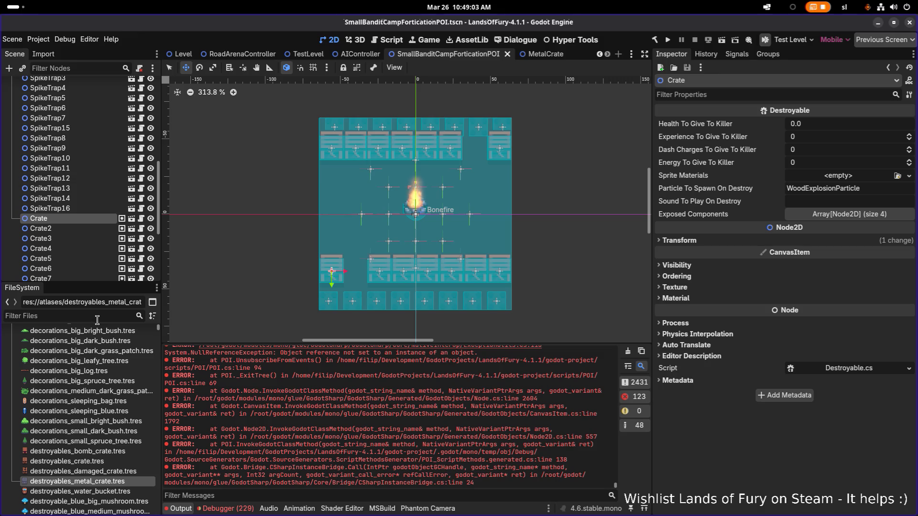
Filter FileSystem for 'metalcr', preview MetalCrate.tscn, and add a MetalCrate instance to the camp scene
type("metalcr")
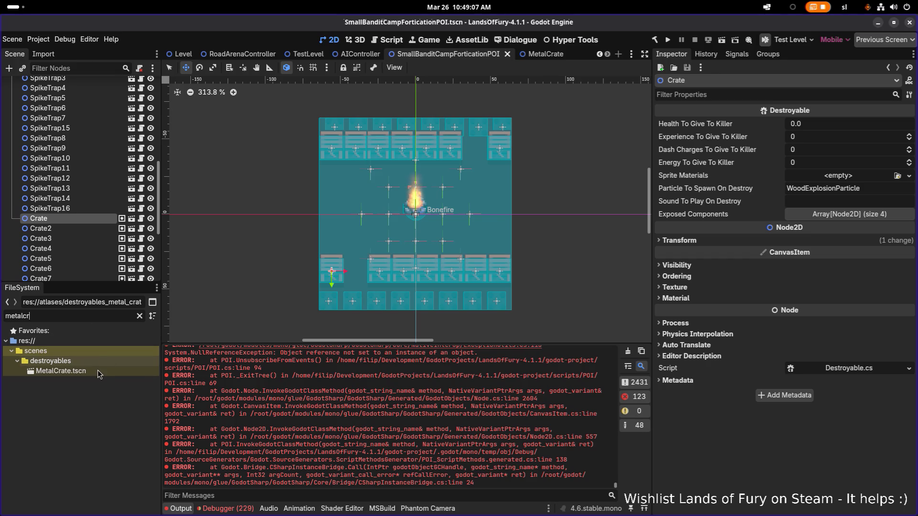
double_click(61, 371)
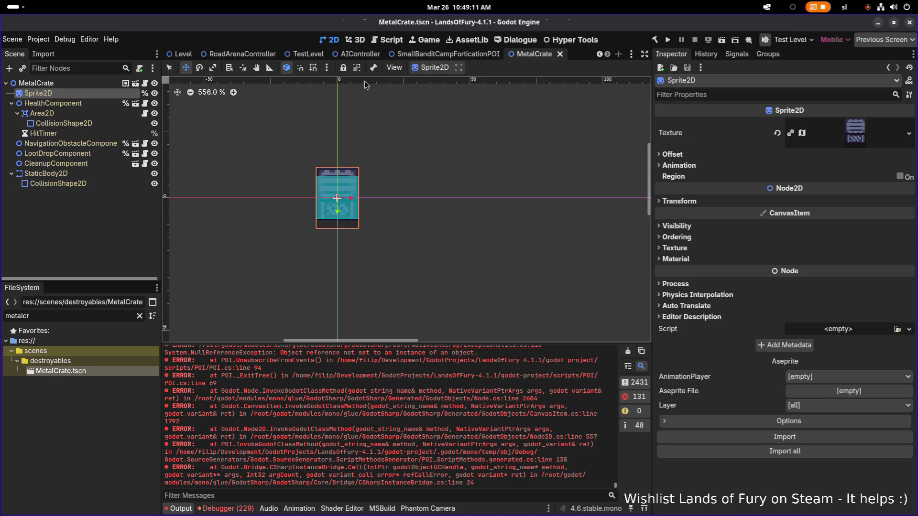
left_click(430, 54)
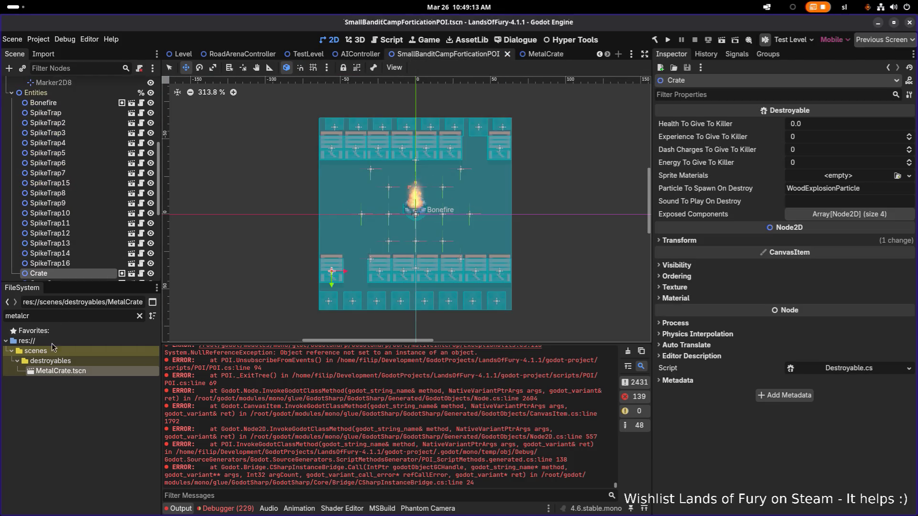
left_click_drag(56, 374, 102, 239)
Move the new MetalCrate instance onto the bottom-left crate spot at (-56, 38)
left_click(95, 252)
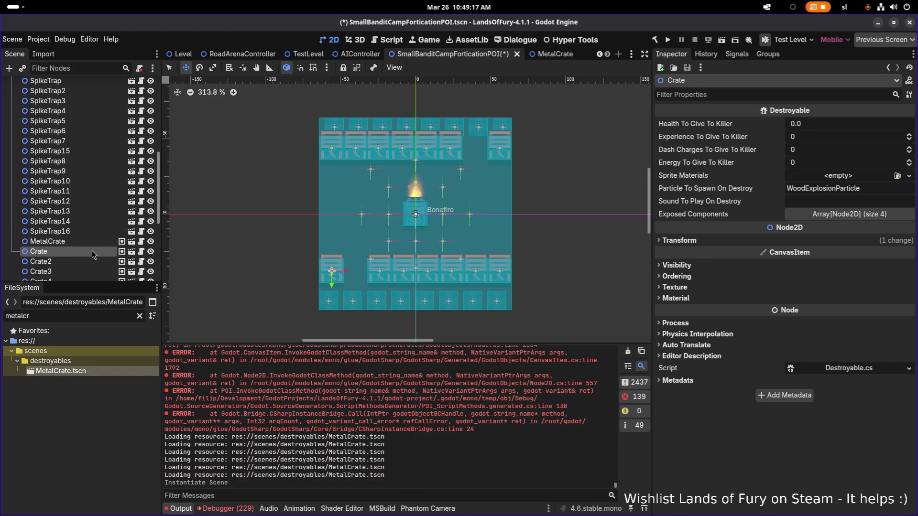
scroll(95, 253, "down", 5)
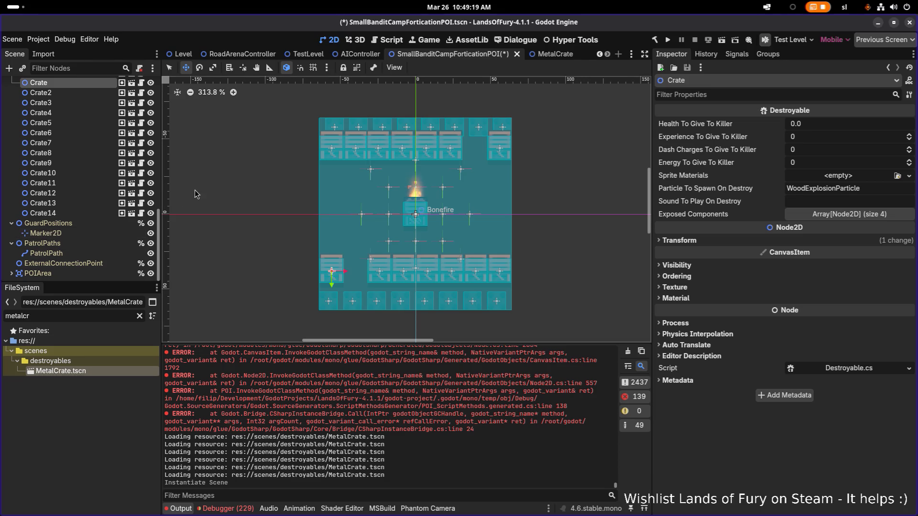
scroll(113, 136, "up", 2)
left_click(97, 123)
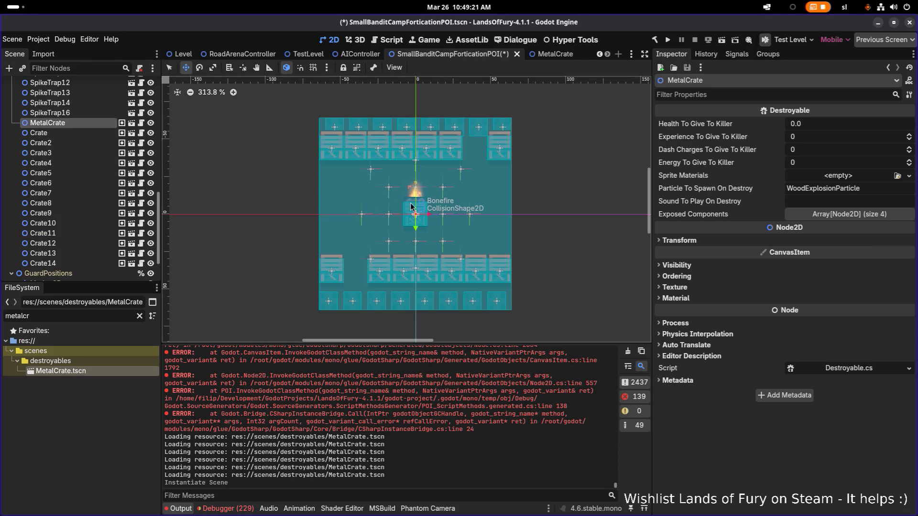
mouse_move(418, 216)
left_mouse_down()
mouse_move(322, 276)
mouse_move(336, 271)
mouse_move(323, 287)
left_mouse_up()
Delete the fourteen original wooden crate nodes, Crate through Crate14
scroll(334, 274, "up", 7)
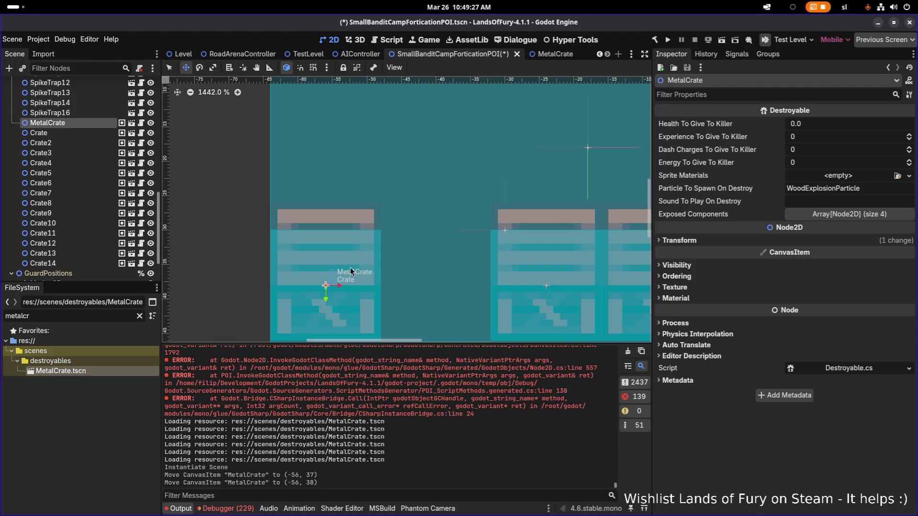
scroll(354, 270, "down", 3)
scroll(356, 266, "down", 1)
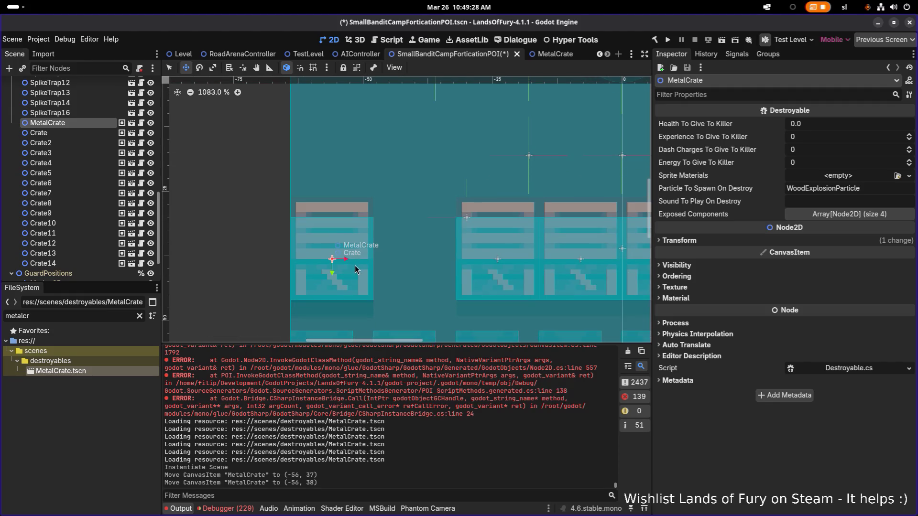
left_click(98, 133)
left_click(80, 260, "shift")
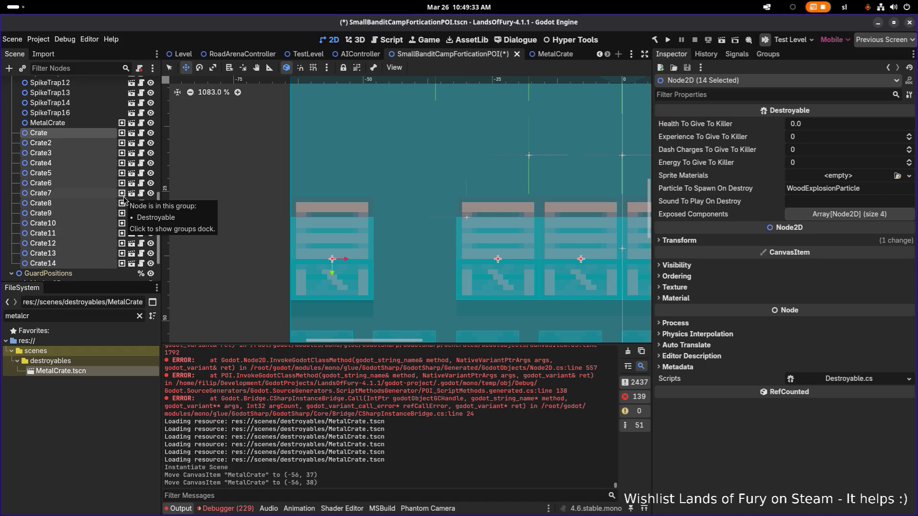
key("Delete")
Confirm the crate deletion, then duplicate MetalCrate as MetalCrate2 at (-24, 38)
key("Return")
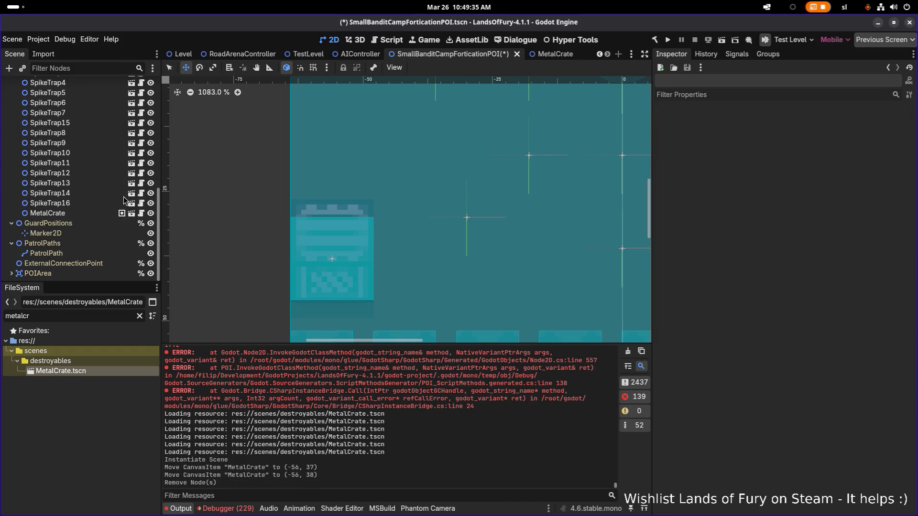
left_click(48, 213)
key("ctrl+d")
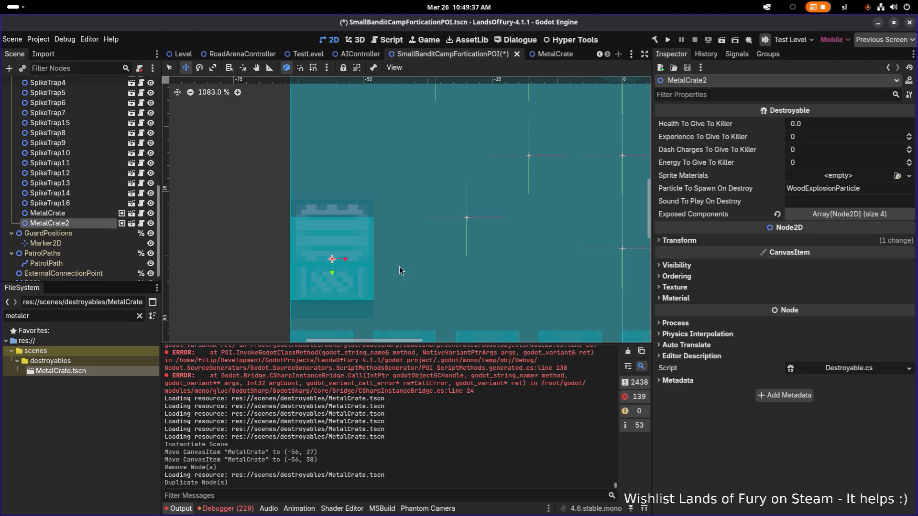
scroll(363, 263, "right", 3)
left_click_drag(309, 254, 440, 262)
Keep duplicating along the row, sliding MetalCrate3 to (-8, 38) and adding the next copy
scroll(366, 256, "down", 4)
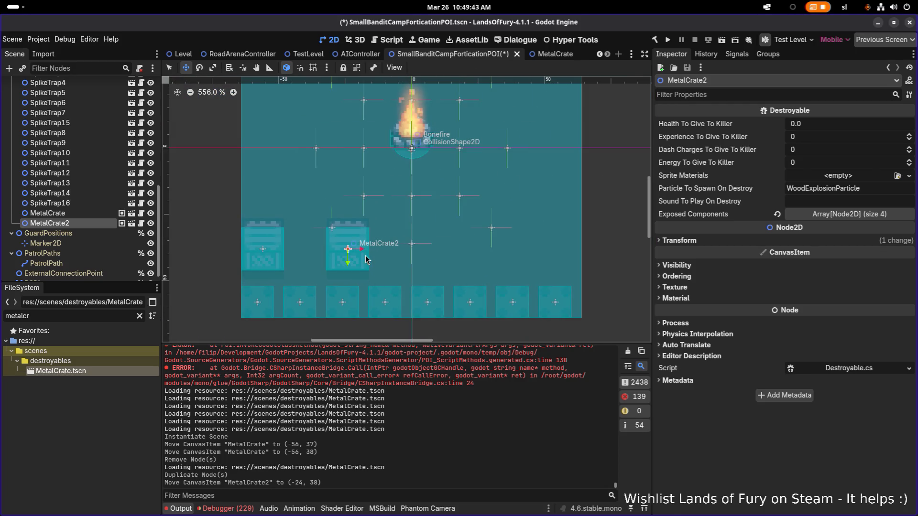
key("ctrl+d")
left_click_drag(369, 260, 574, 256)
key("ctrl+d")
key("ctrl+d")
key("ctrl+d")
key("ctrl+d")
scroll(554, 252, "down", 2)
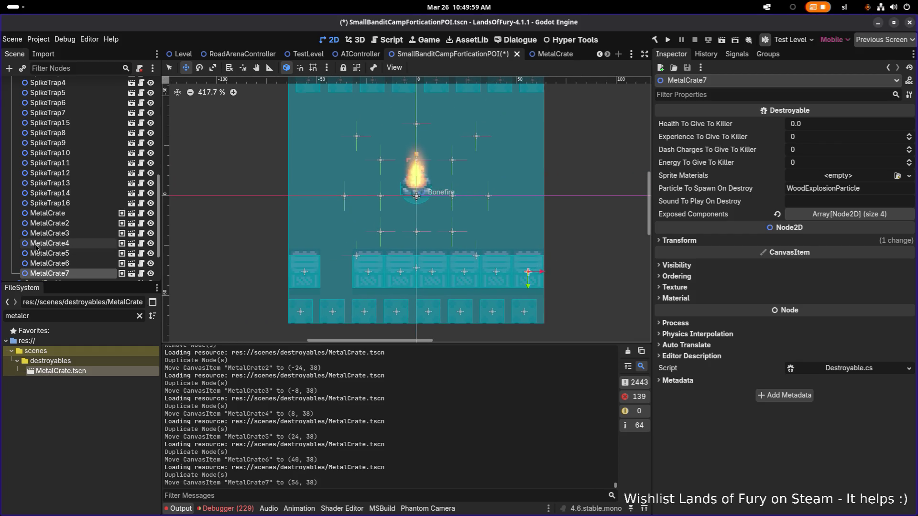
Duplicate MetalCrate through MetalCrate7 and move the copies up to the top row at y -44
left_click(73, 214)
scroll(74, 242, "down", 3)
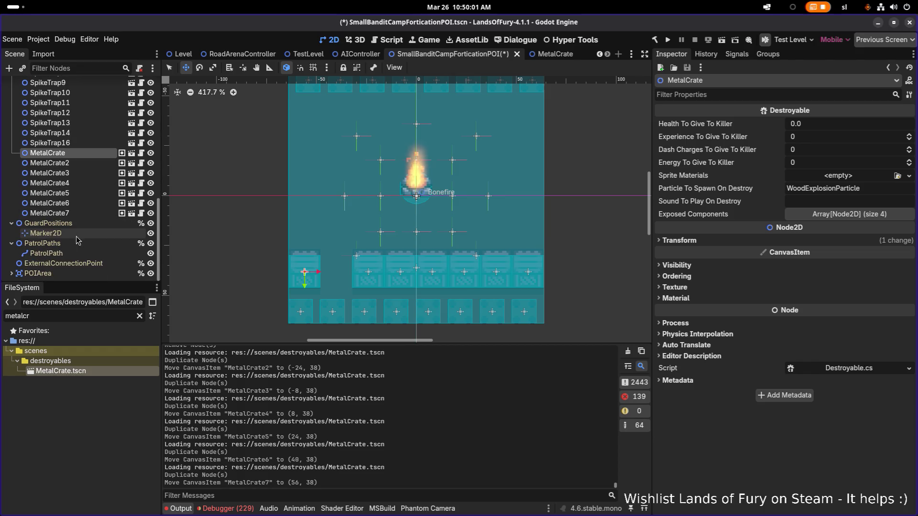
left_click(81, 213, "shift")
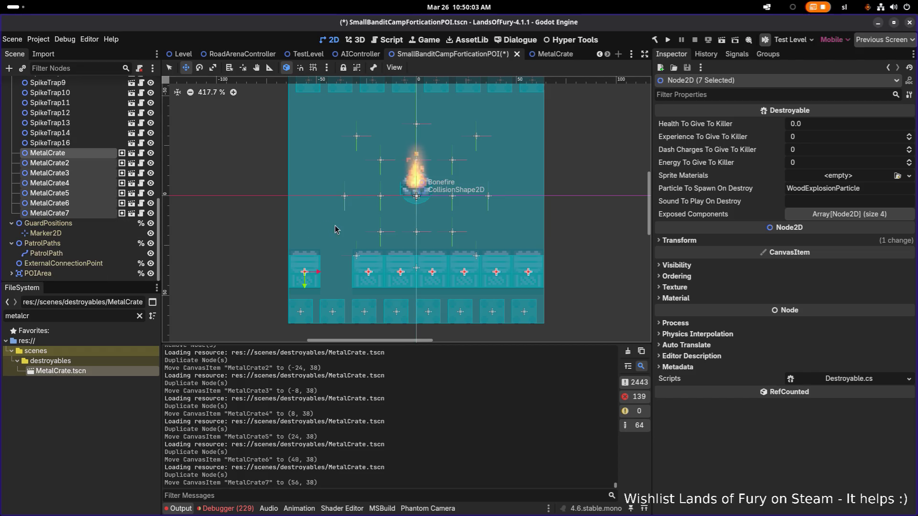
key("ctrl+d")
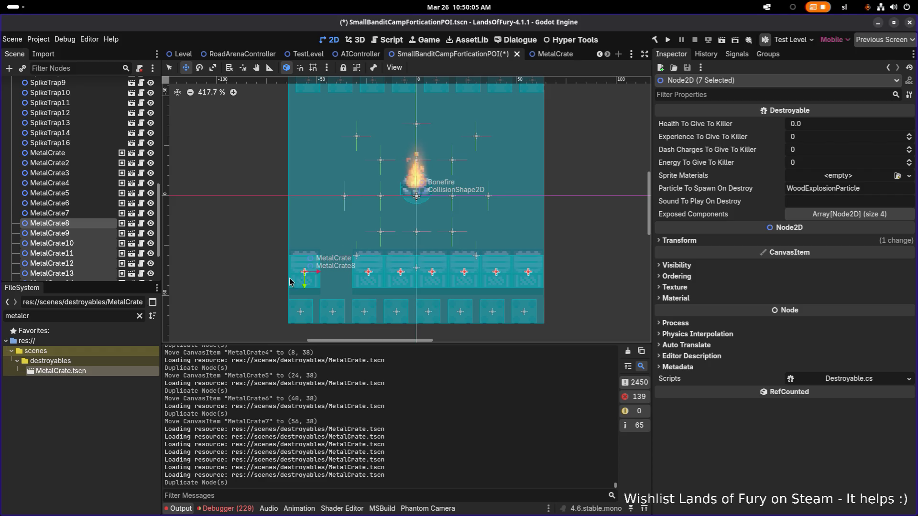
scroll(303, 268, "up", 2)
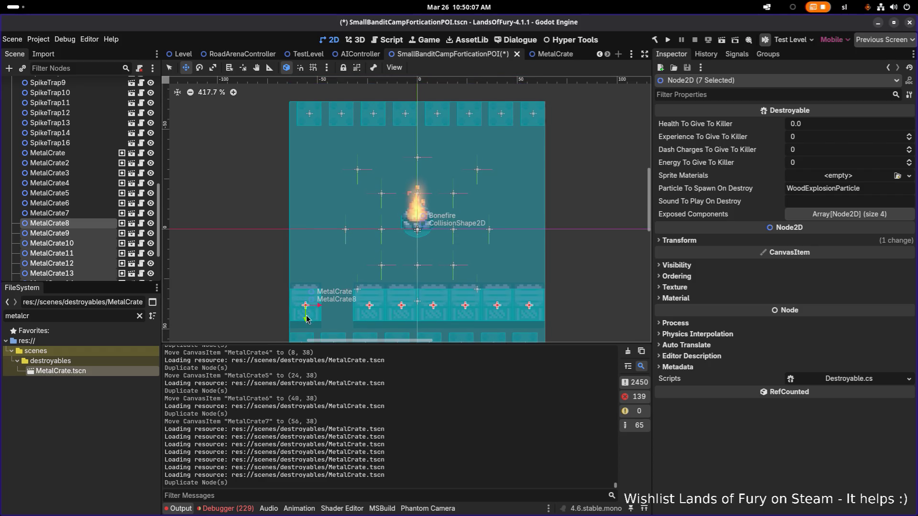
left_click_drag(303, 297, 310, 155)
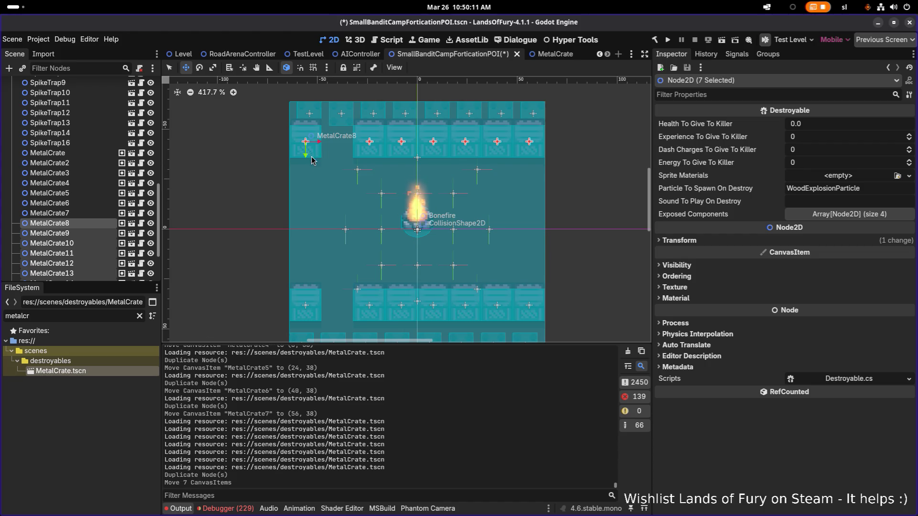
Move MetalCrate8 to the top row's right end and shift MetalCrate9–MetalCrate14 left one slot
scroll(363, 208, "down", 3)
scroll(358, 183, "up", 1)
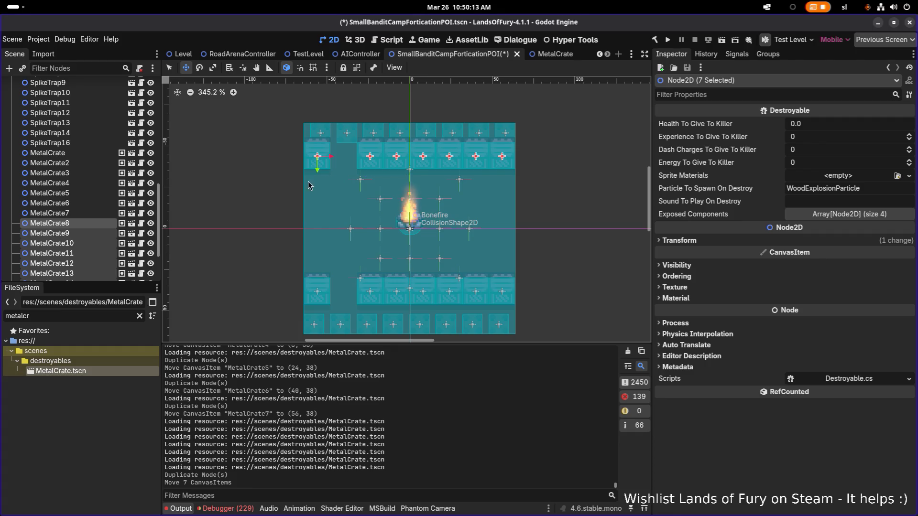
left_click(72, 225)
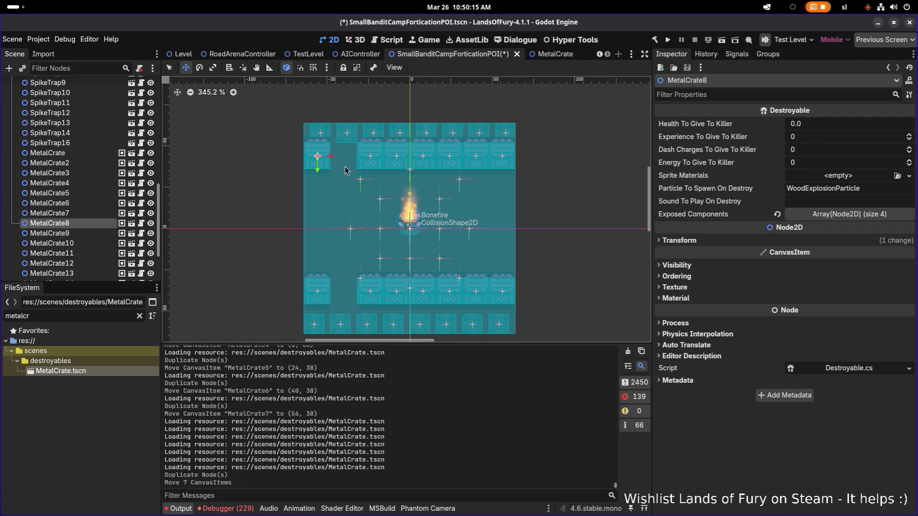
left_click_drag(332, 159, 516, 168)
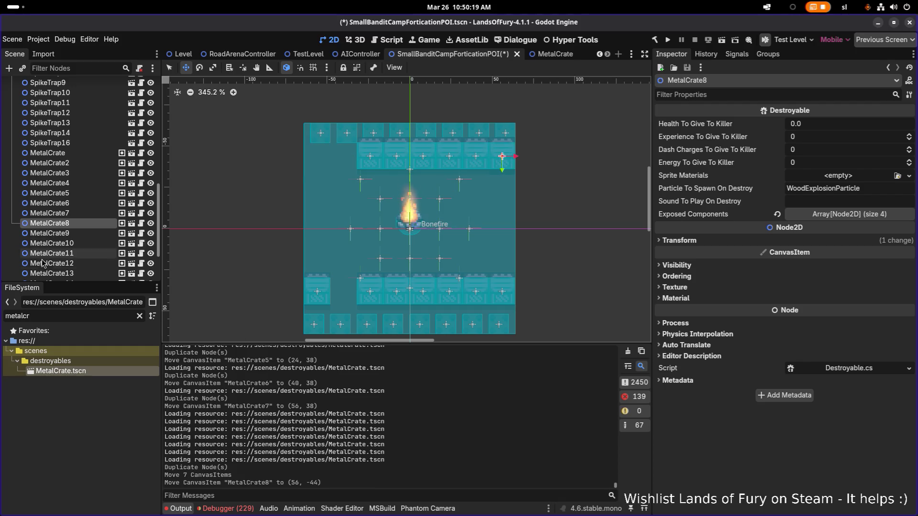
left_click(59, 234)
scroll(60, 234, "down", 2)
left_click(73, 215, "shift")
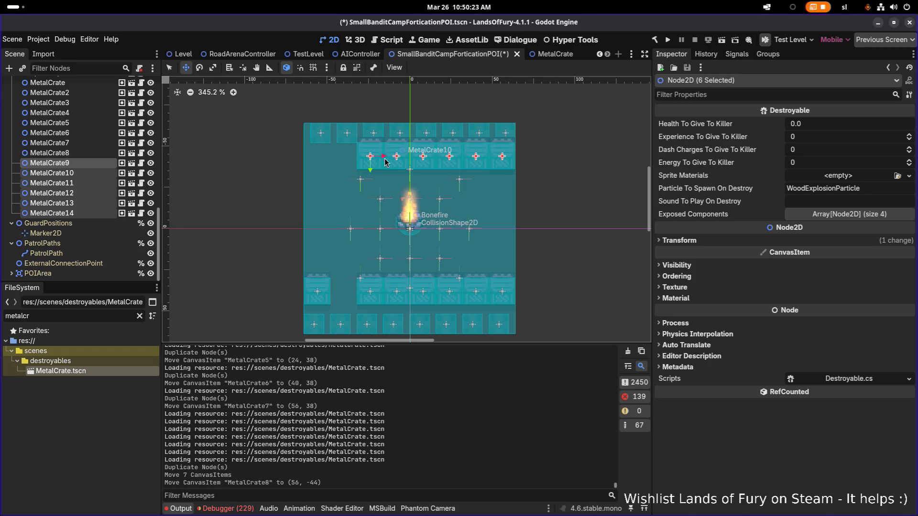
left_click_drag(383, 163, 331, 159)
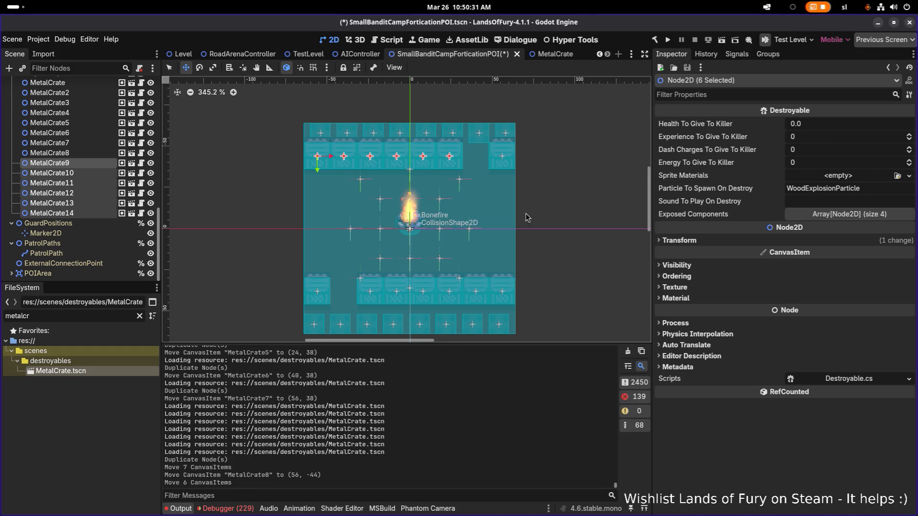
Save the bandit camp scene
left_click(50, 143)
key("ctrl+s")
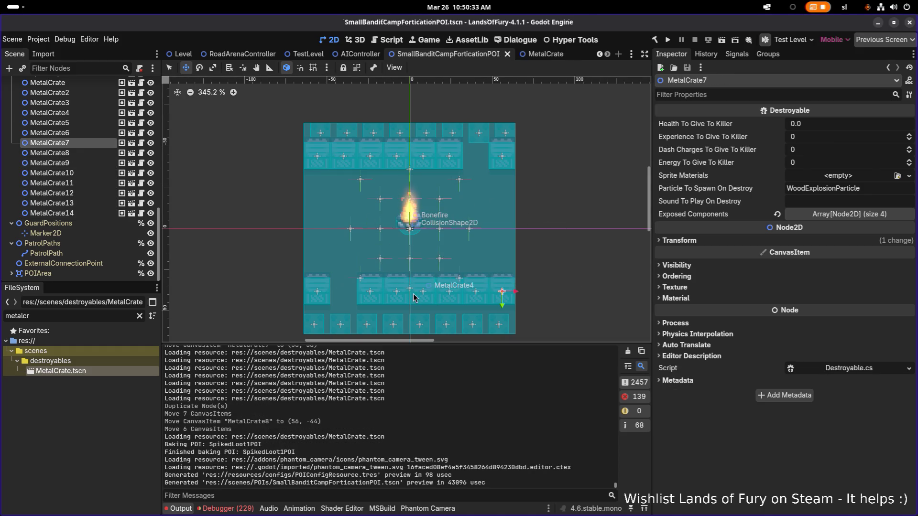
scroll(416, 298, "down", 4)
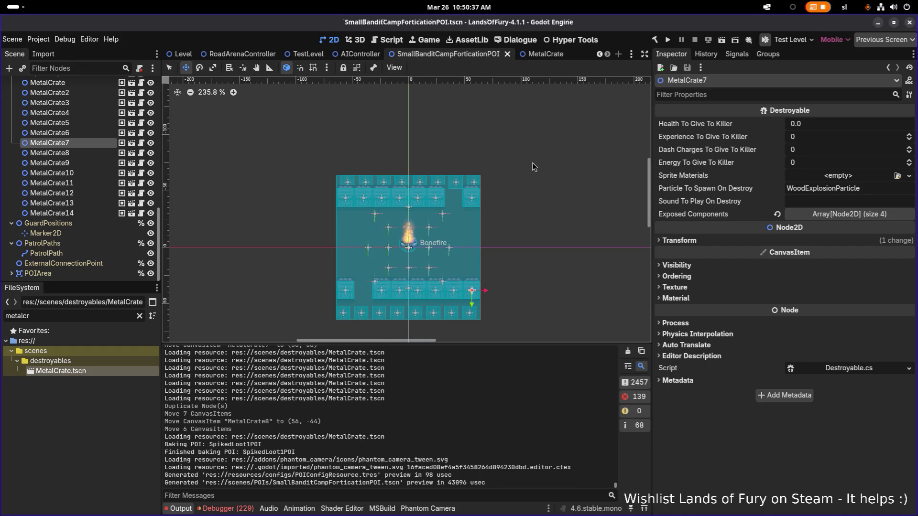
Set the MetalCrate's HealthComponent Max Health and Current Health to 20 and save
left_click(543, 54)
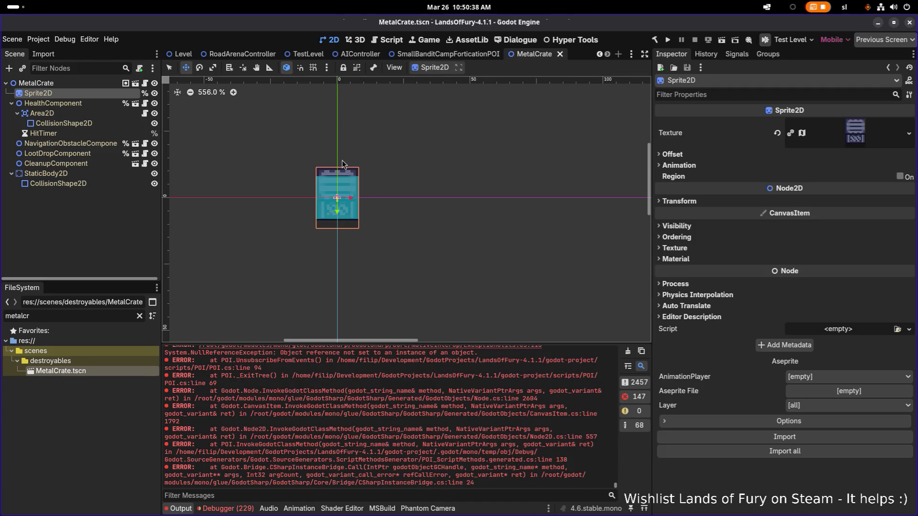
left_click(95, 104)
left_click(848, 257)
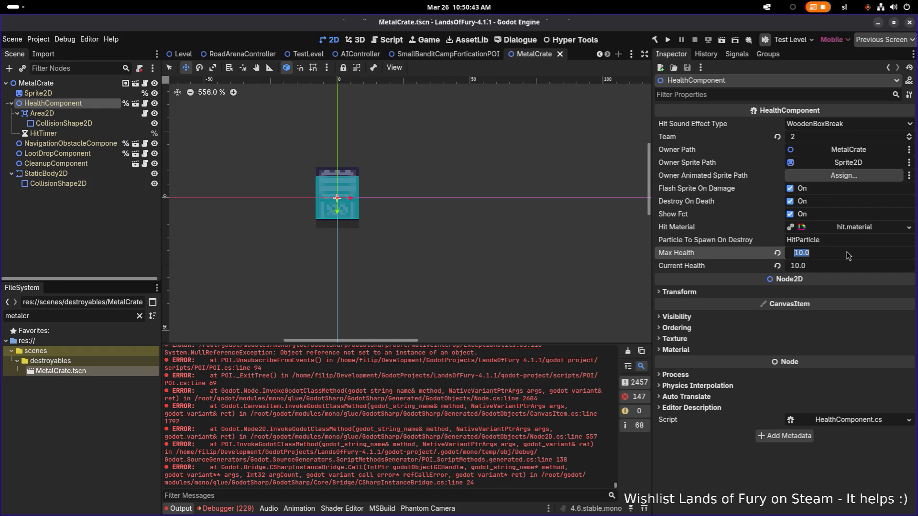
type("20")
key("Return")
key("Tab")
type("20")
key("Return")
key("ctrl+s")
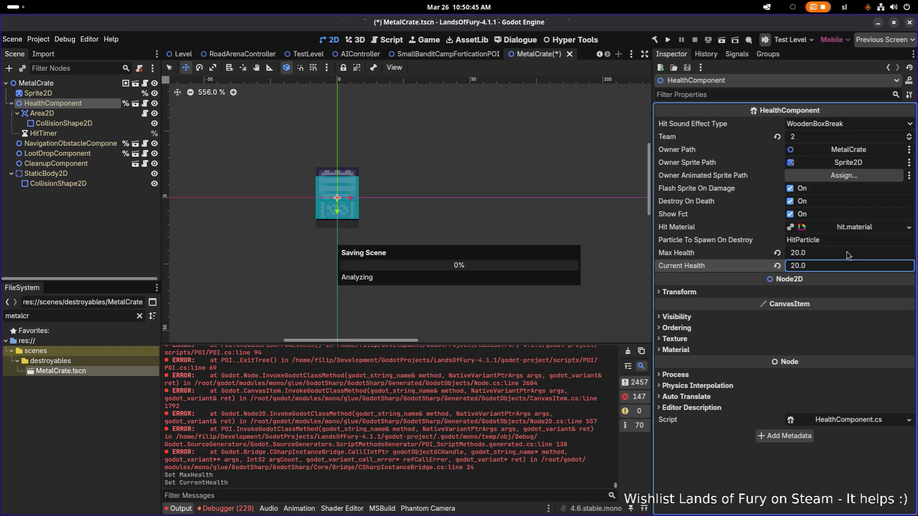
left_click(328, 173)
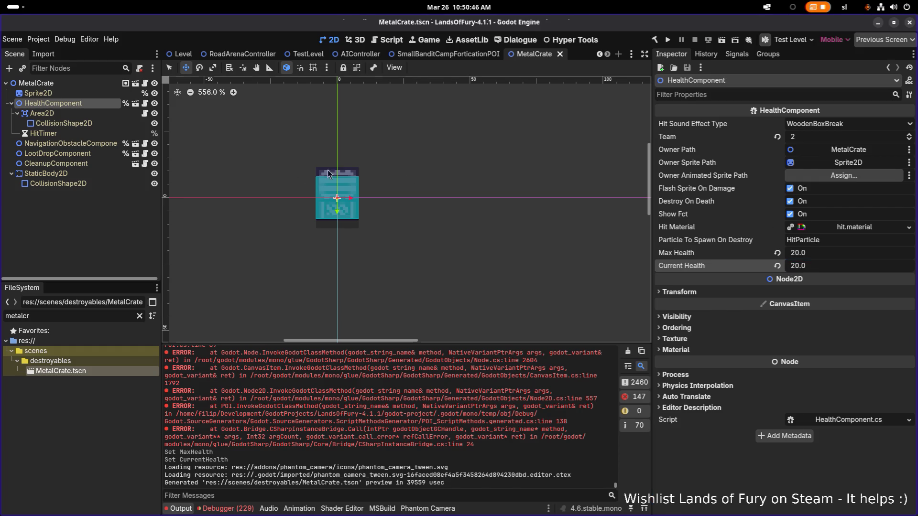
Set the LootDropComponent's minimum and maximum item pickups to spawn to 0 and save
left_click(81, 155)
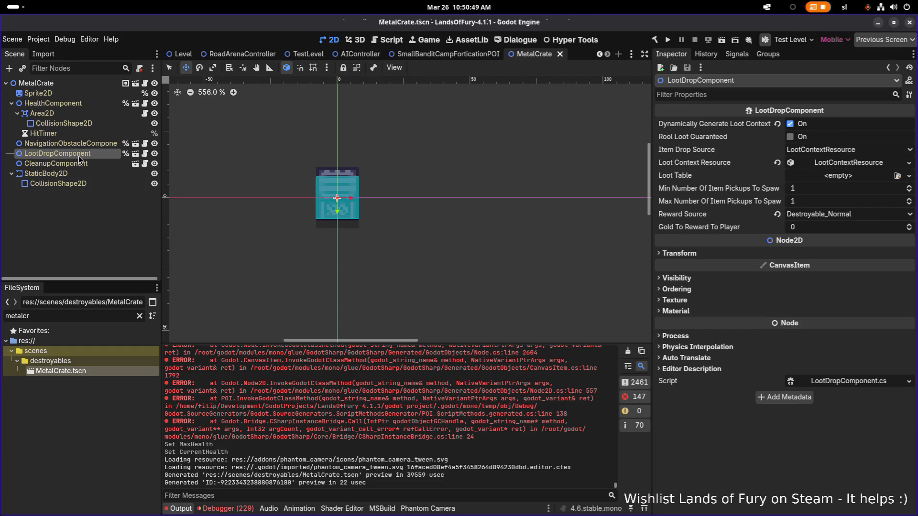
left_click(833, 189)
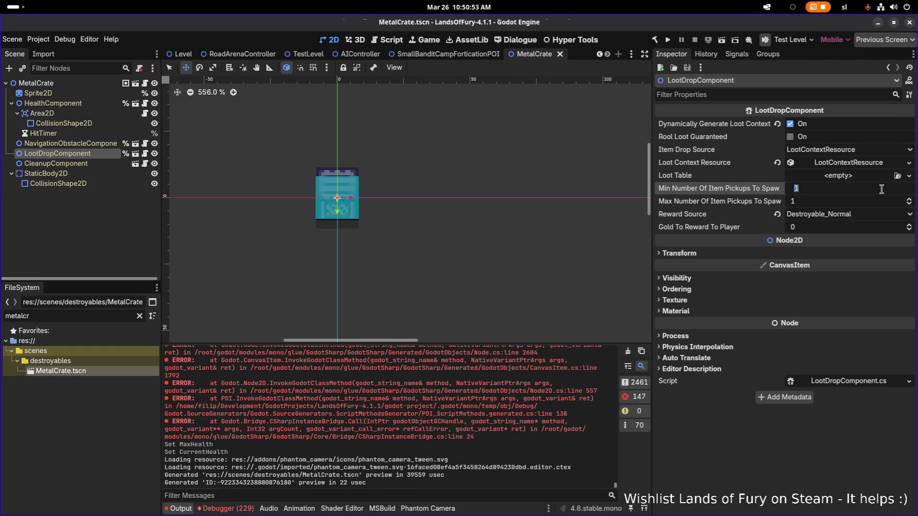
type("0")
key("Tab")
type("0")
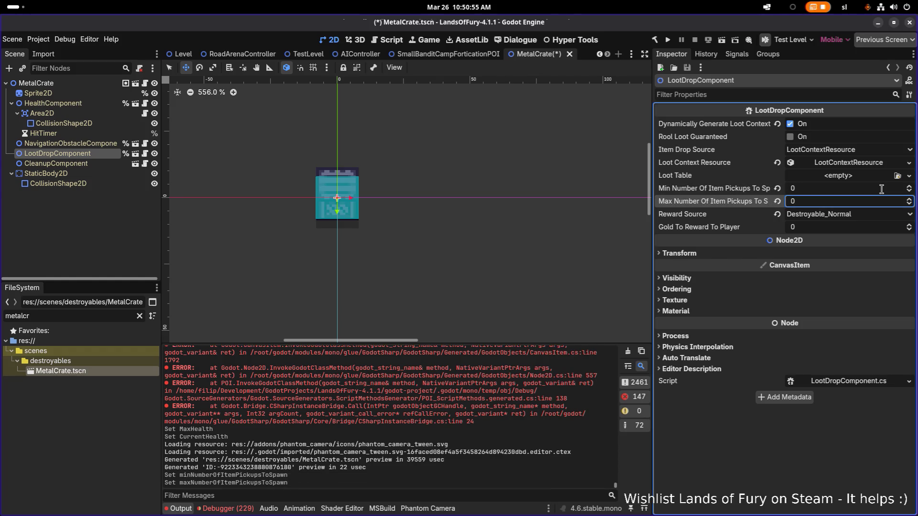
key("ctrl+s")
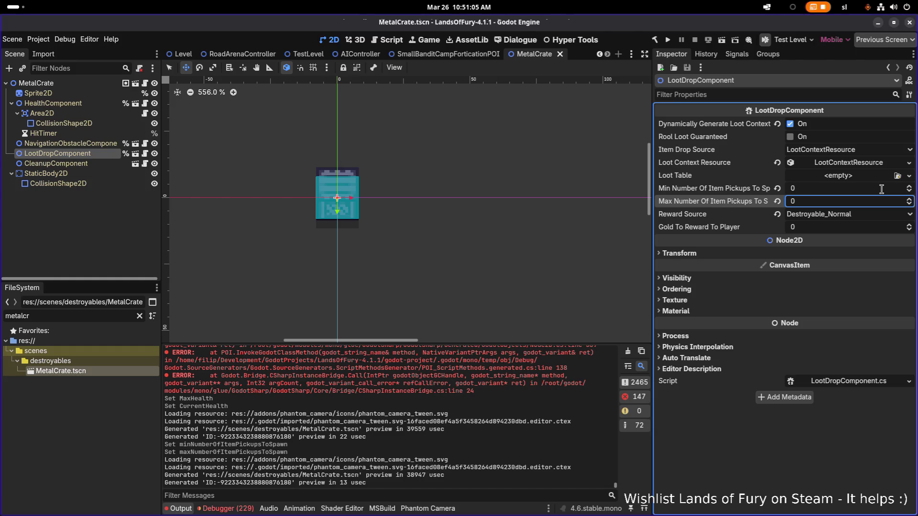
Expand and collapse the loot context resource, then select the crate's Area2D node
left_click(860, 163)
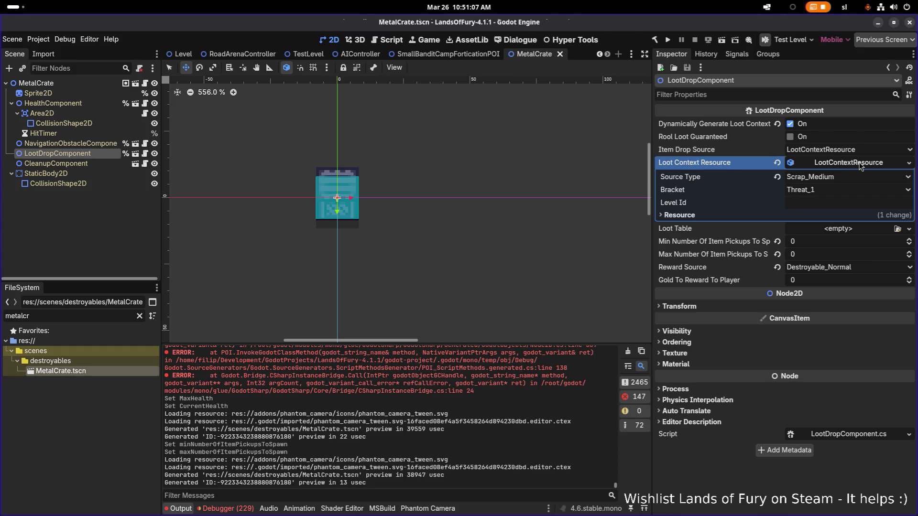
left_click(860, 163)
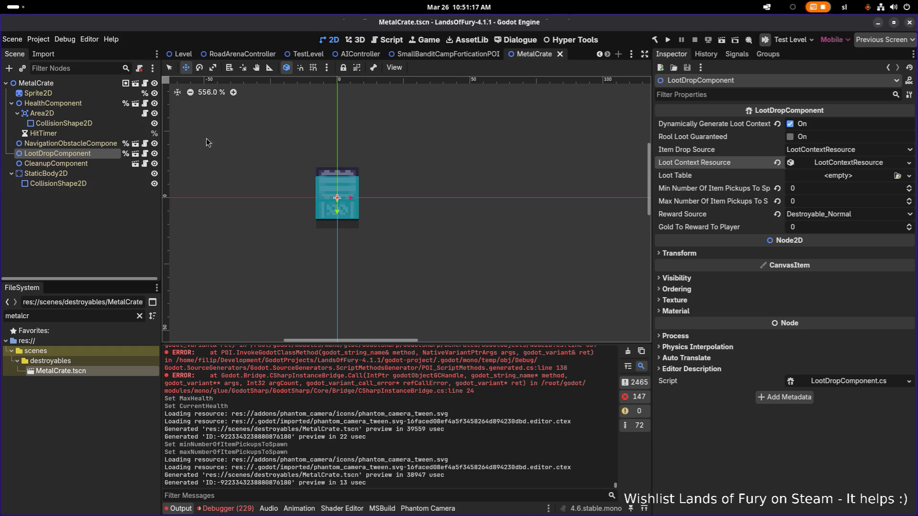
left_click(80, 114)
Save, return to the camp scene, and set Marker2D1's Y position to -32
key("ctrl+s")
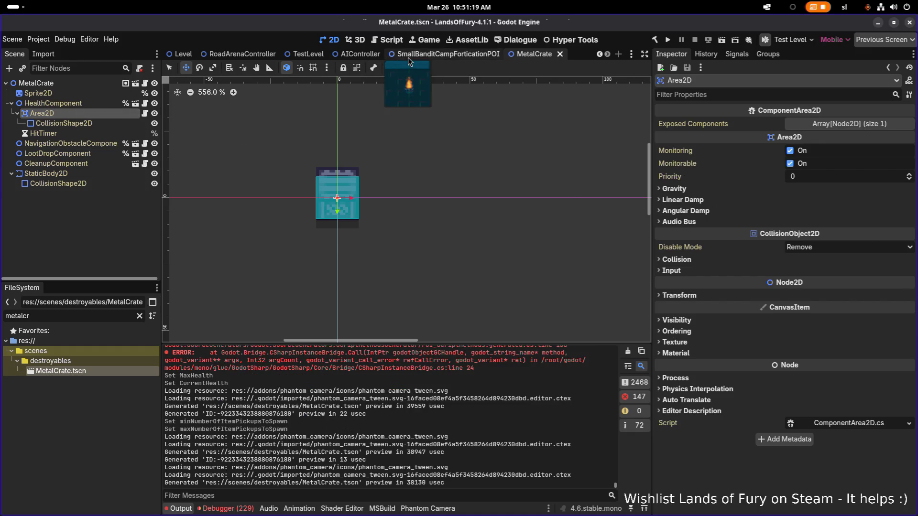
scroll(390, 229, "up", 3)
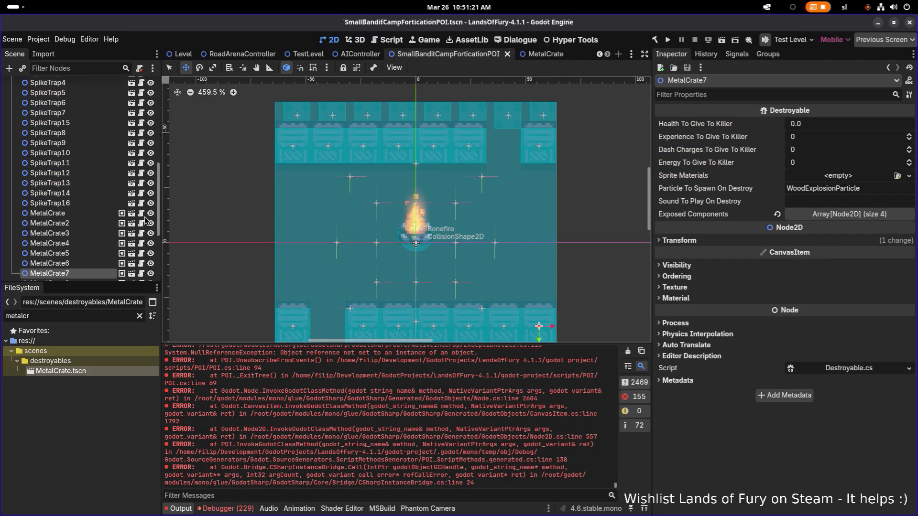
scroll(87, 192, "up", 5)
scroll(86, 192, "up", 2)
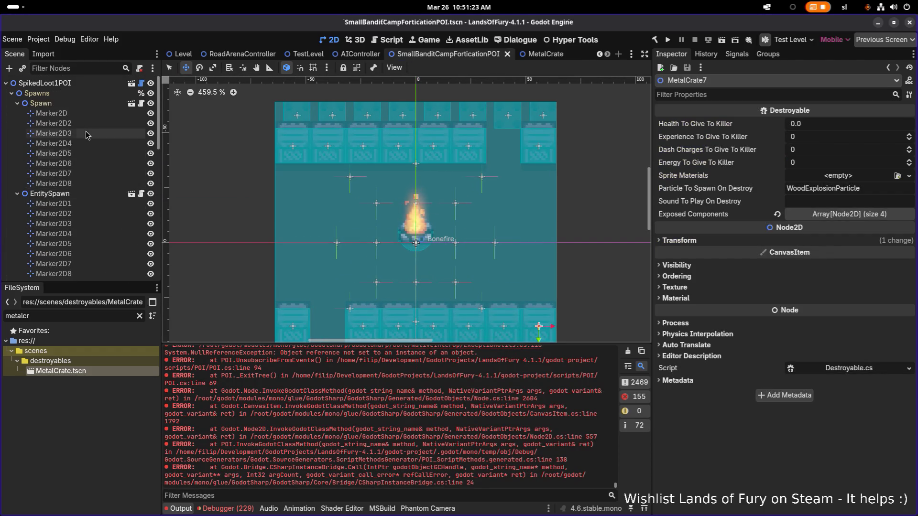
left_click(82, 203)
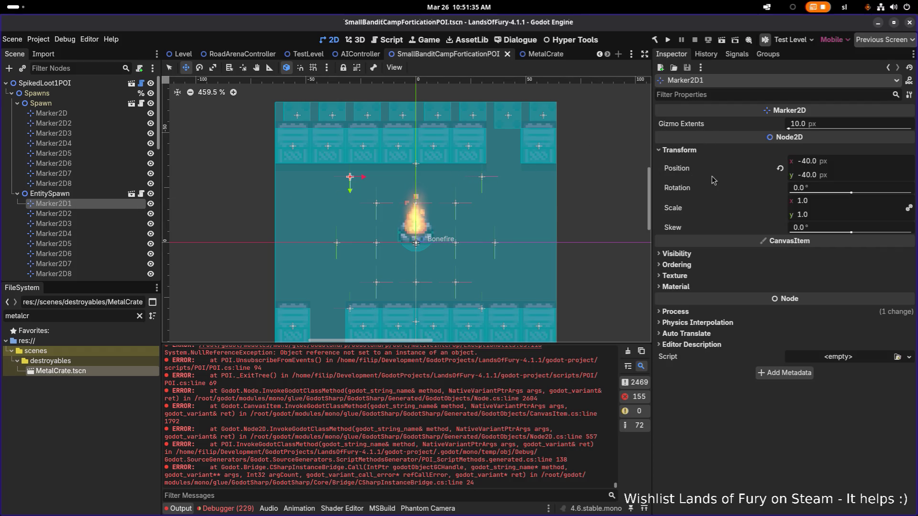
left_click(848, 174)
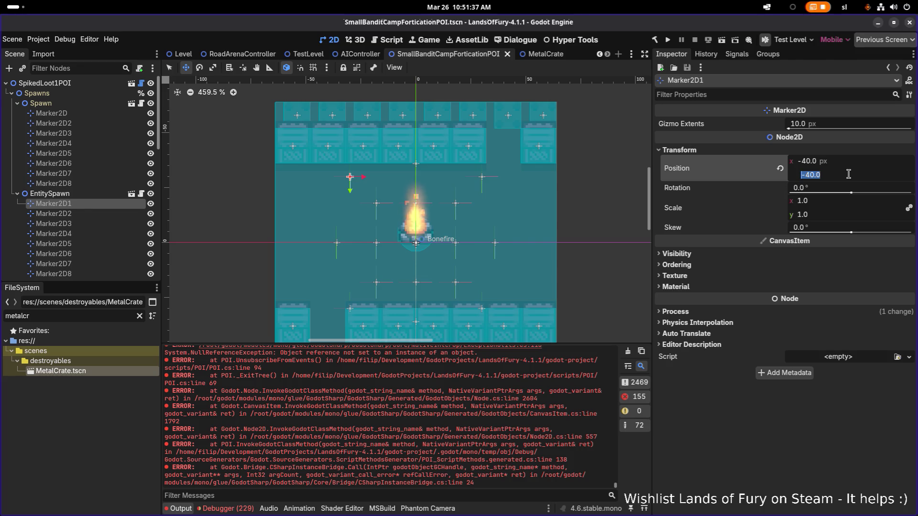
type("-36")
key("Return")
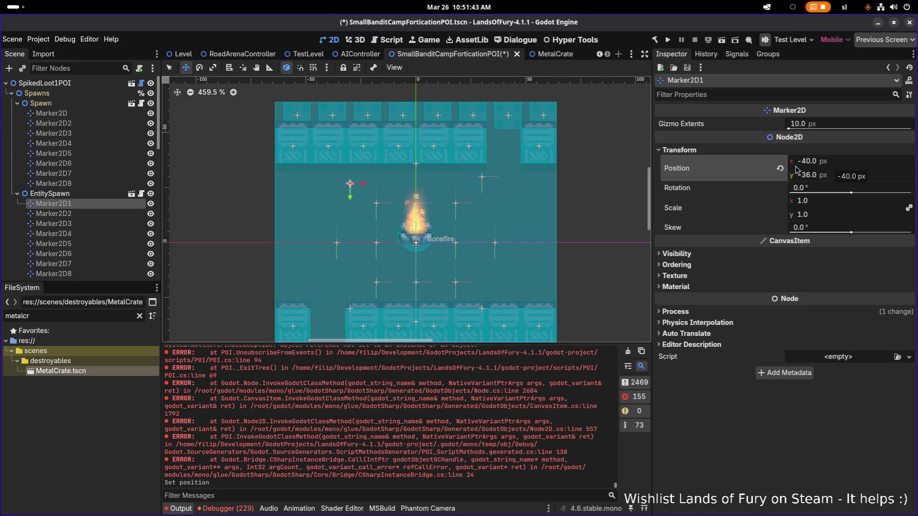
left_click(838, 175)
type("-32")
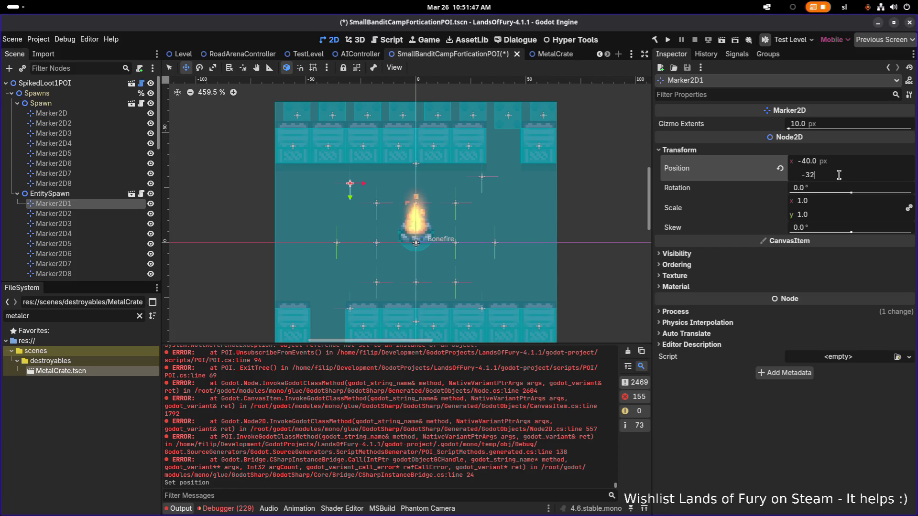
key("Return")
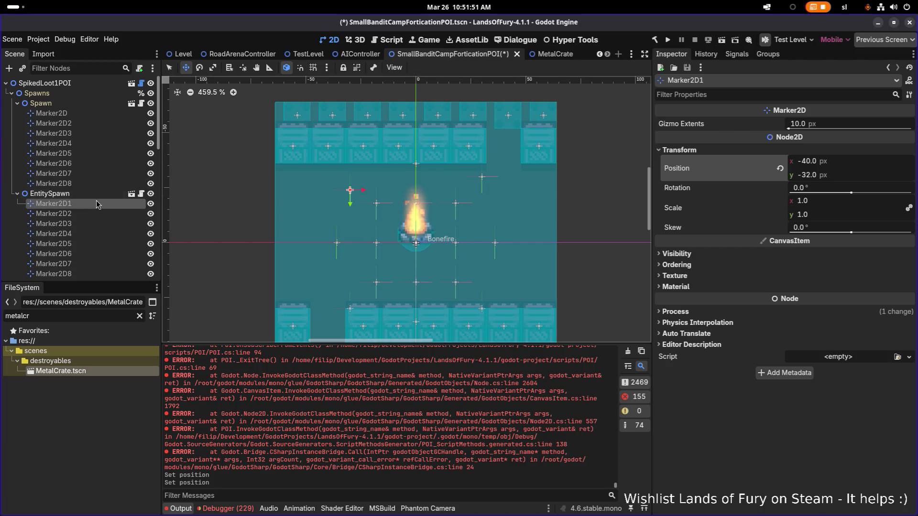
Set the Y positions of Marker2D2 and Marker2D3 to -32
left_click(77, 215)
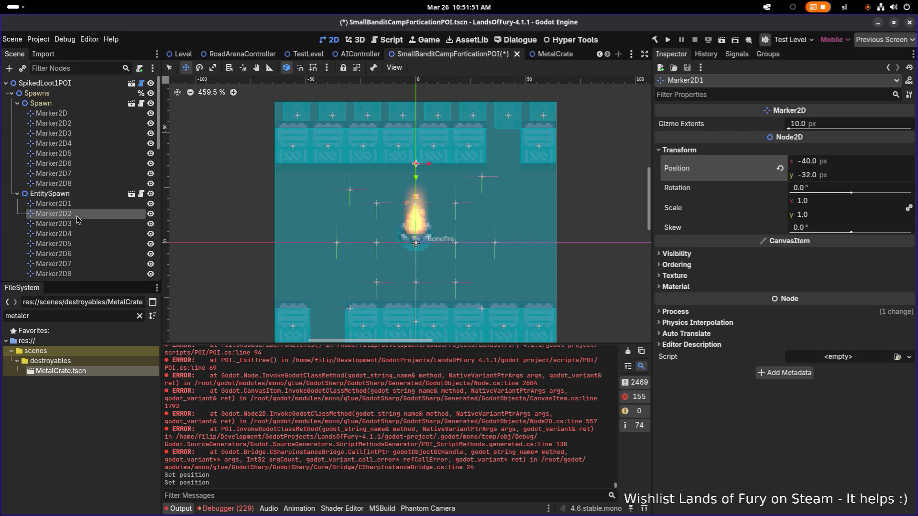
left_click(681, 150)
left_click(861, 175)
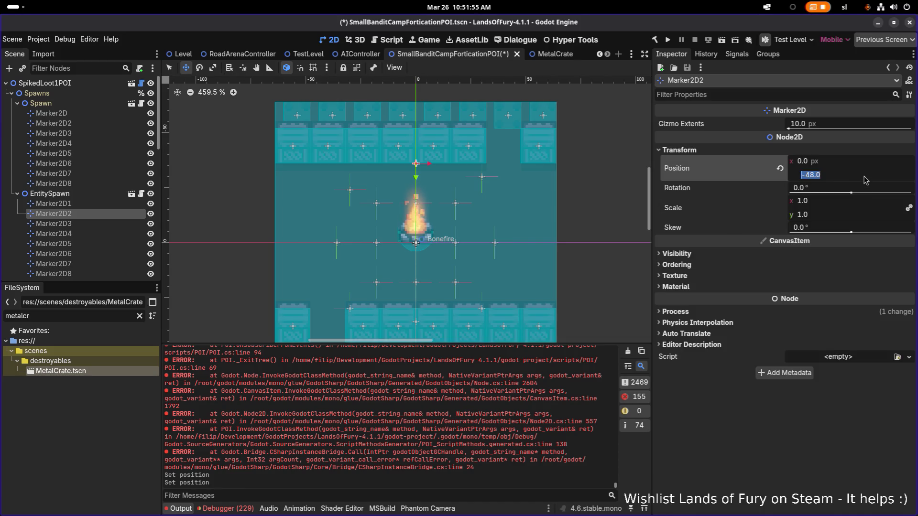
type("-32")
key("Return")
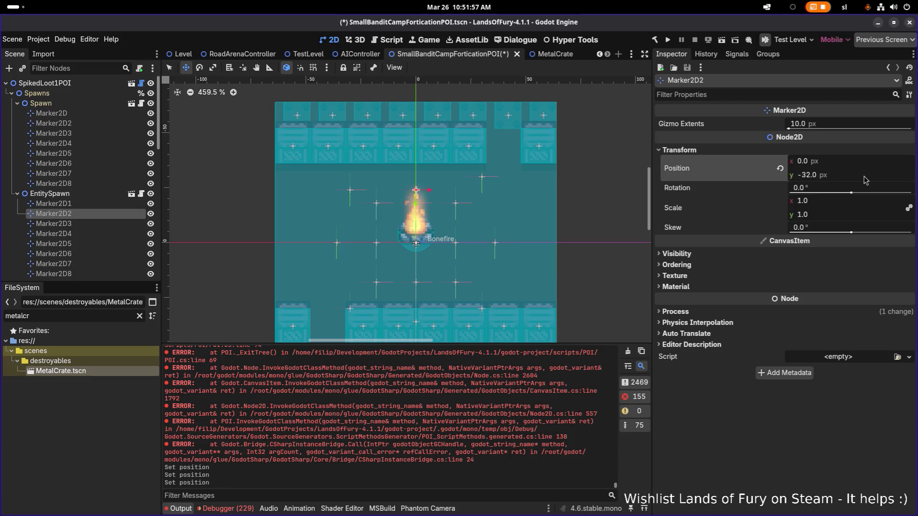
scroll(436, 205, "down", 2)
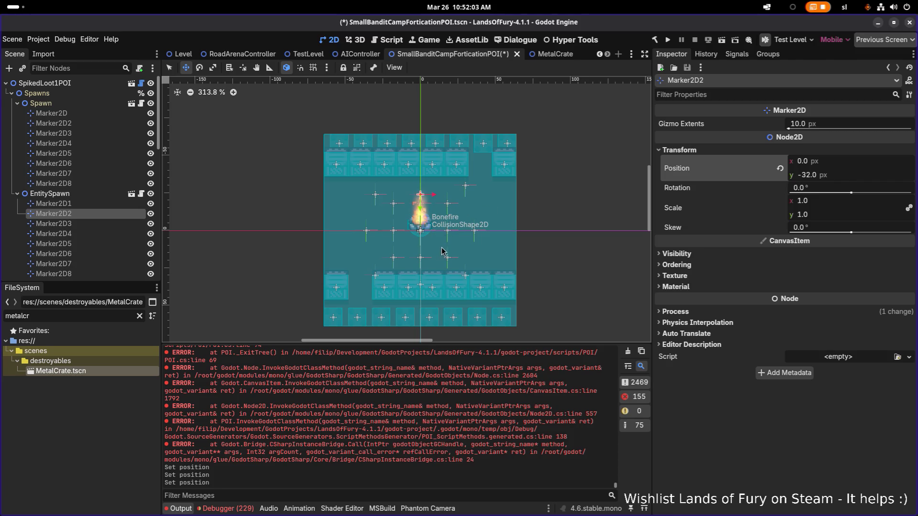
left_click(106, 228)
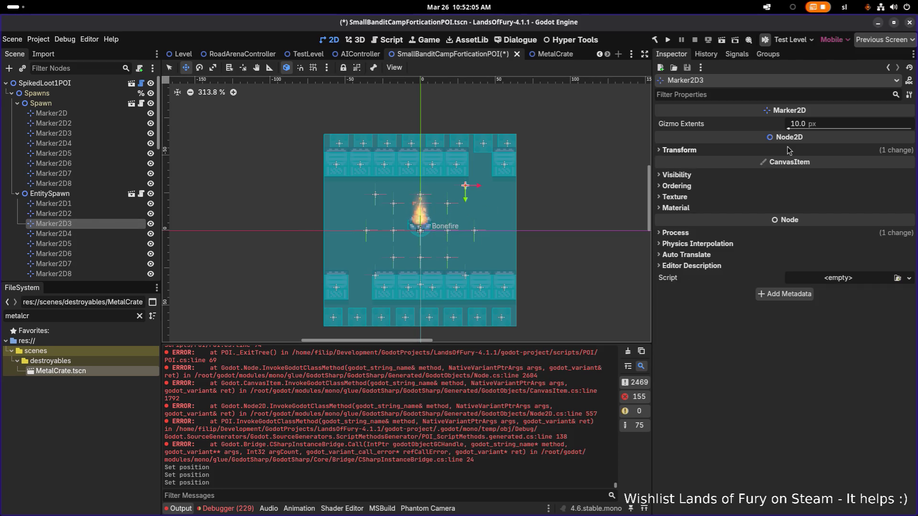
left_click(806, 175)
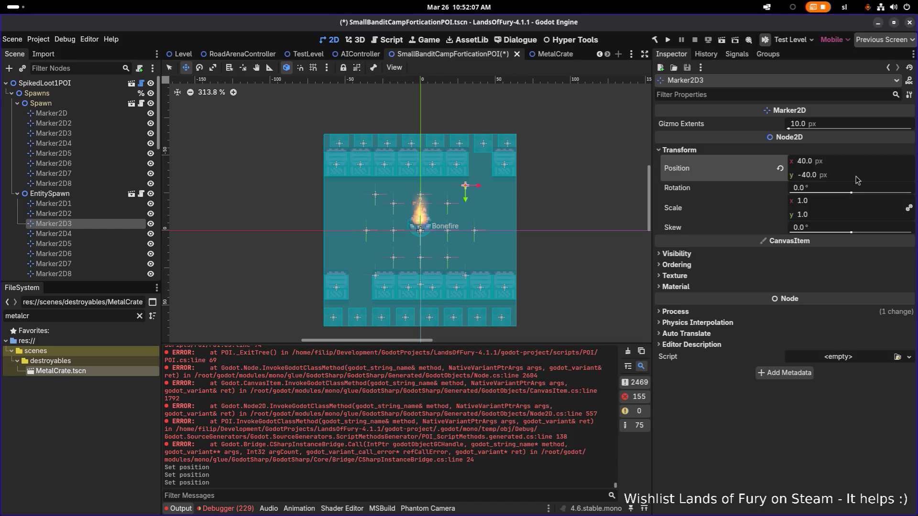
type("-32")
key("Return")
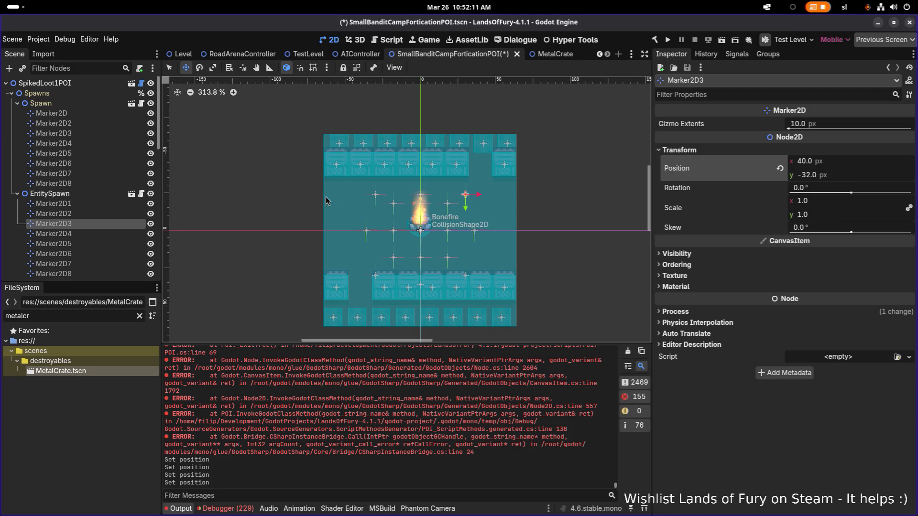
Slide Marker2D3 to about x 74, Marker2D1 to x -74, and Marker2D2 to x -53
scroll(483, 198, "up", 4)
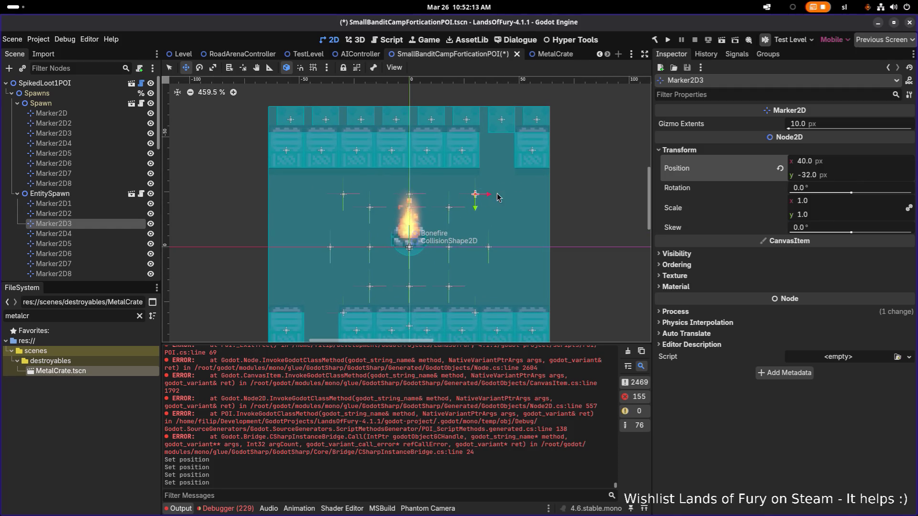
left_click_drag(490, 197, 547, 200)
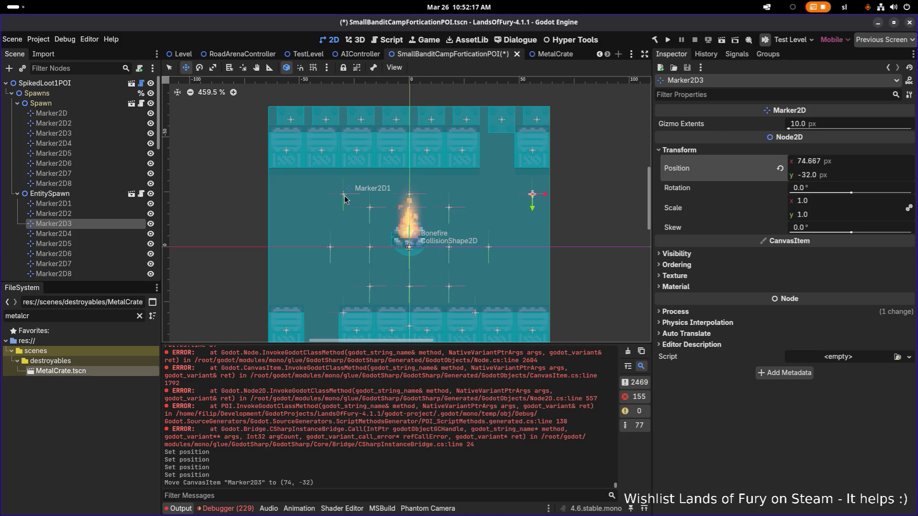
left_click(89, 204)
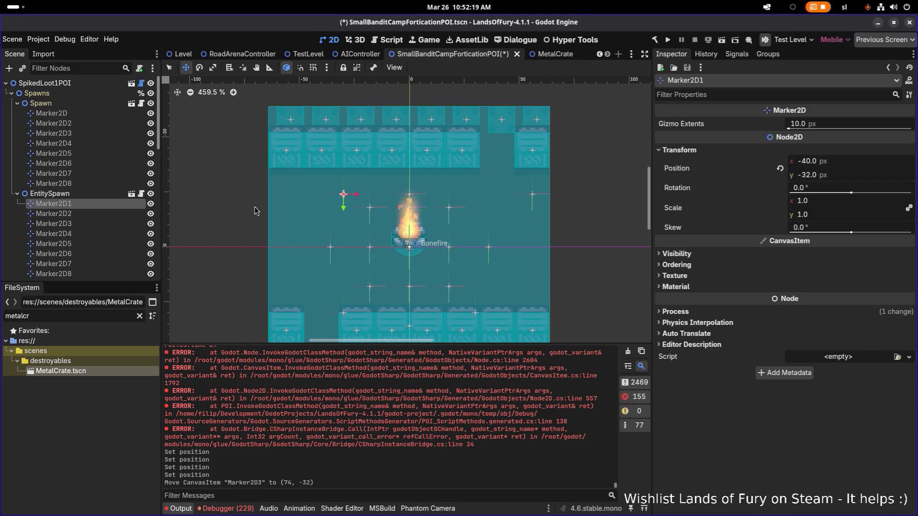
left_click_drag(359, 198, 304, 200)
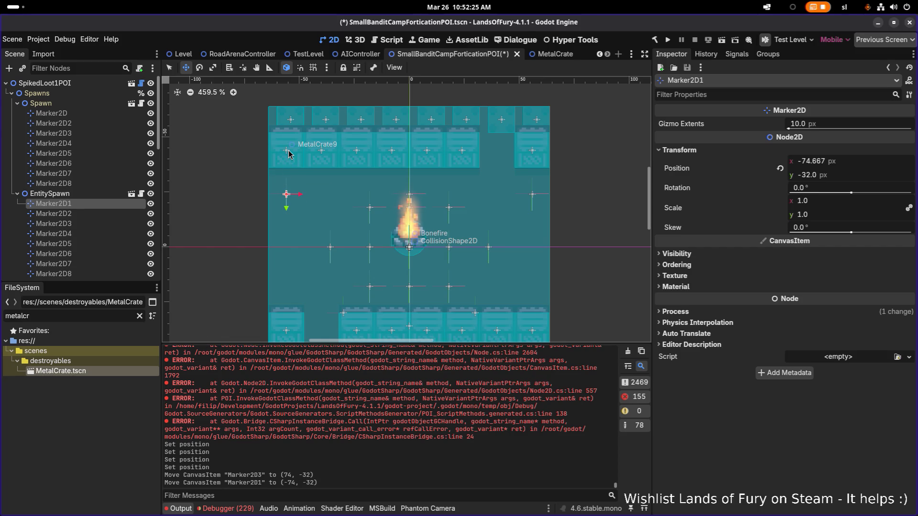
left_click(99, 216)
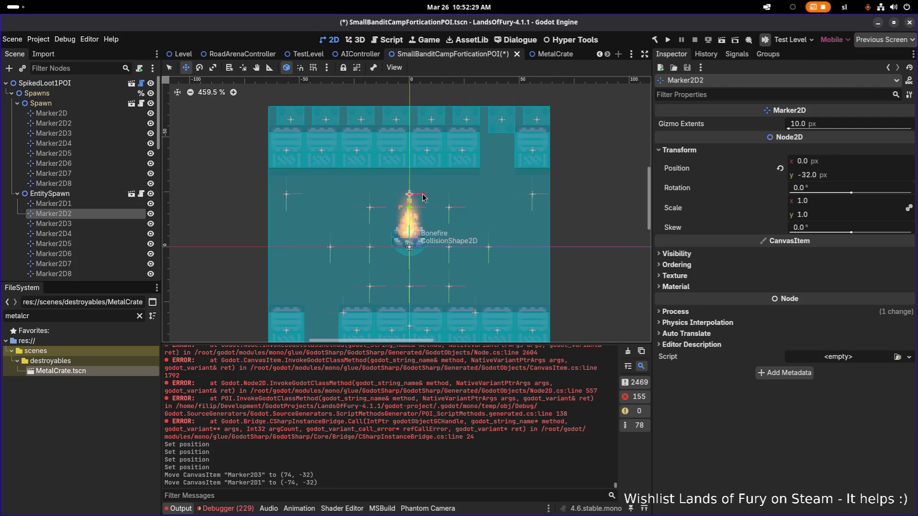
left_click_drag(422, 196, 335, 199)
left_click(89, 223)
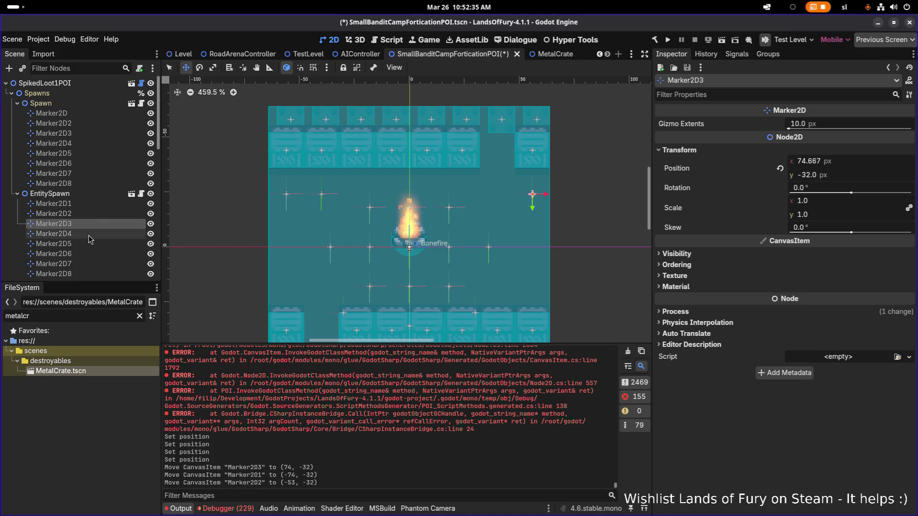
Slide Marker2D4 left to x -74 and Marker2D5 right to x 74
left_click(89, 234)
scroll(253, 232, "down", 1)
left_click_drag(336, 249, 297, 249)
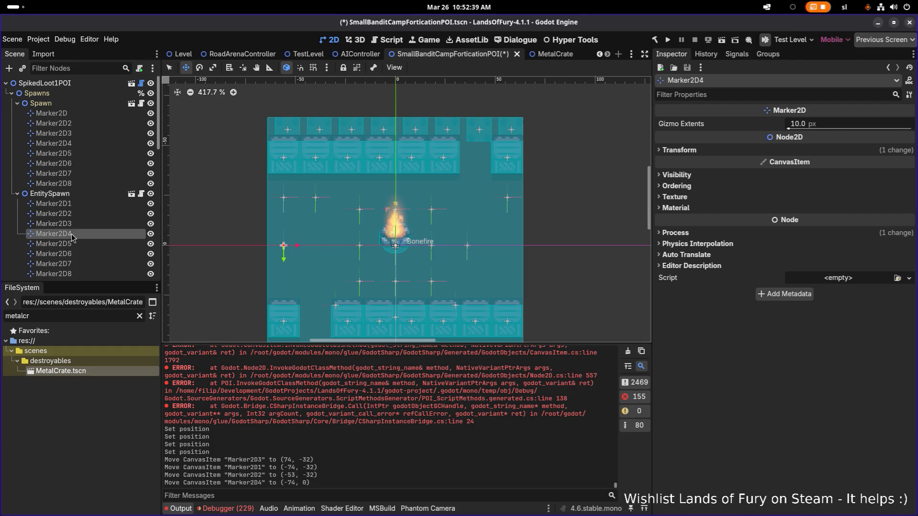
left_click(62, 243)
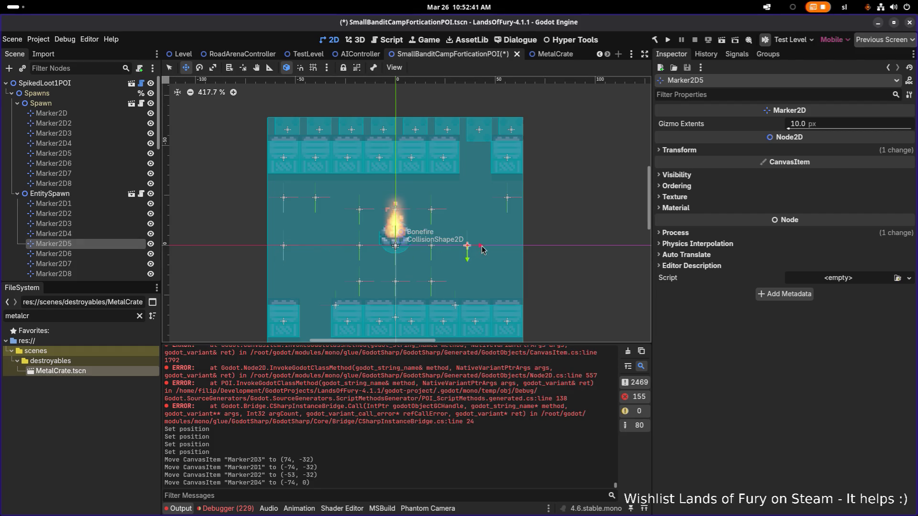
left_click_drag(481, 252, 520, 251)
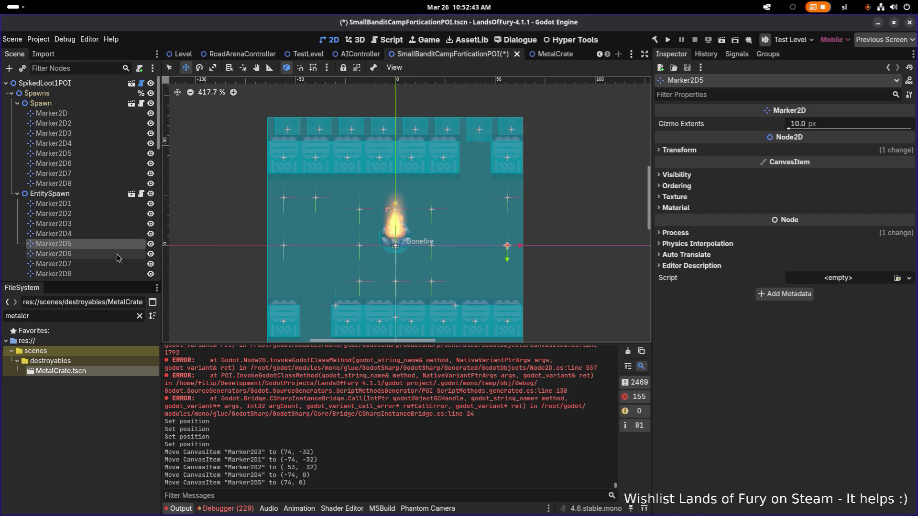
left_click(58, 254)
scroll(254, 277, "down", 1)
scroll(257, 253, "down", 3)
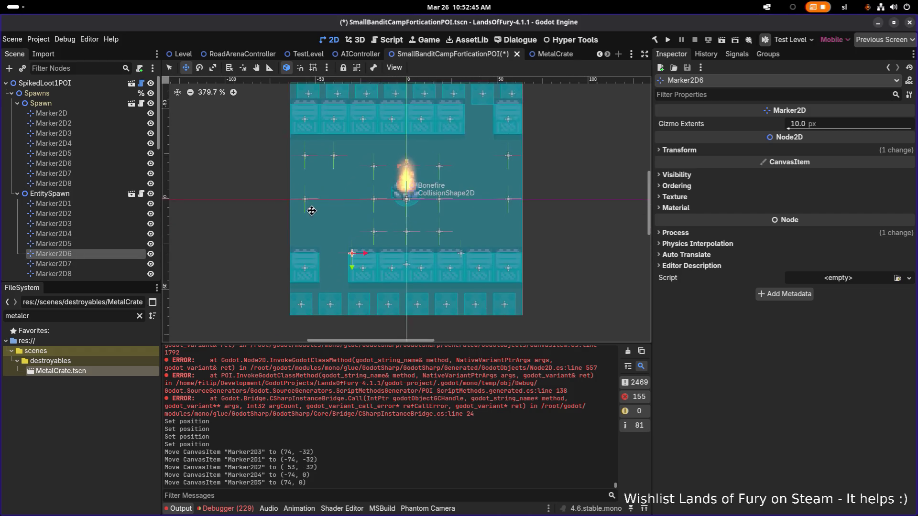
Drag Marker2D6 to the left side, Marker2D7 toward the right edge, and Marker2D8 beside Marker2D7
left_click_drag(363, 241, 315, 223)
left_click(85, 264)
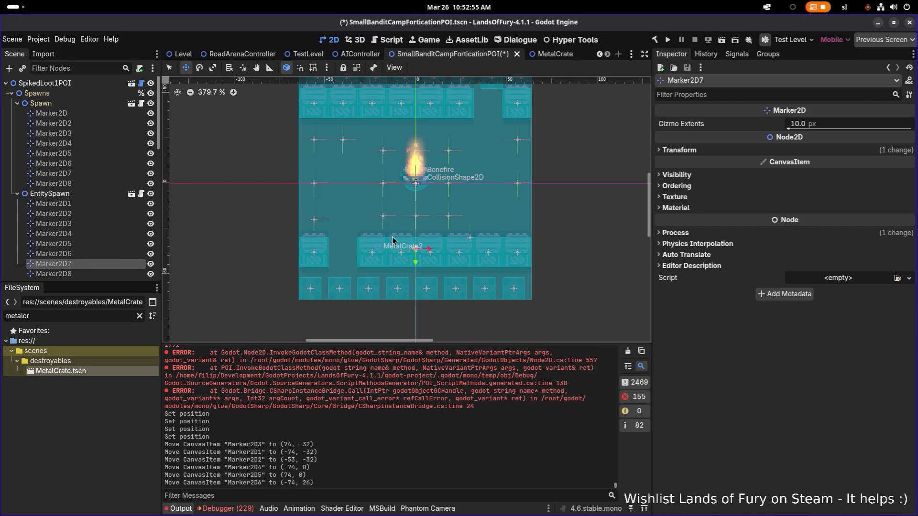
mouse_move(416, 249)
left_mouse_down()
mouse_move(473, 226)
mouse_move(517, 223)
left_mouse_up()
scroll(76, 265, "down", 1)
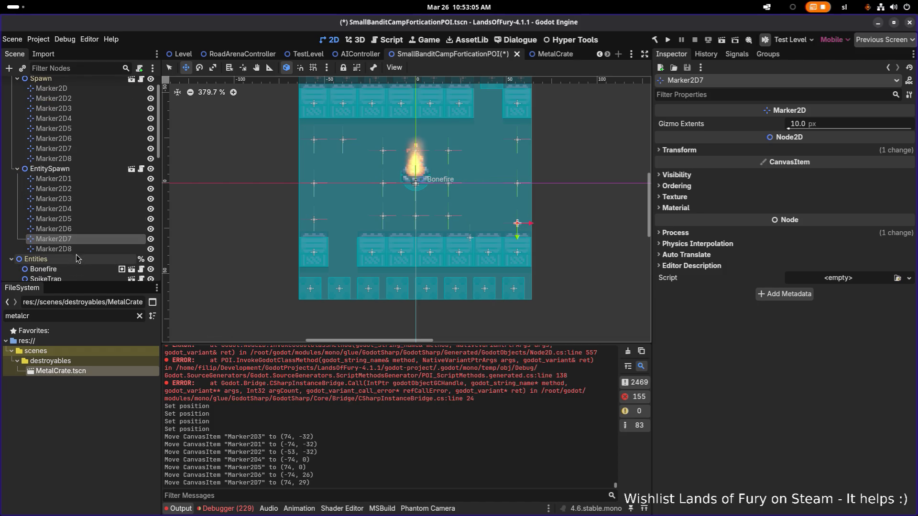
left_click(75, 250)
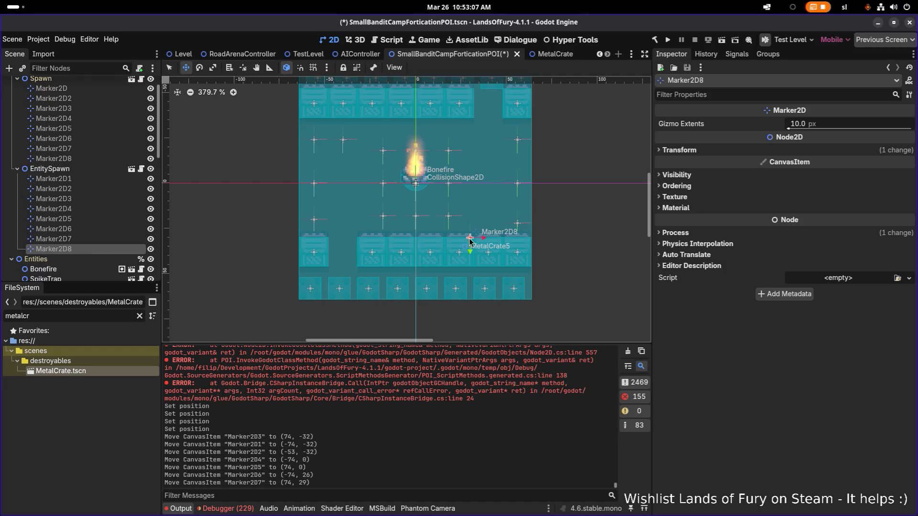
left_click_drag(470, 237, 488, 222)
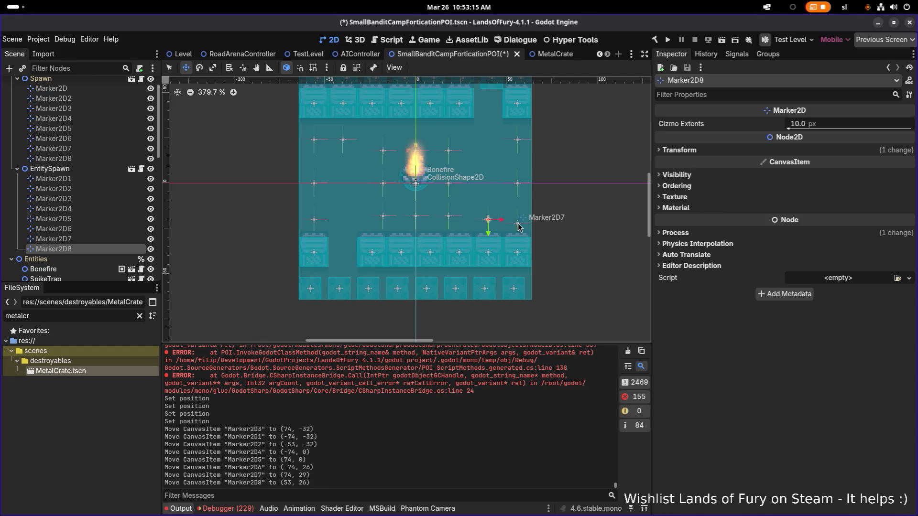
Raise Marker2D7, Marker2D8 and Marker2D6 so all three sit level at about y 22
left_click(518, 225)
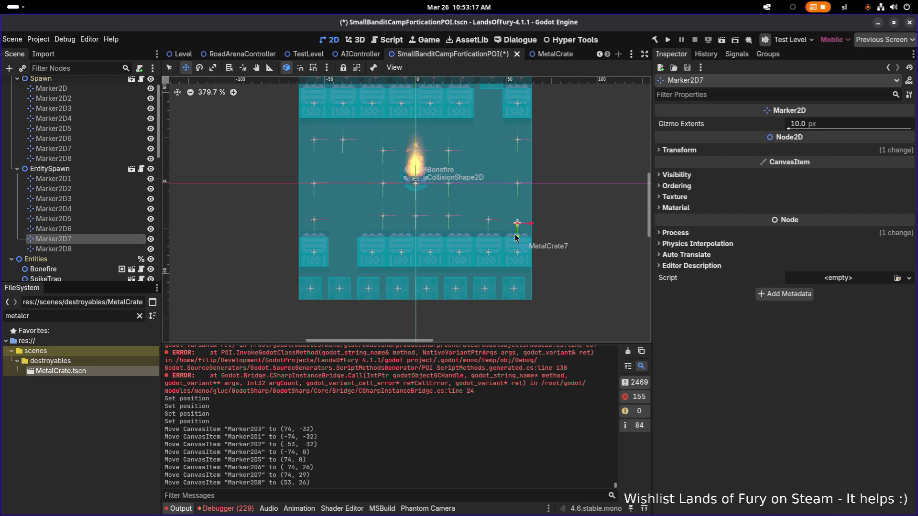
left_click_drag(515, 237, 520, 230)
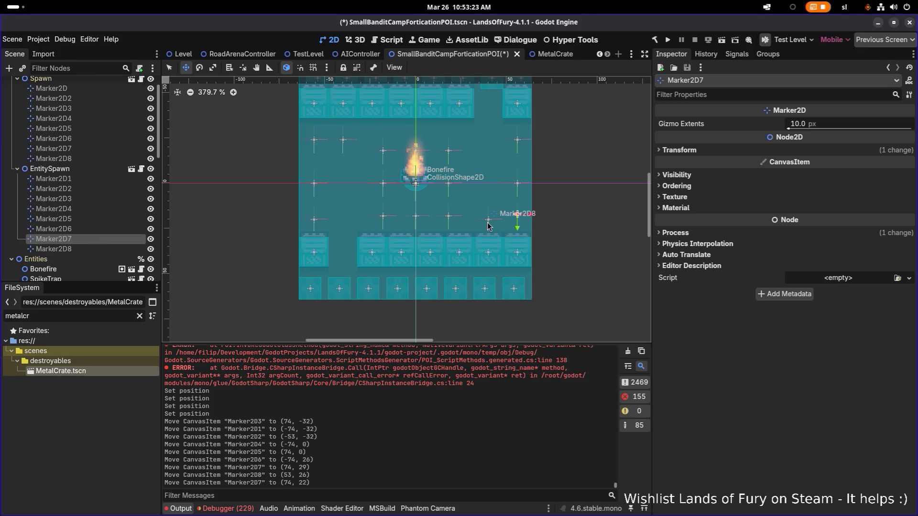
left_click(60, 249)
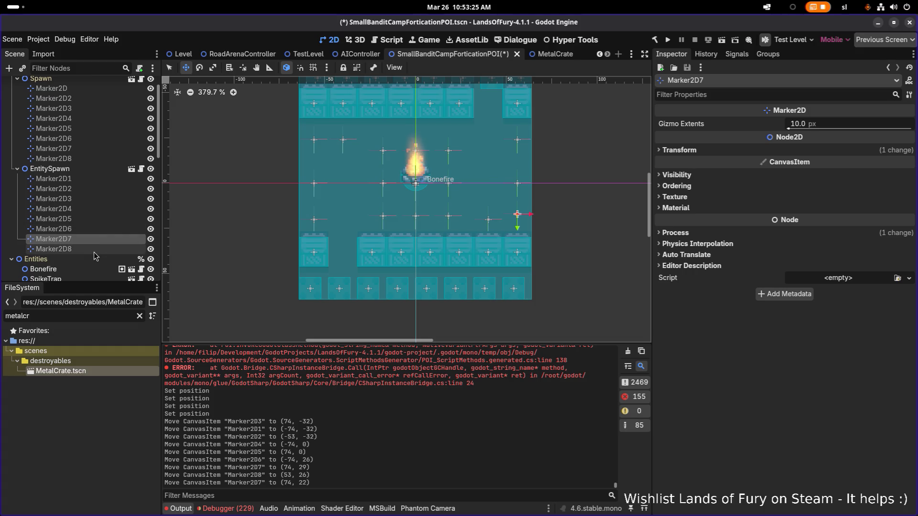
left_click_drag(489, 235, 489, 231)
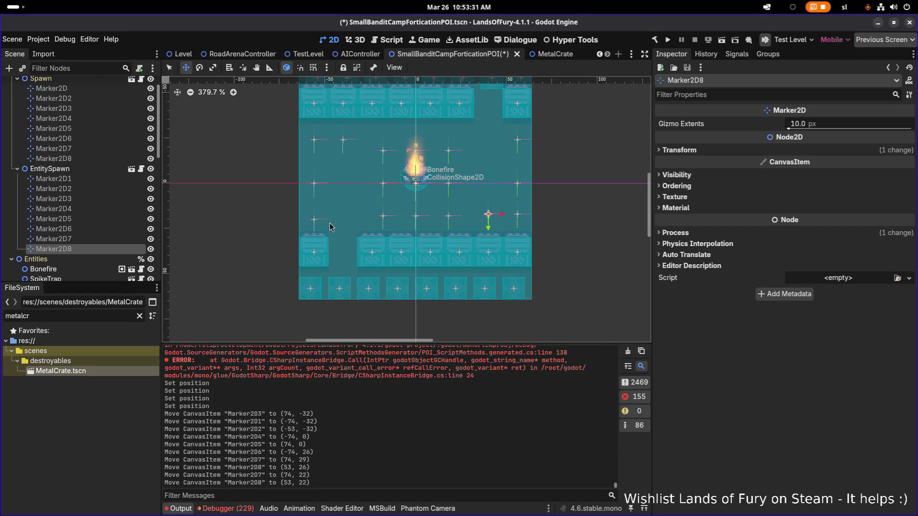
left_click(106, 233)
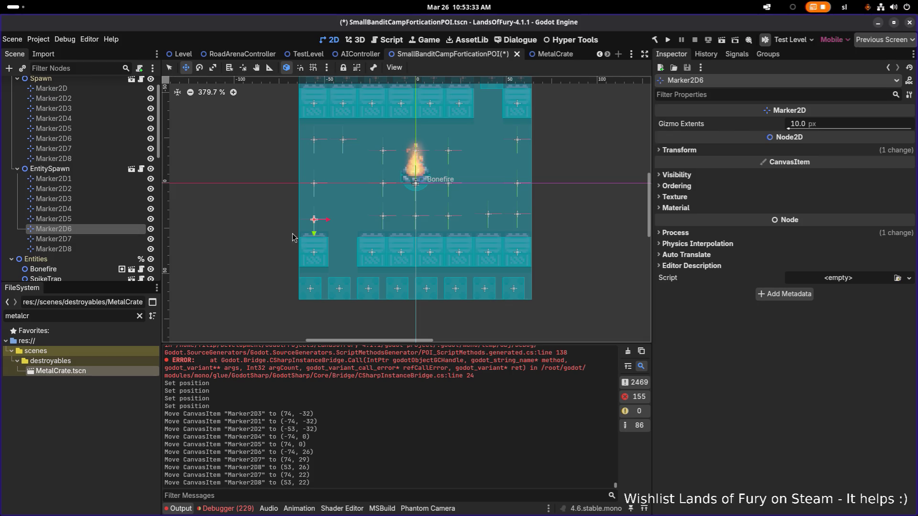
left_click_drag(315, 236, 315, 234)
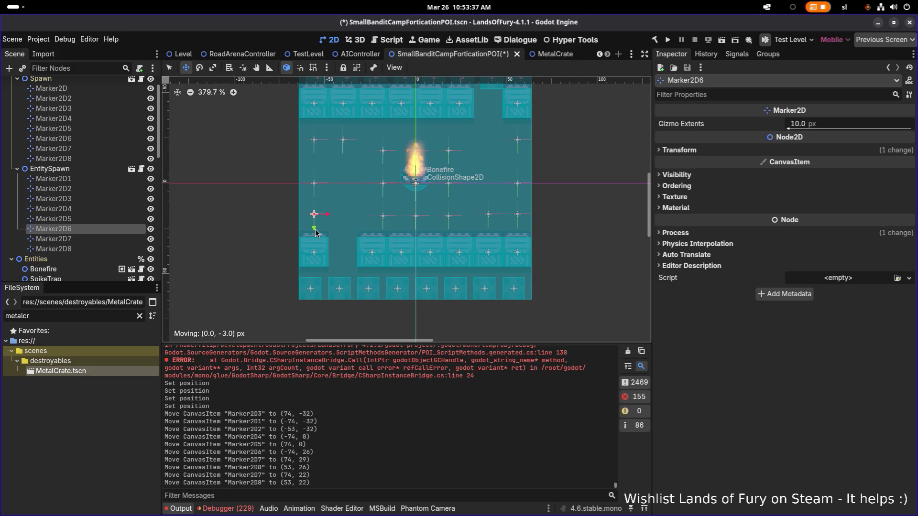
left_click_drag(315, 232, 316, 233)
left_click(728, 152)
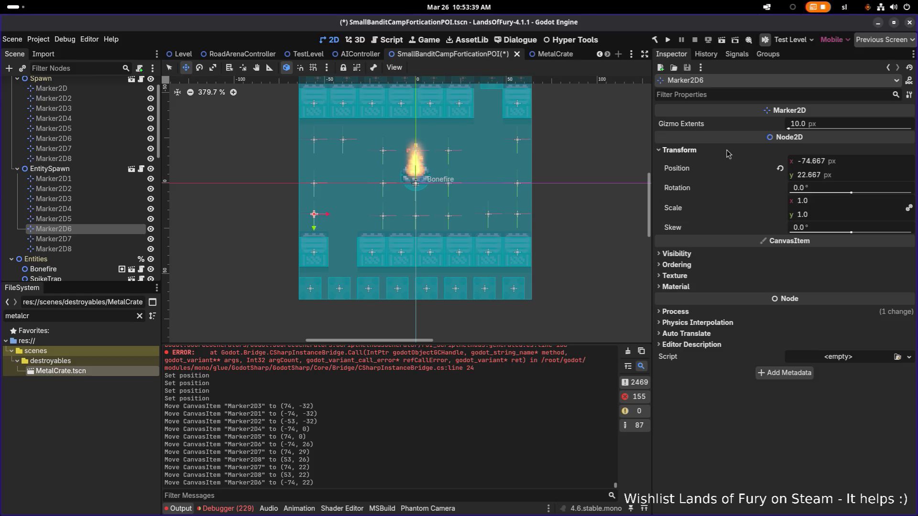
Type exact Inspector coordinates for Marker2D6, correcting its X position to -74 and rounding its Y value
left_click(852, 167)
type("-753")
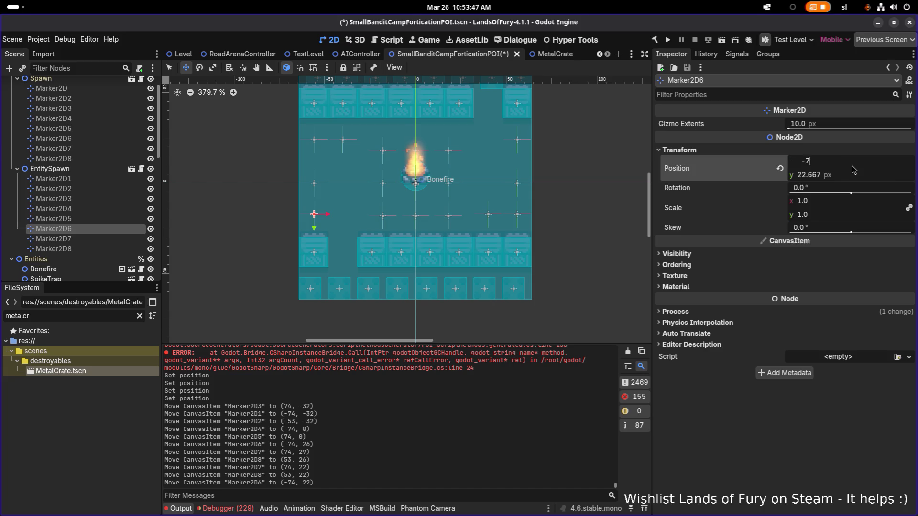
key("Return")
left_click(852, 167)
type("-75")
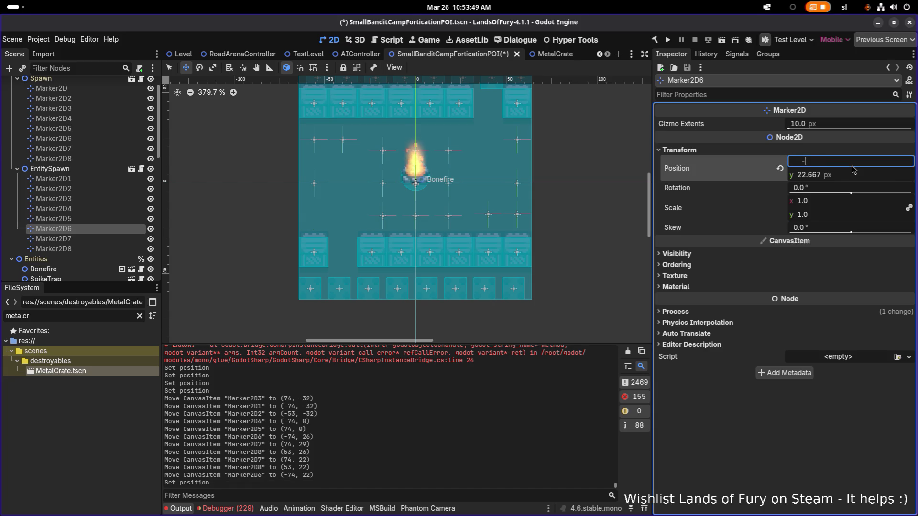
key("Return")
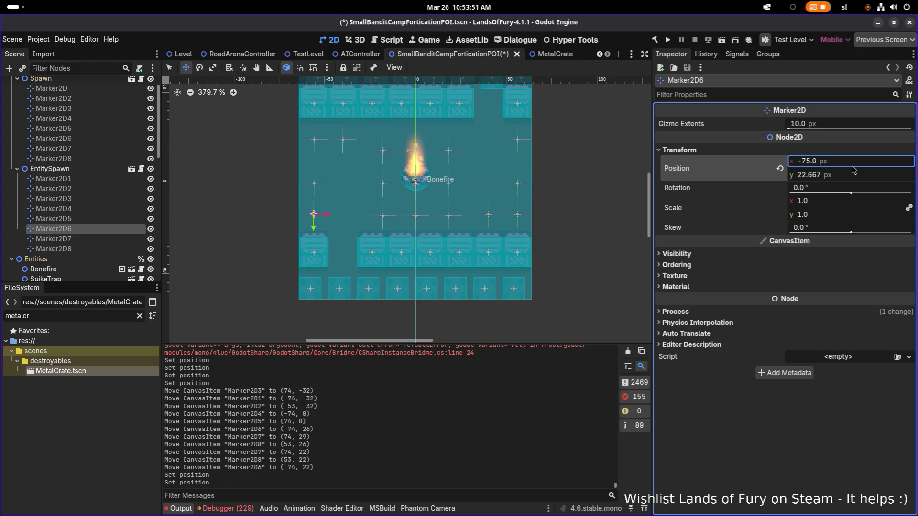
left_click(845, 167)
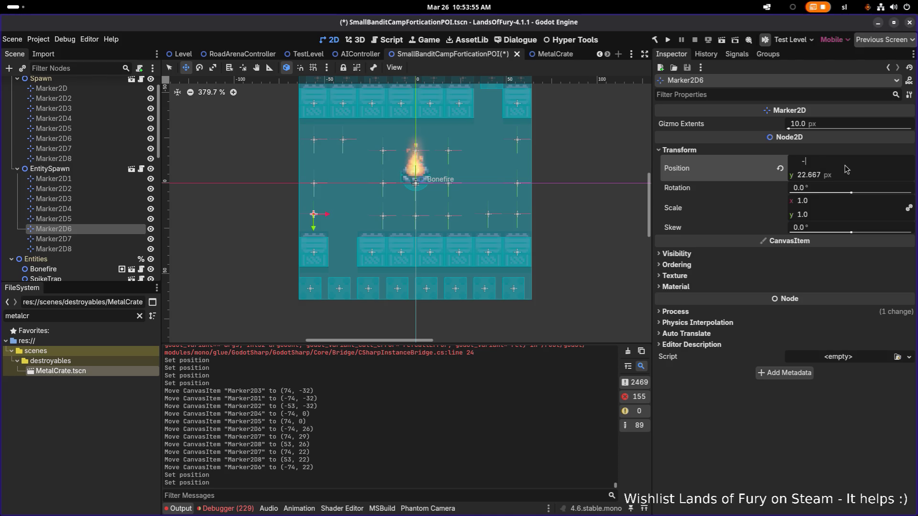
type("74")
key("Return")
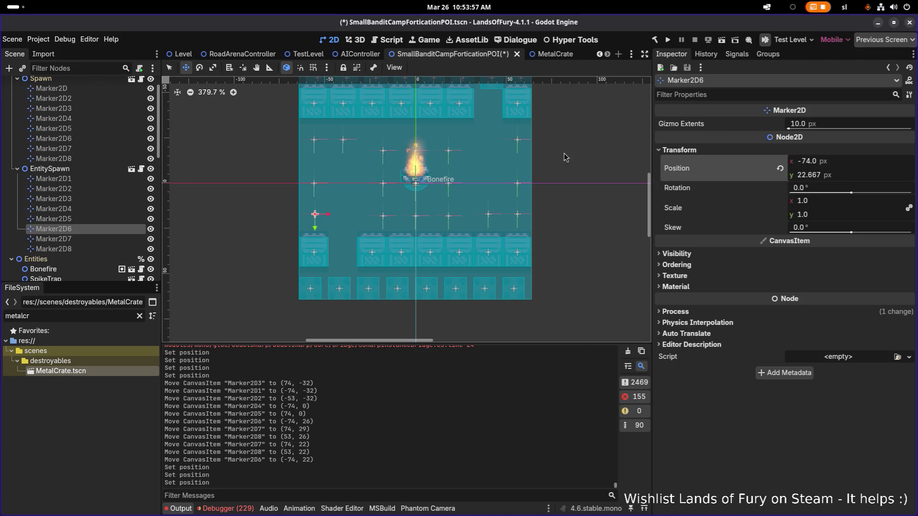
left_click(867, 178)
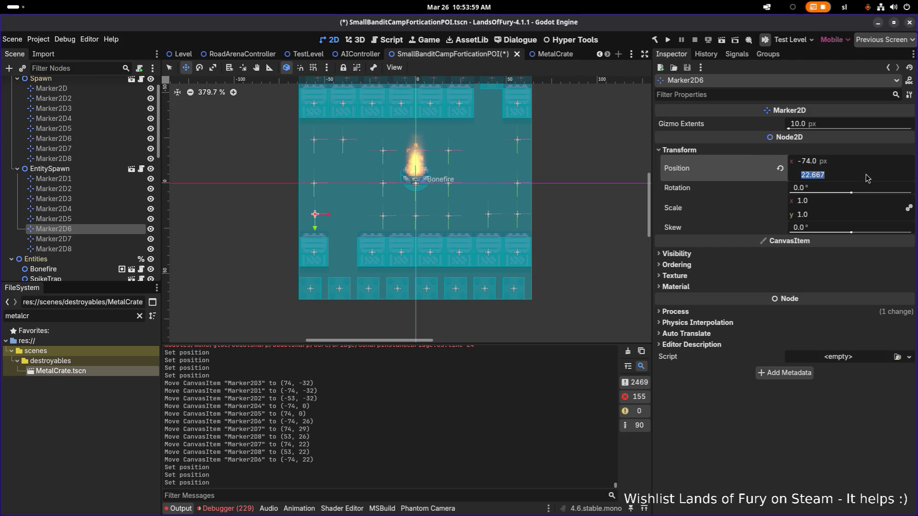
type("23")
key("Return")
Set Marker2D7's position to exactly (74, 22), then reselect Marker2D6, Marker2D5 and Marker2D4
key("Down")
left_click(864, 164)
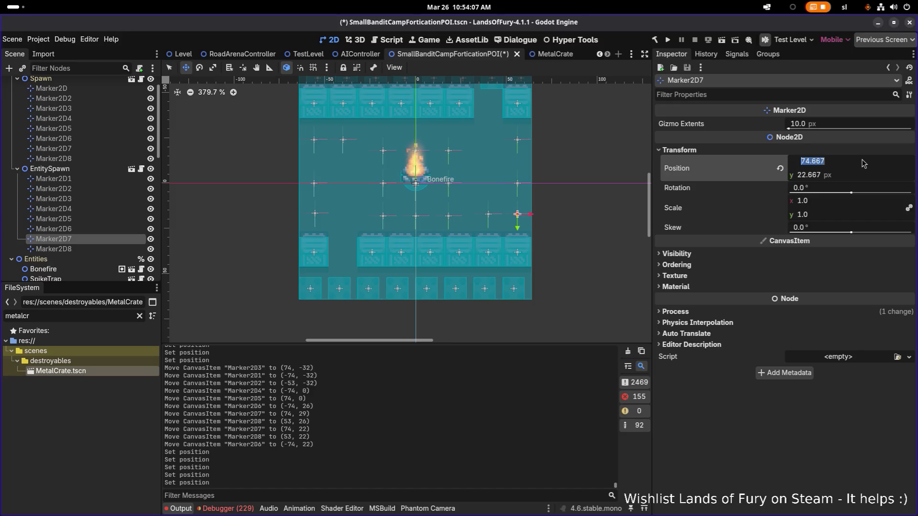
type("74")
key("Return")
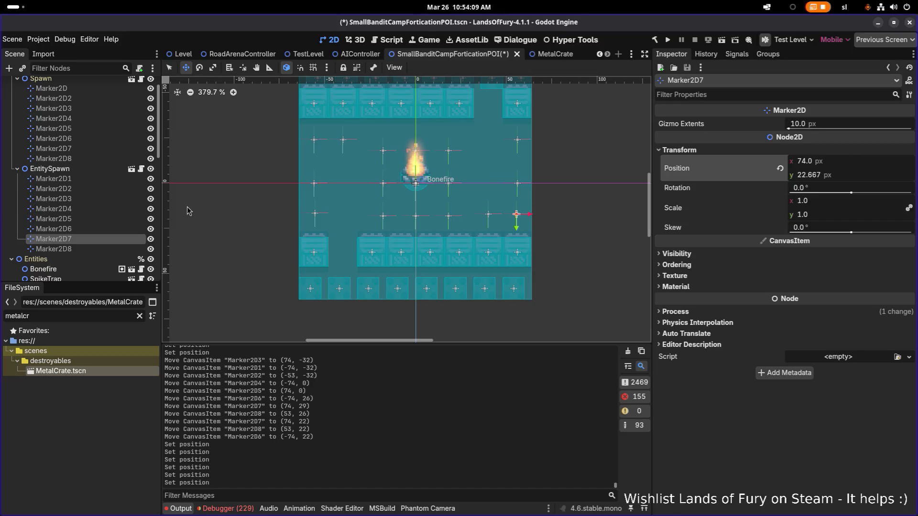
left_click(836, 176)
type("22")
key("Return")
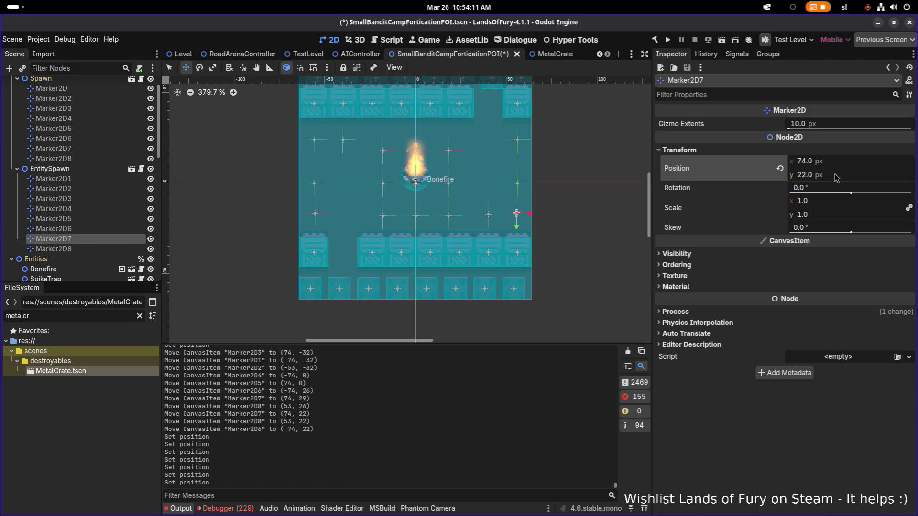
left_click(93, 229)
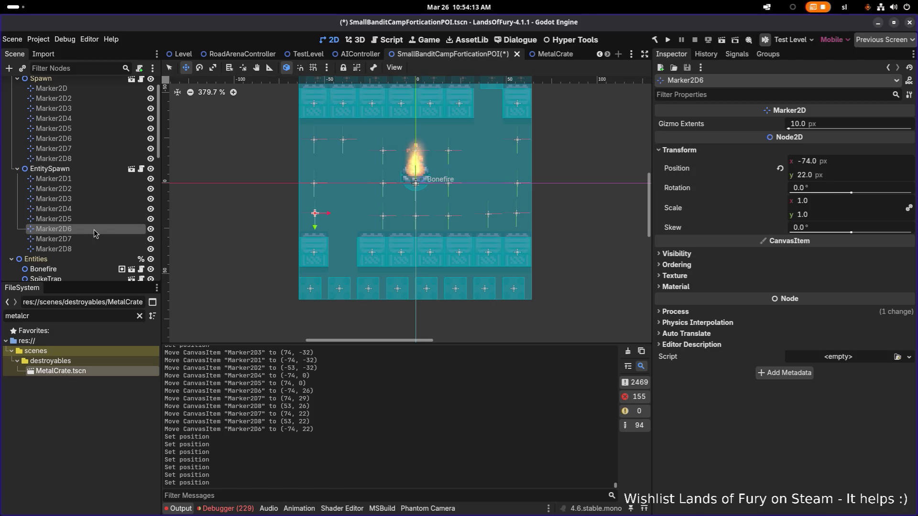
left_click(96, 221)
left_click(96, 209)
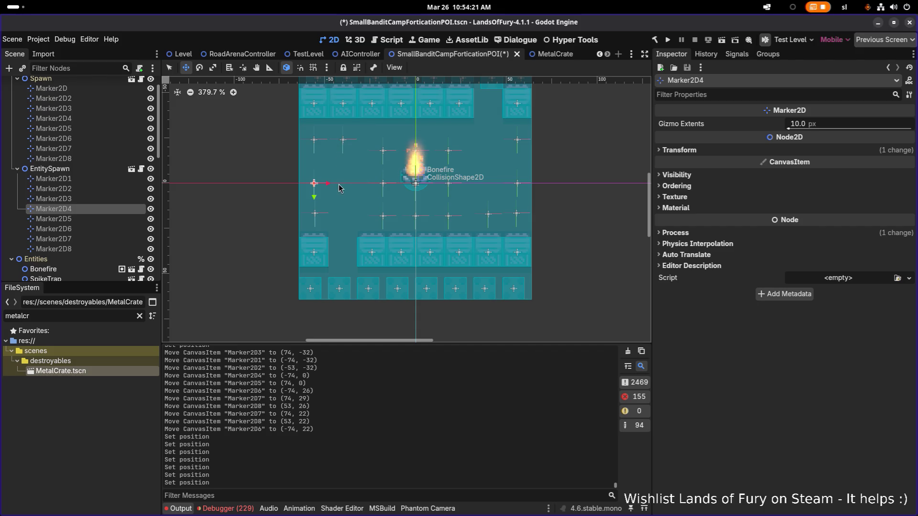
Zoom out to review the bandit camp scene and save it
scroll(375, 154, "down", 3)
scroll(428, 155, "up", 4)
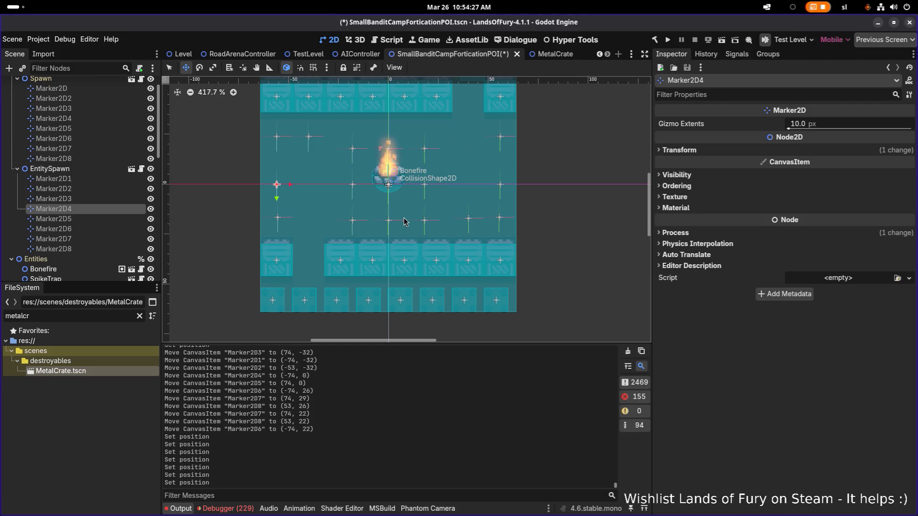
scroll(404, 218, "down", 7)
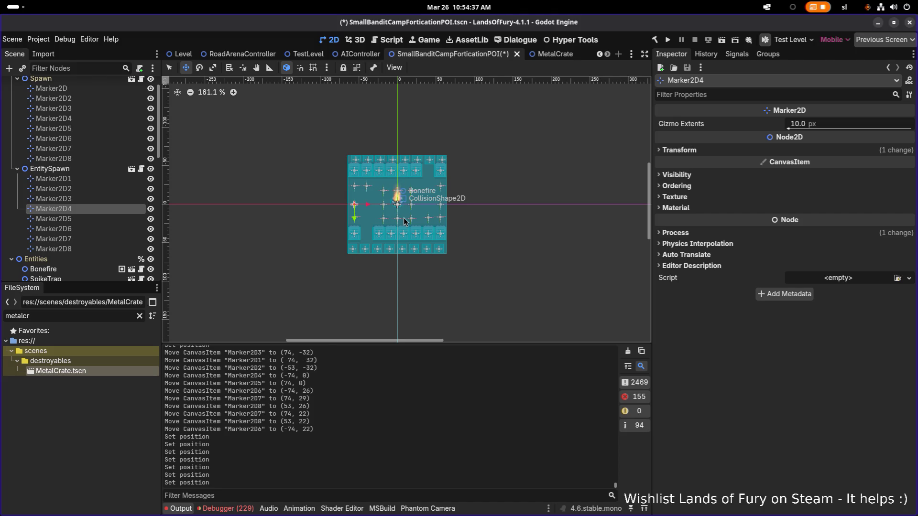
key("ctrl+s")
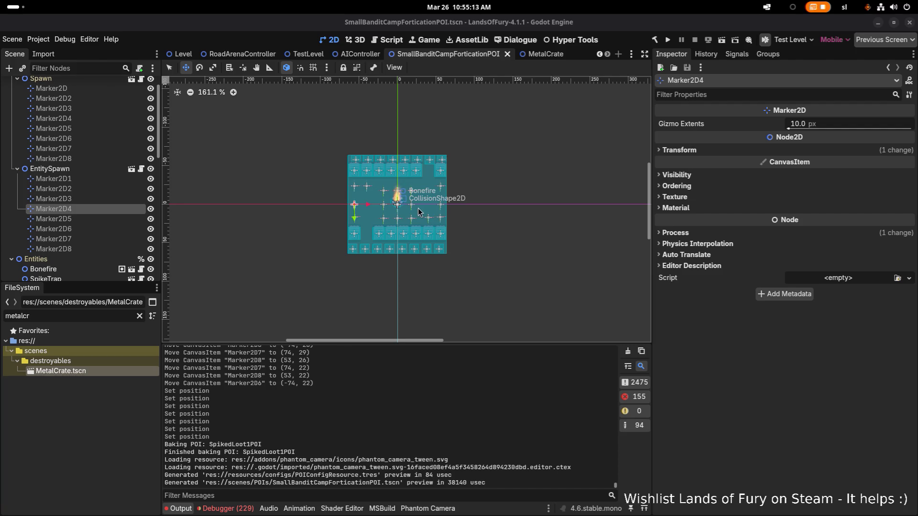
Check the positions of Marker2D6, Marker2D7 and Marker2D8, then switch to Aseprite
scroll(418, 212, "up", 12)
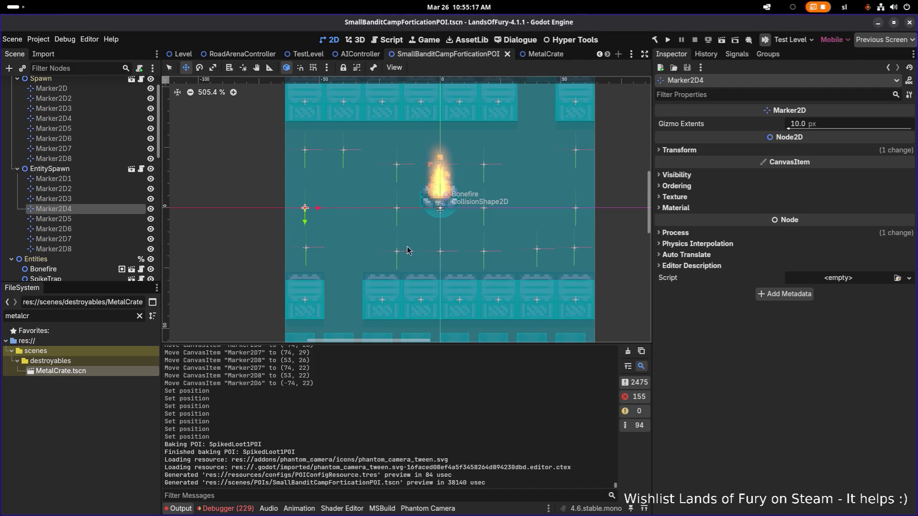
left_click(88, 229)
left_click(95, 239)
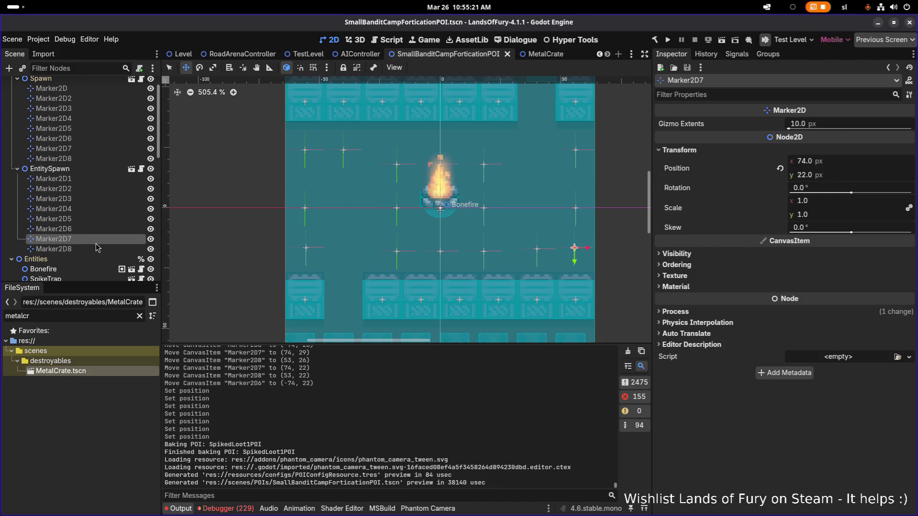
left_click(95, 248)
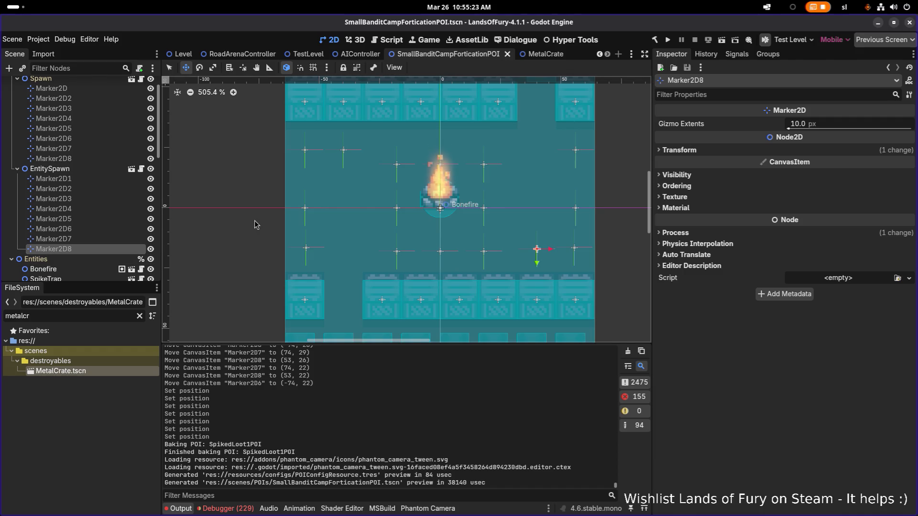
key("alt+Tab")
key("alt+Tab")
key("alt+Tab")
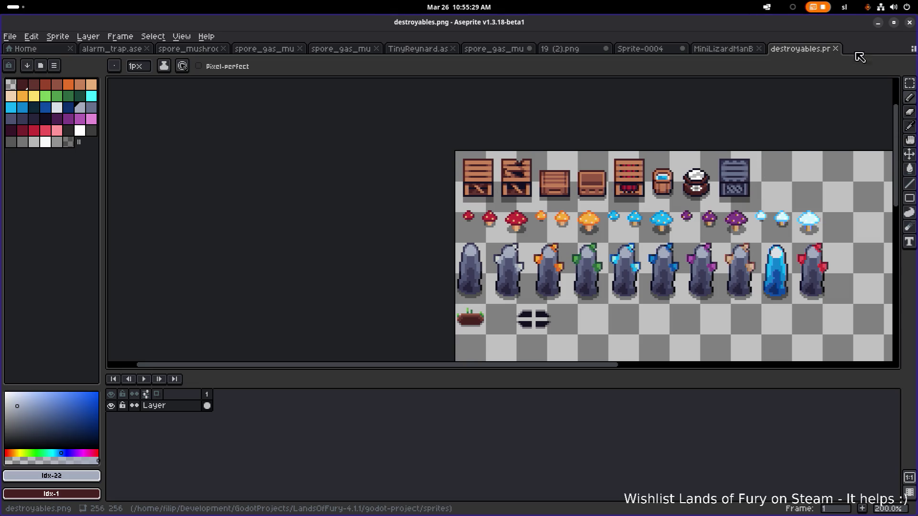
Zoom the destroyables.png canvas in and out, then minimize Aseprite to return to Godot
scroll(500, 184, "up", 4)
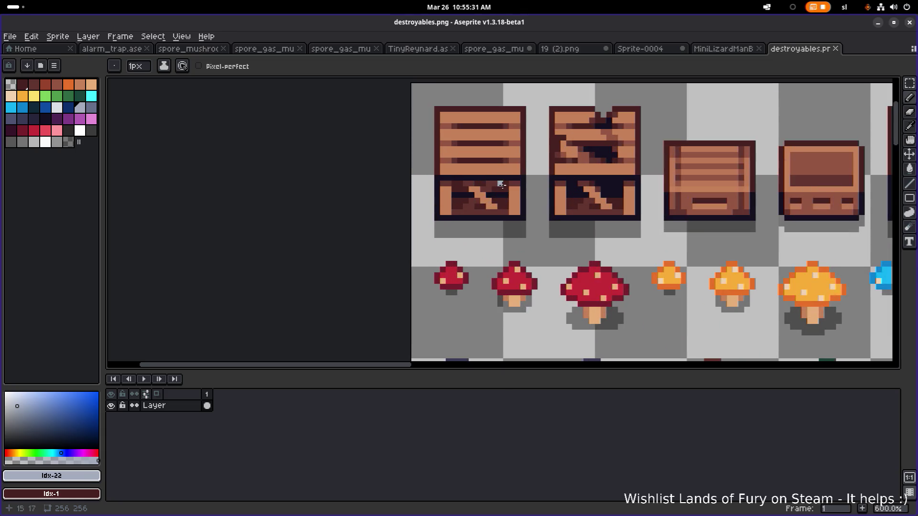
scroll(494, 177, "down", 3)
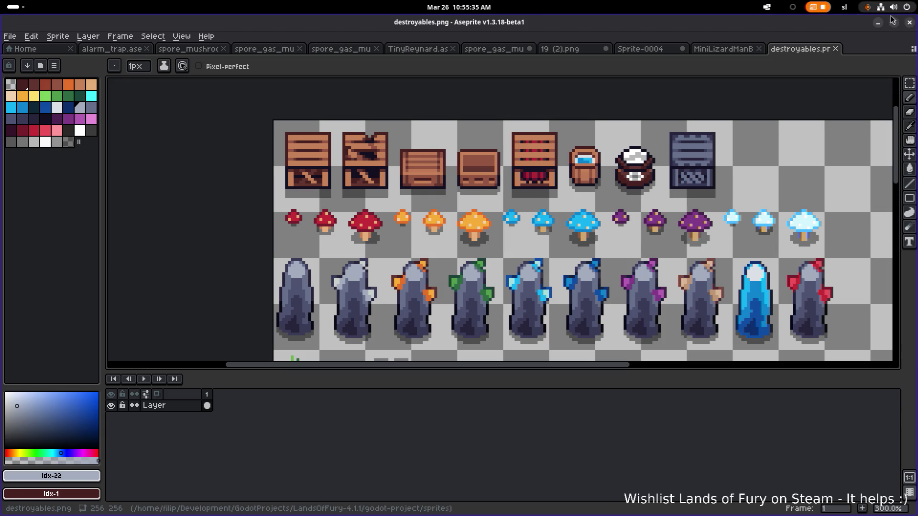
left_click(877, 23)
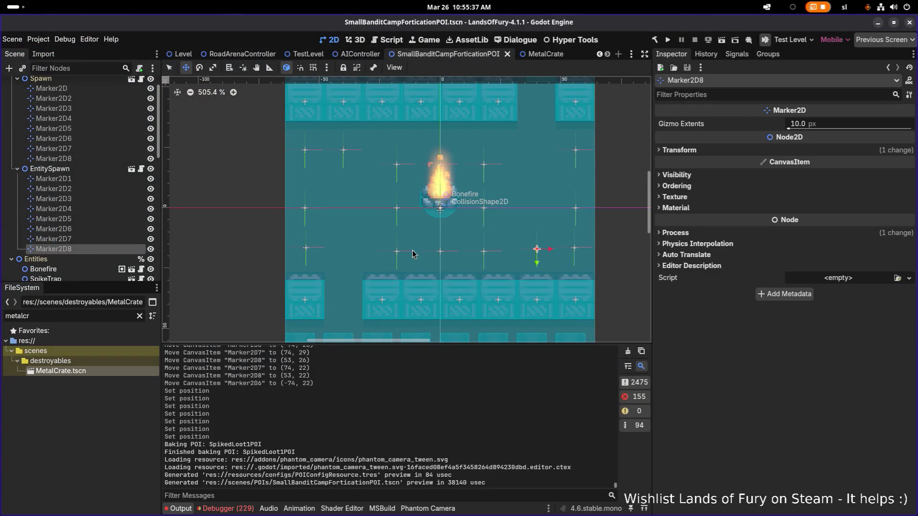
Inspect the POI collision shape, MetalCrate6, MetalCrate3 and EntitySpawn markers Marker2D1 and Marker2D4
key("q")
left_click(306, 253)
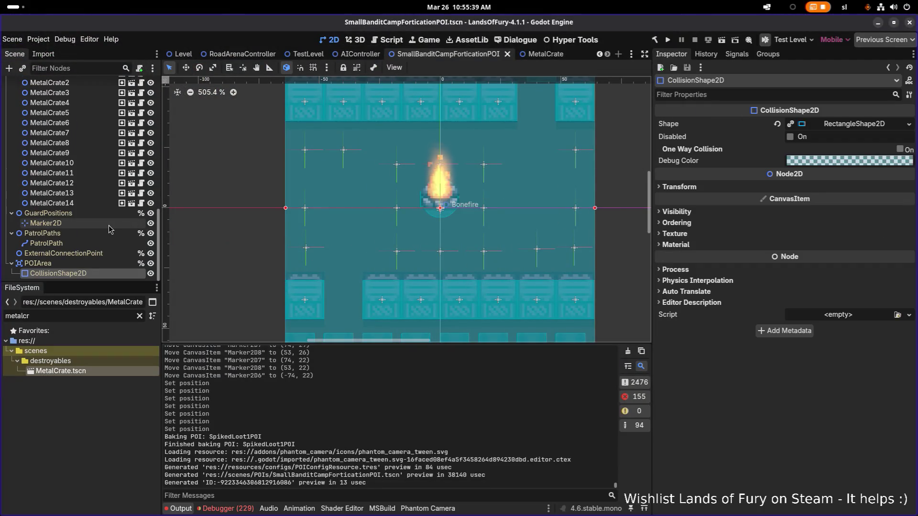
scroll(91, 224, "up", 2)
left_click(85, 173)
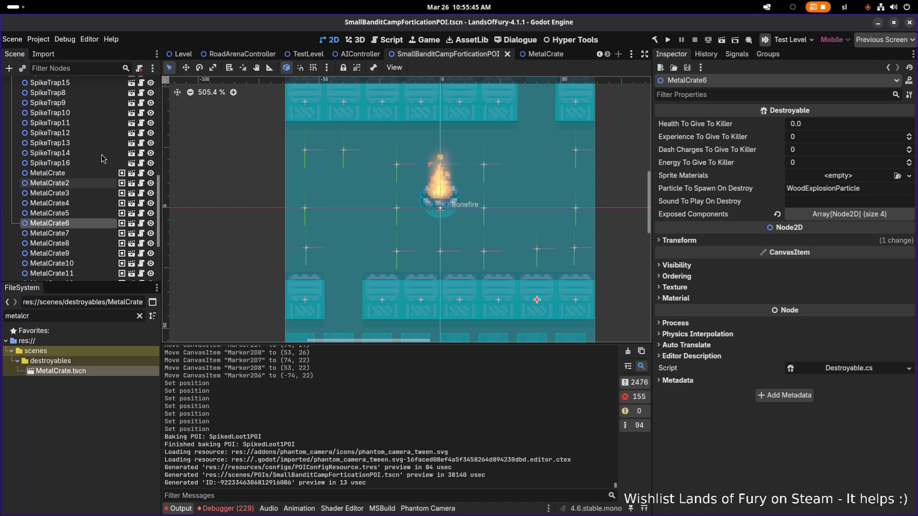
left_click(101, 143)
scroll(100, 176, "up", 4)
scroll(100, 176, "up", 4)
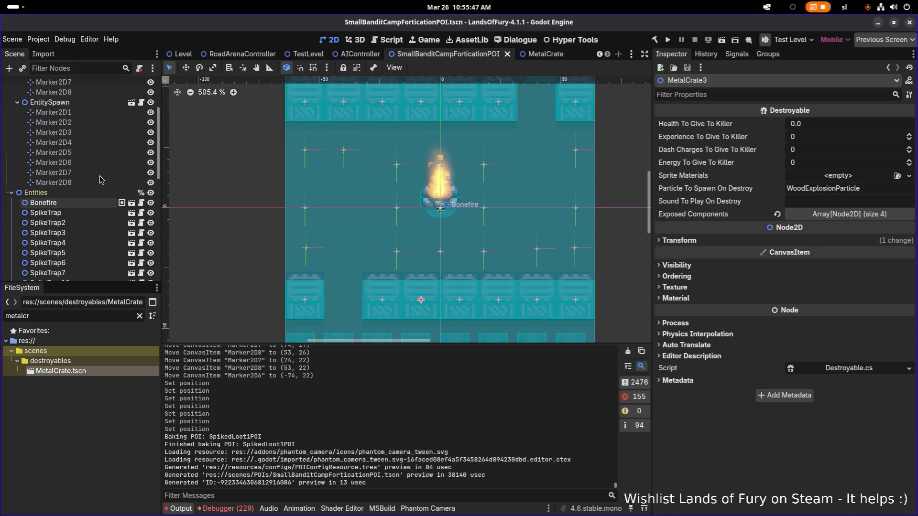
left_click(96, 112)
left_click(95, 143)
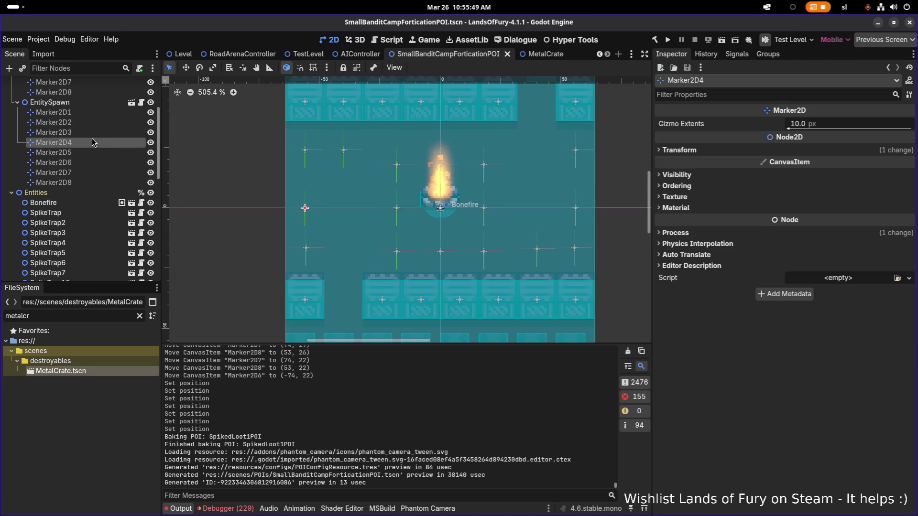
scroll(93, 137, "up", 5)
Move Marker2D through Marker2D8 under Spawn about 3.5 px up together and save the scene
left_click(92, 114)
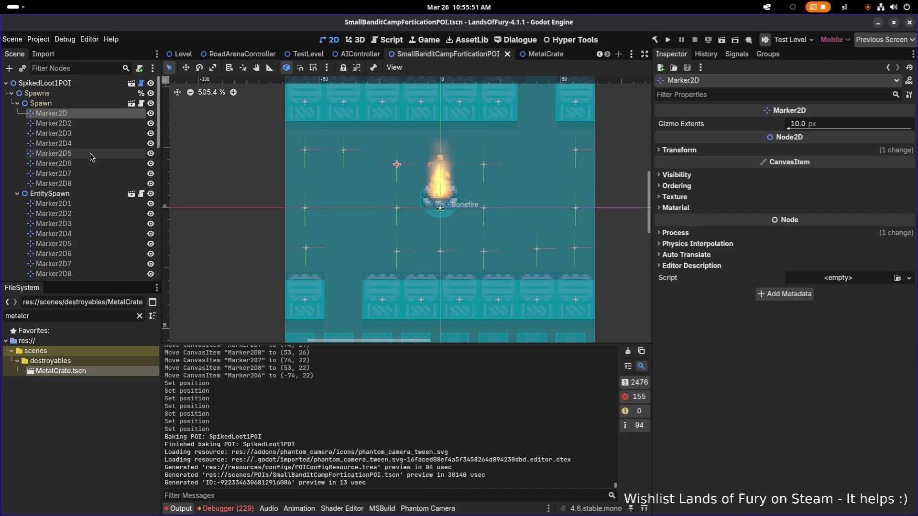
left_click(81, 183, "shift")
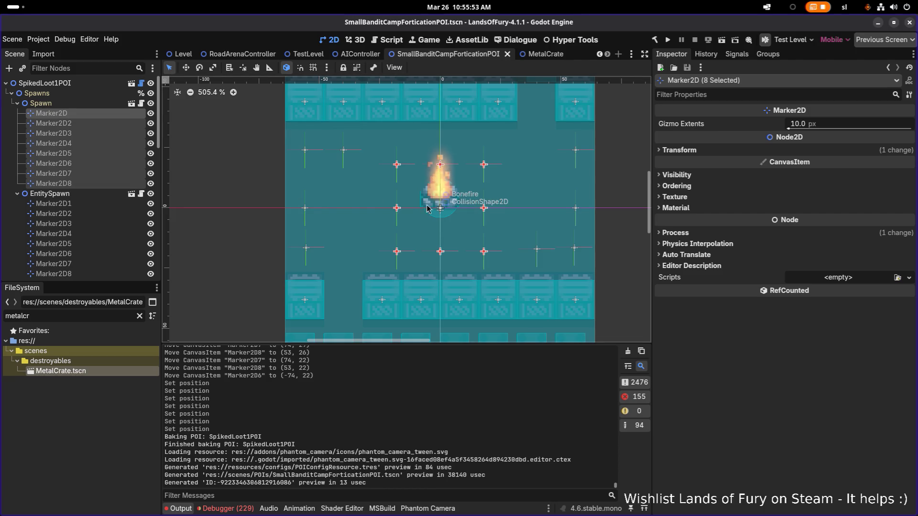
key("w")
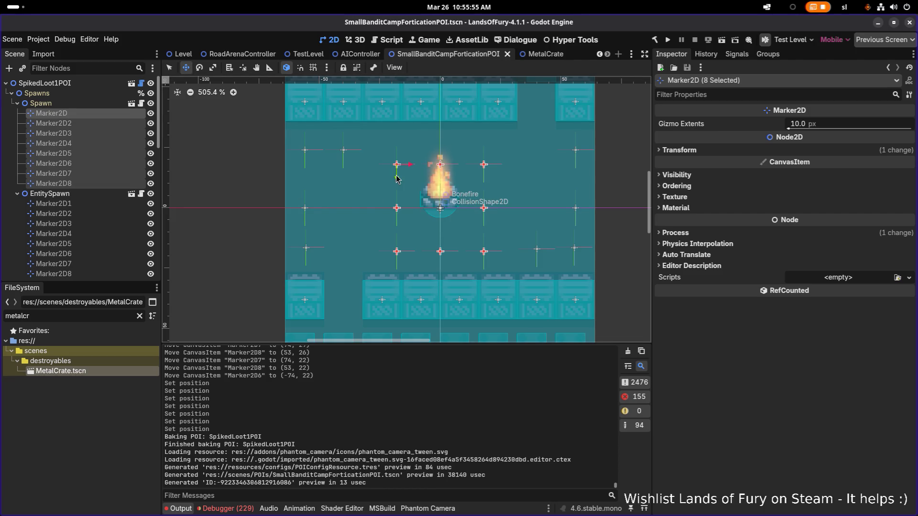
scroll(421, 189, "up", 1)
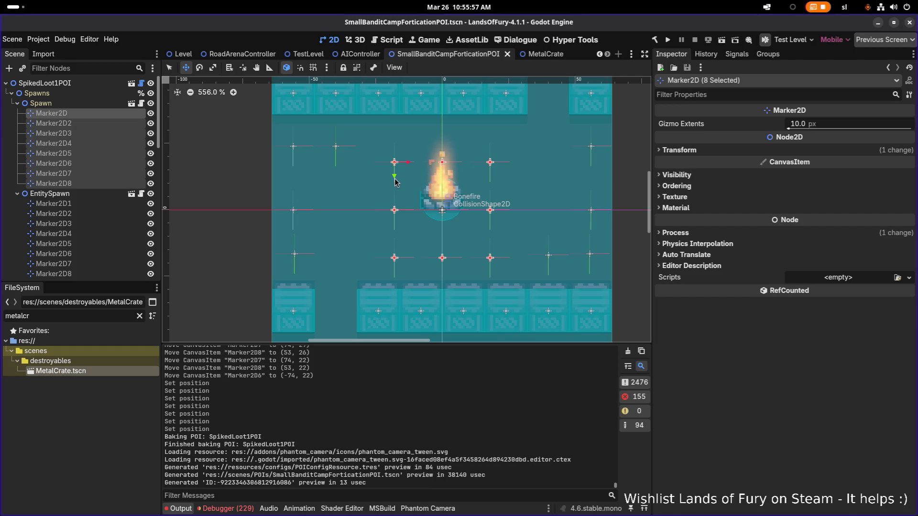
left_click_drag(398, 182, 395, 173)
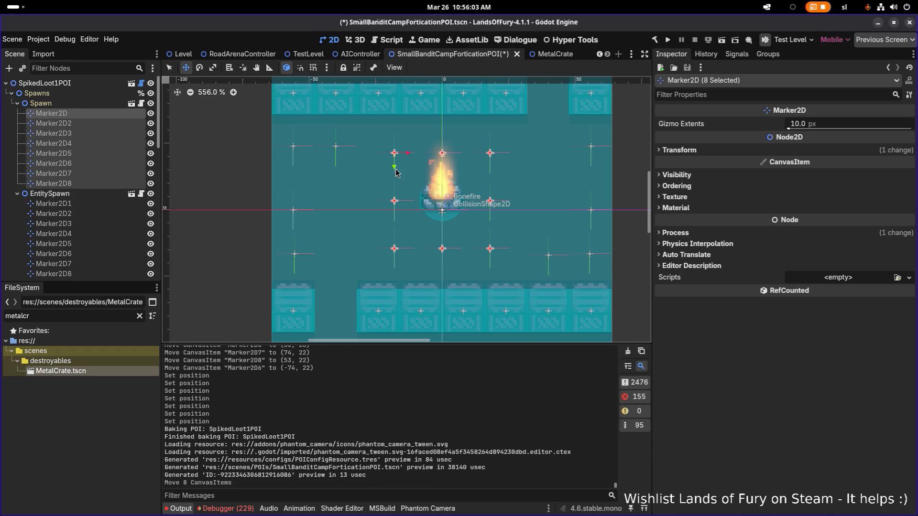
scroll(428, 182, "down", 5)
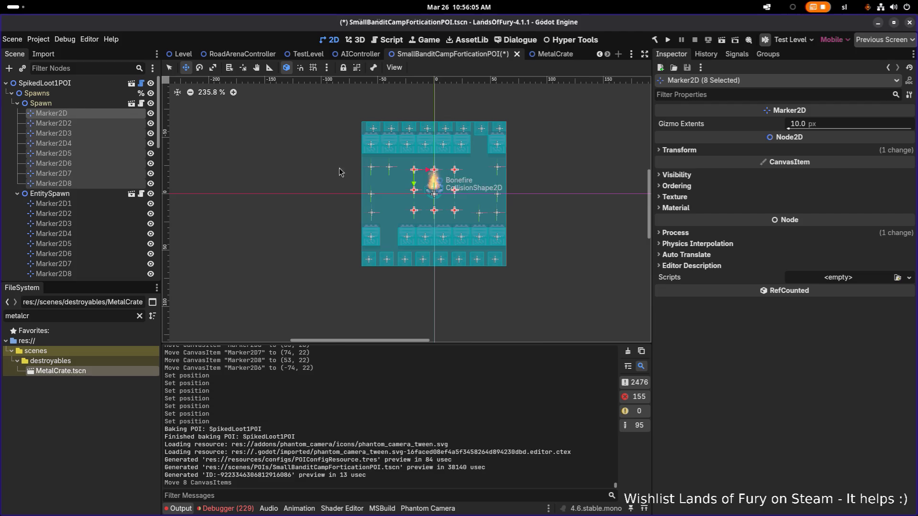
key("ctrl+s")
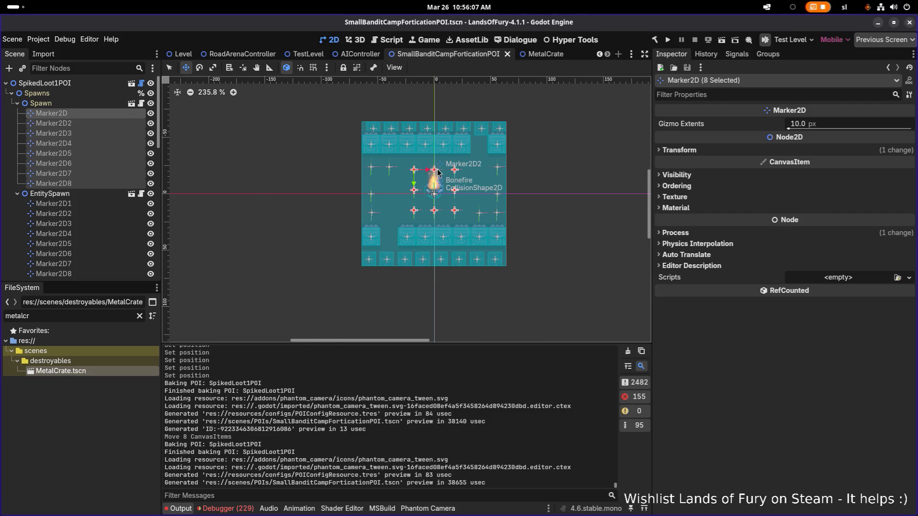
scroll(484, 137, "up", 6)
scroll(403, 147, "down", 5)
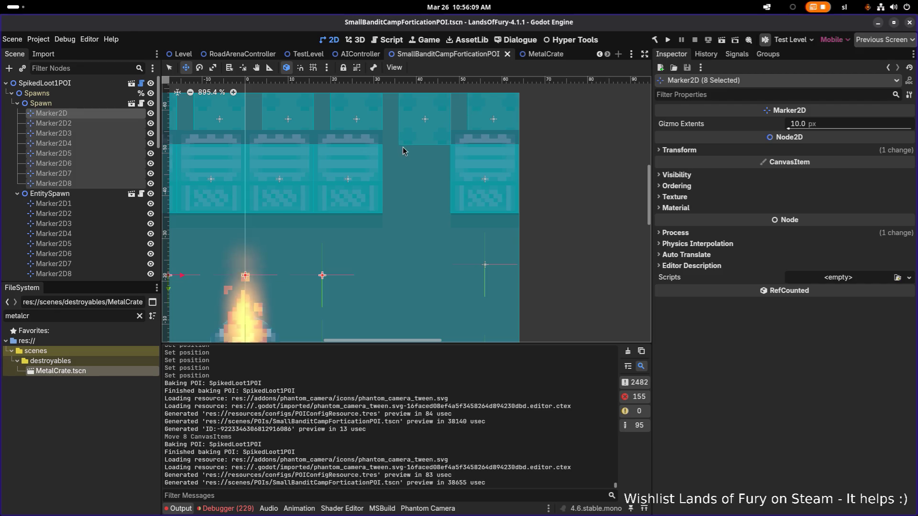
scroll(337, 290, "up", 2)
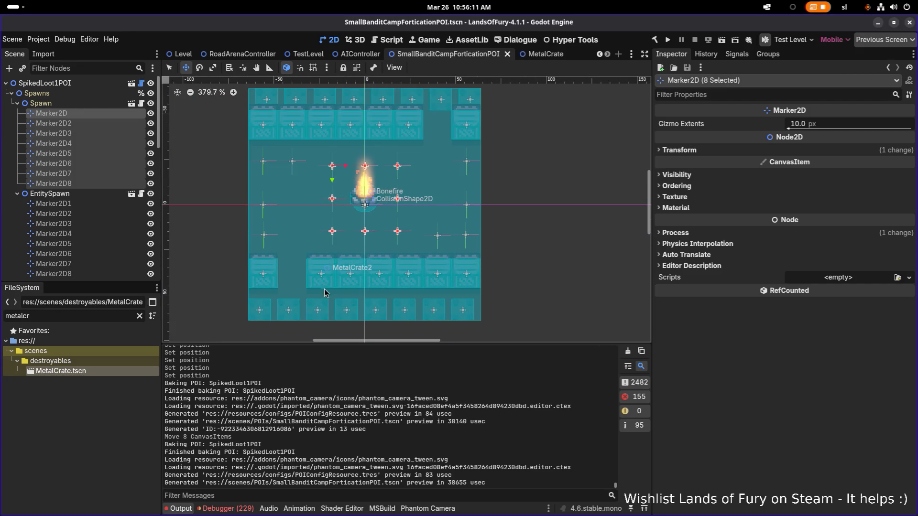
scroll(422, 110, "up", 4)
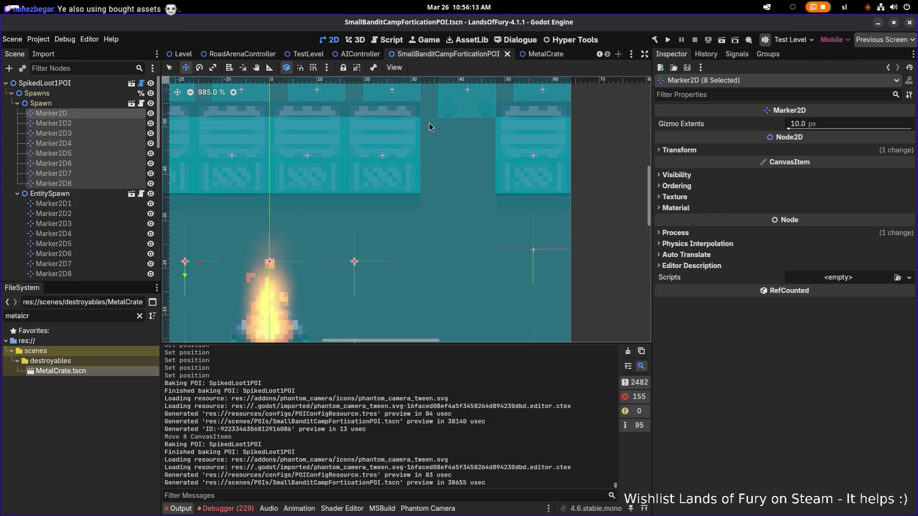
scroll(428, 123, "down", 3)
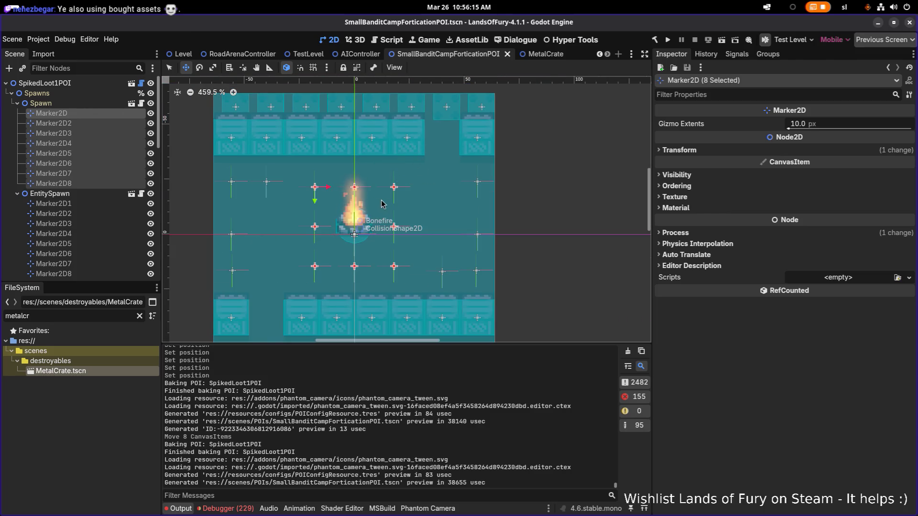
scroll(390, 205, "down", 3)
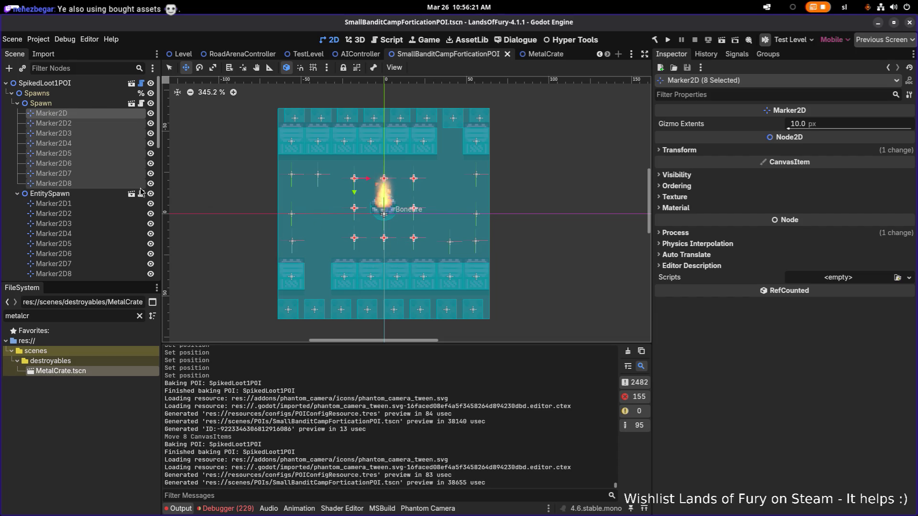
scroll(118, 208, "down", 15)
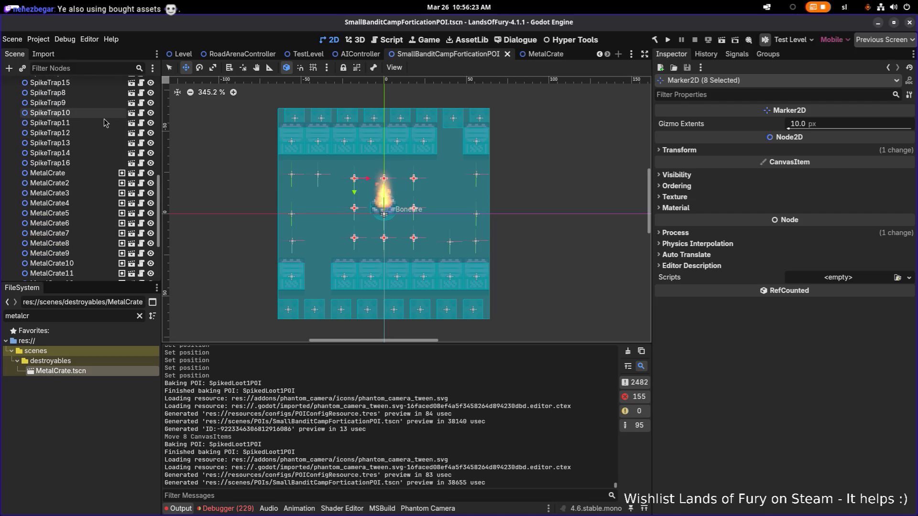
scroll(105, 115, "up", 5)
scroll(96, 102, "up", 2)
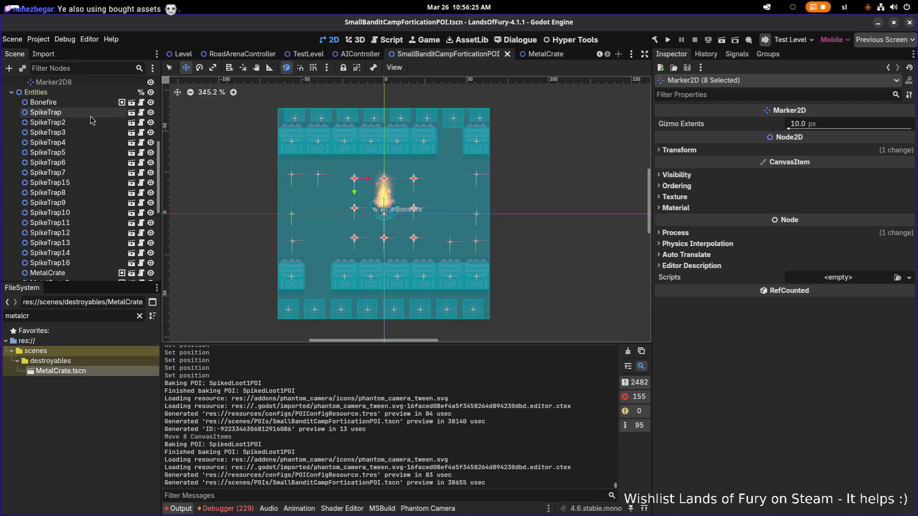
left_click(91, 113)
left_click(91, 162, "shift")
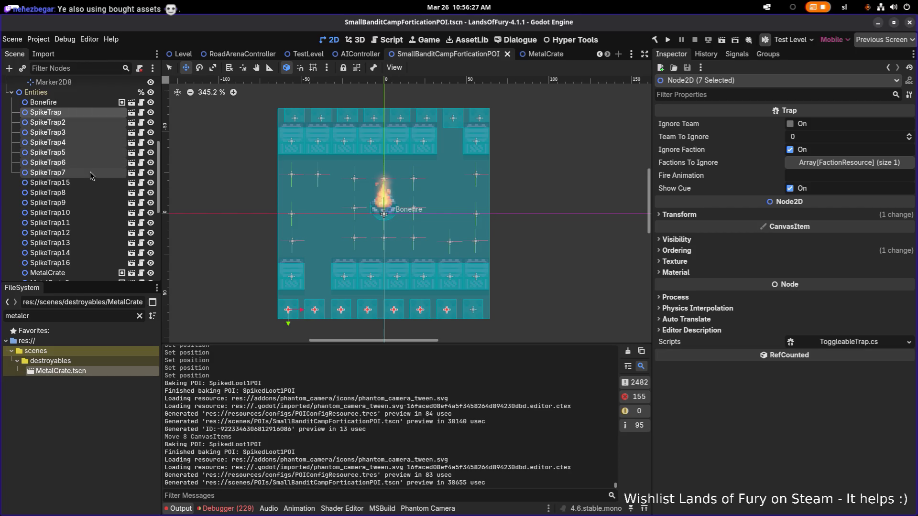
left_click(89, 181, "shift")
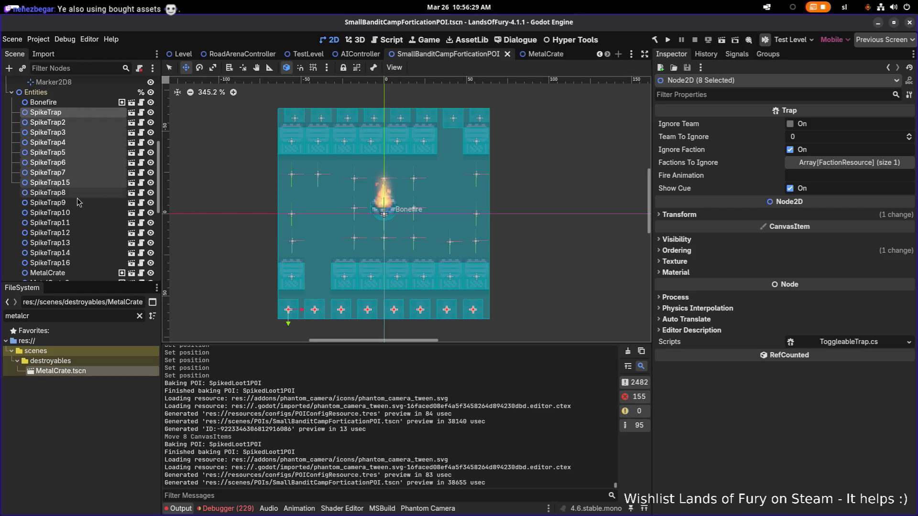
scroll(86, 145, "down", 5)
scroll(87, 145, "up", 2)
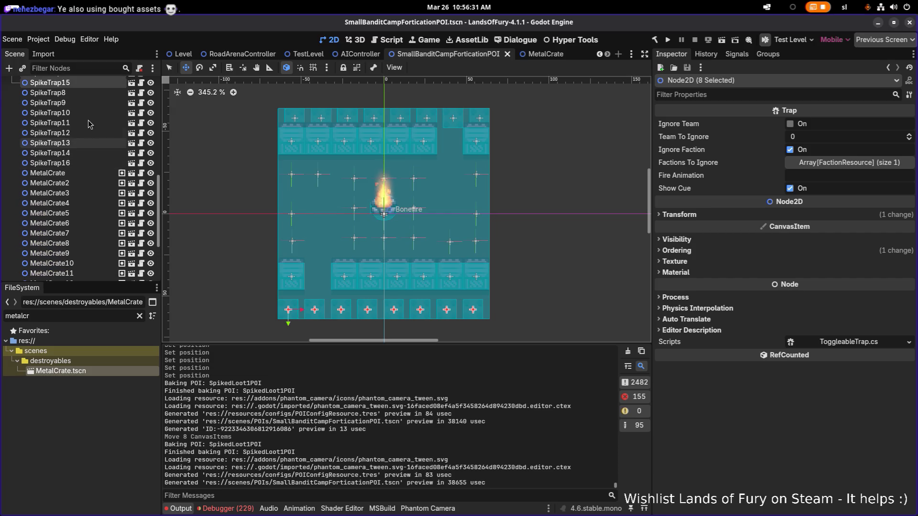
left_click(81, 176)
left_click(81, 203, "shift")
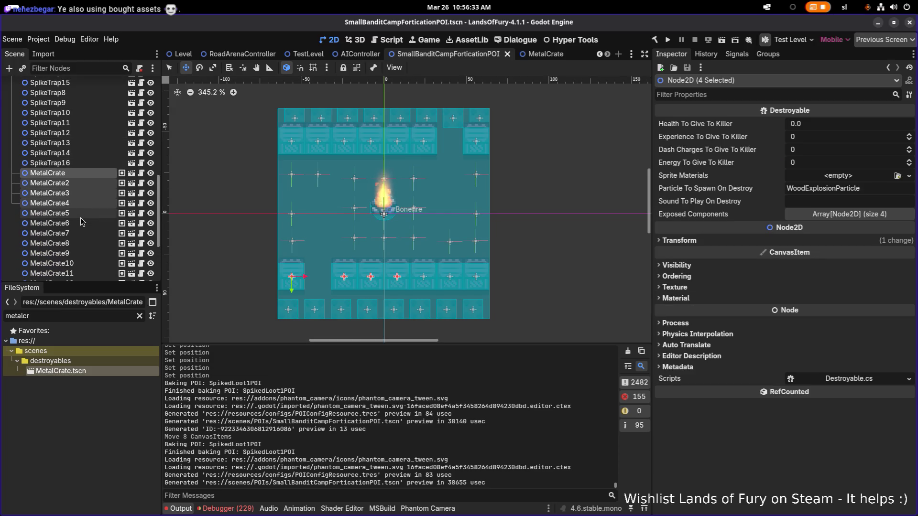
Select MetalCrate through MetalCrate7 and drag them down 5 px
left_click(81, 214, "shift")
left_click(79, 232, "shift")
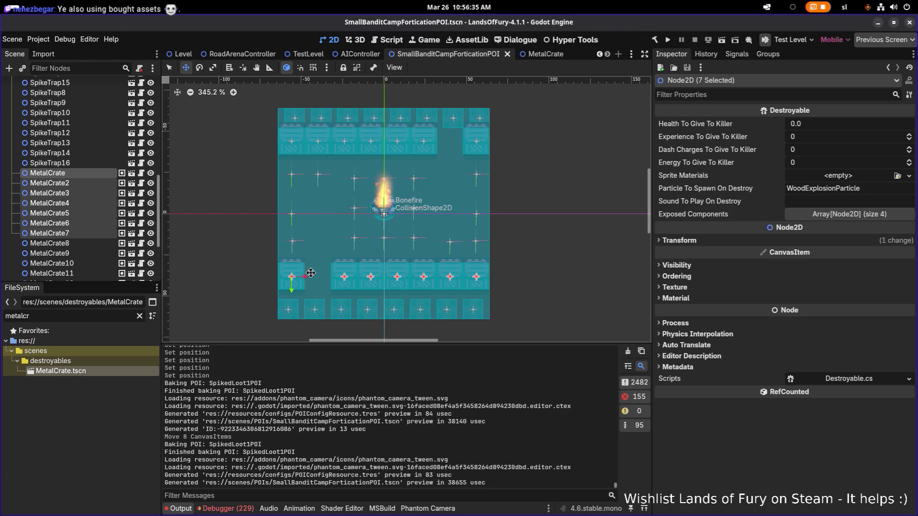
scroll(289, 240, "up", 4)
scroll(289, 240, "up", 1)
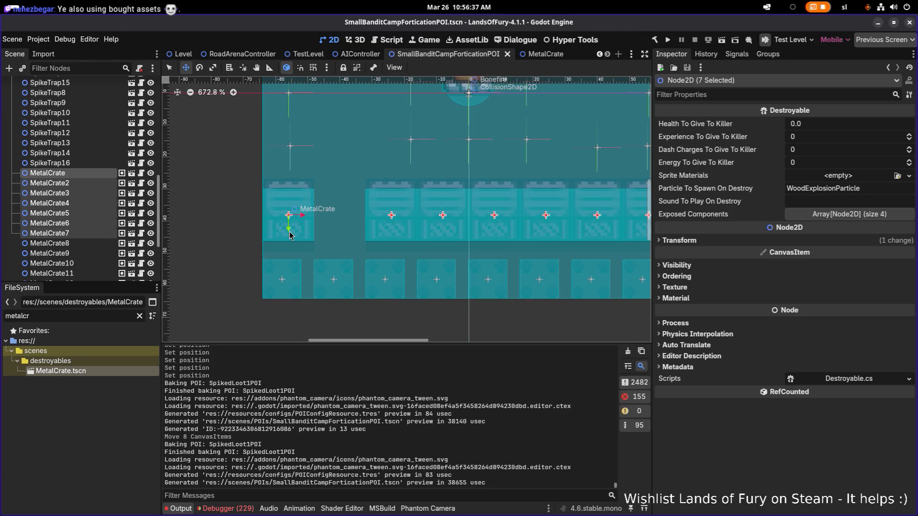
left_click_drag(289, 233, 290, 253)
Pan and zoom the viewport to bring the top crate row into view
scroll(306, 258, "up", 8)
scroll(307, 255, "down", 20)
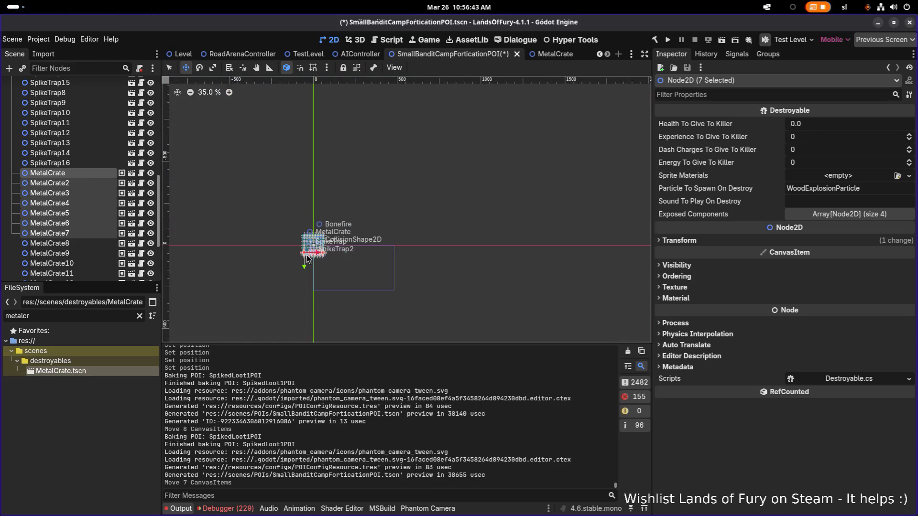
scroll(542, 163, "up", 15)
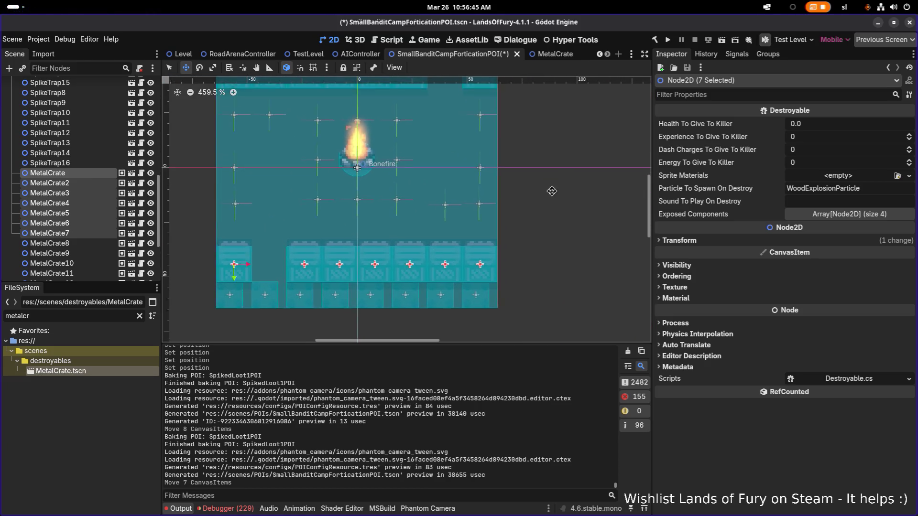
left_click_drag(549, 190, 547, 208)
scroll(541, 217, "up", 1)
scroll(541, 217, "down", 4)
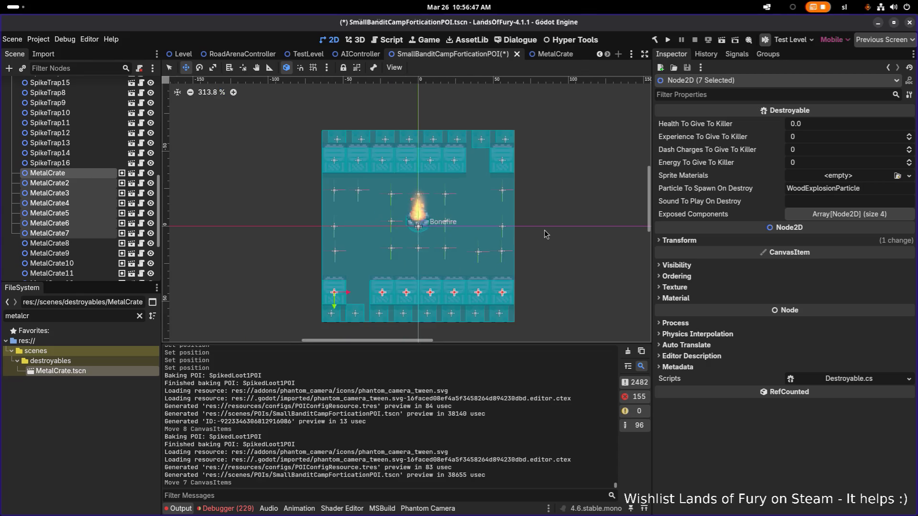
scroll(545, 230, "up", 4)
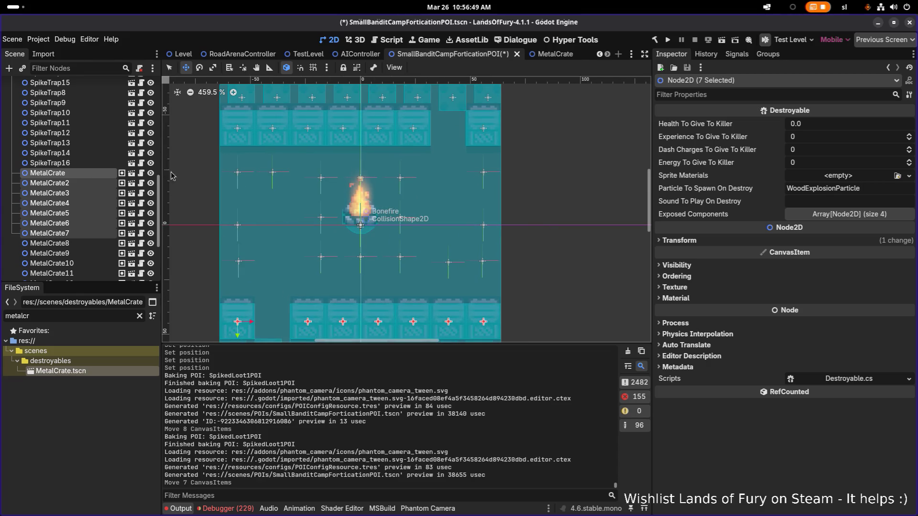
scroll(72, 162, "up", 3)
scroll(377, 194, "down", 3)
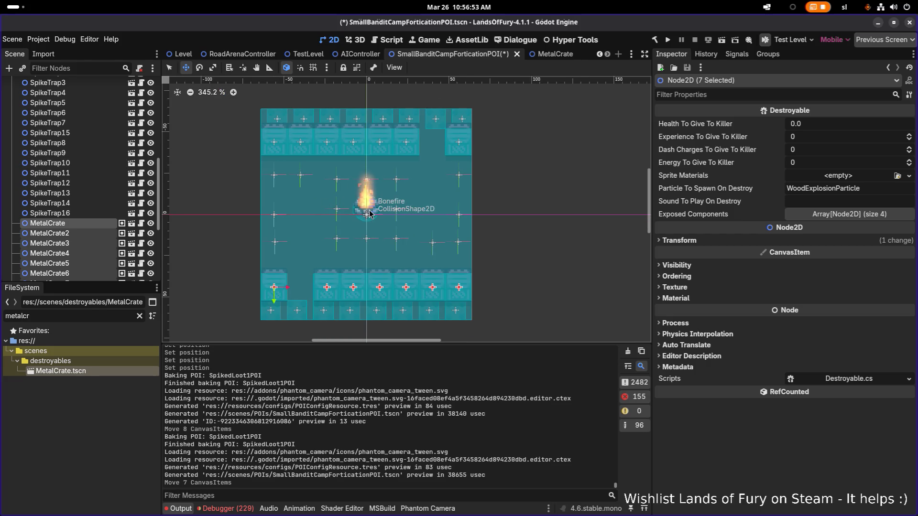
scroll(369, 214, "up", 5)
scroll(82, 188, "up", 5)
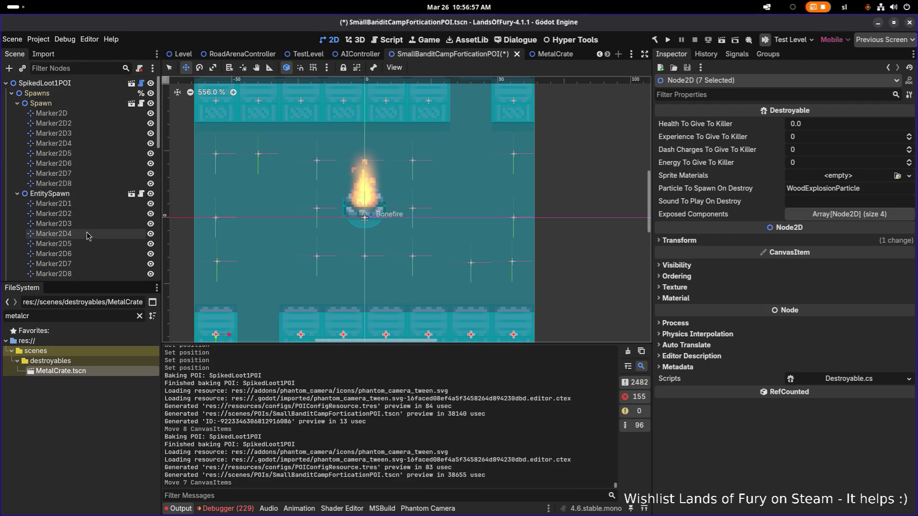
Move the Bonefire node down to position (0, 6)
scroll(90, 220, "down", 4)
scroll(92, 225, "up", 2)
left_click(45, 194)
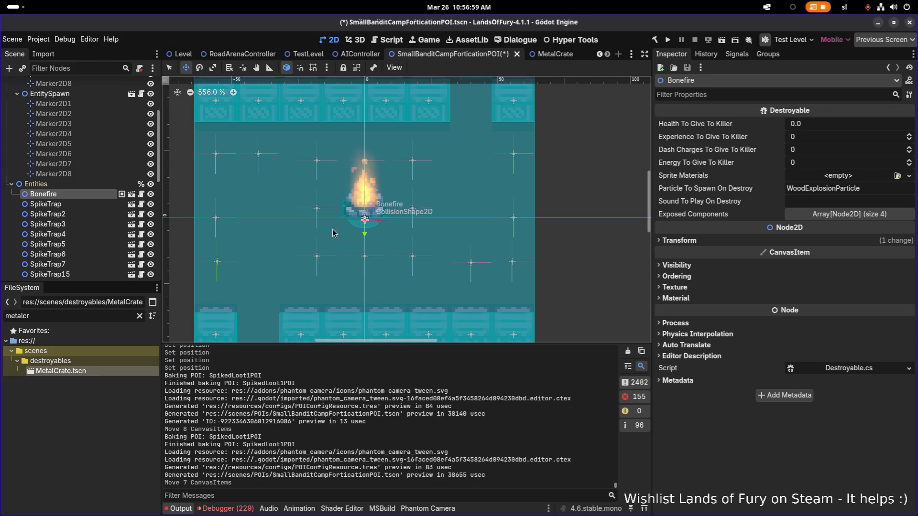
scroll(369, 228, "up", 4)
left_click_drag(369, 229, 370, 241)
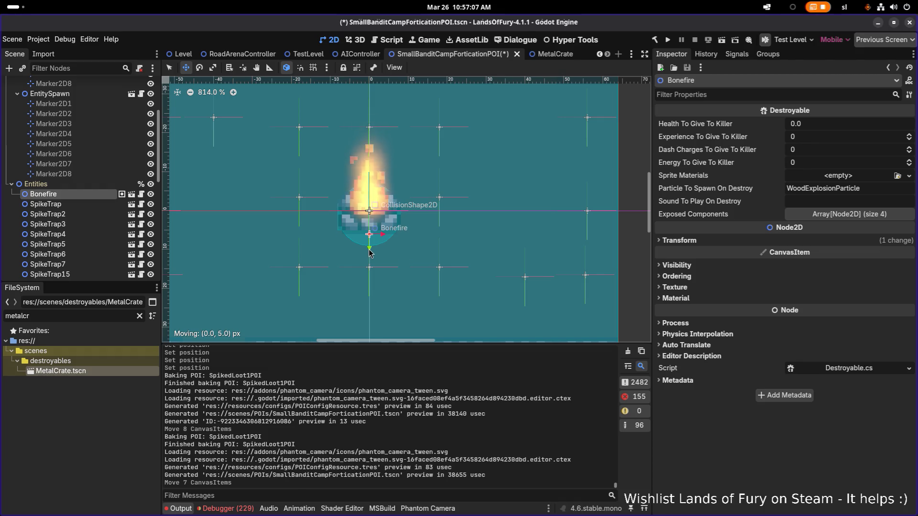
left_click_drag(369, 252, 370, 252)
Select the SpikeTrap node and scroll the Scene dock up to the marker lists
scroll(370, 252, "down", 5)
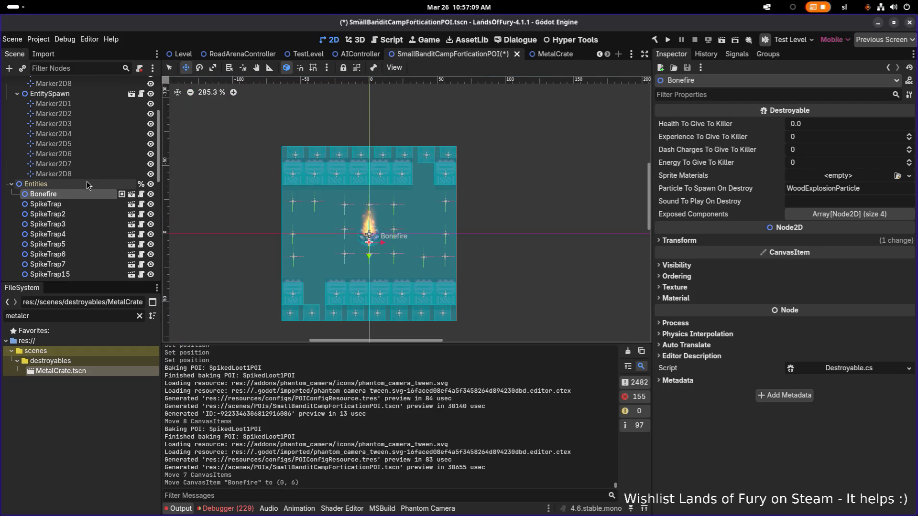
left_click(81, 204)
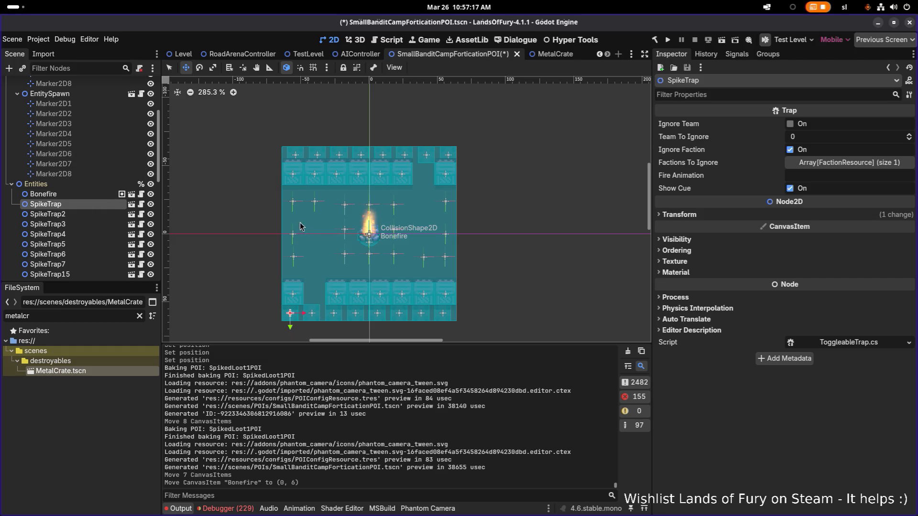
scroll(89, 204, "up", 5)
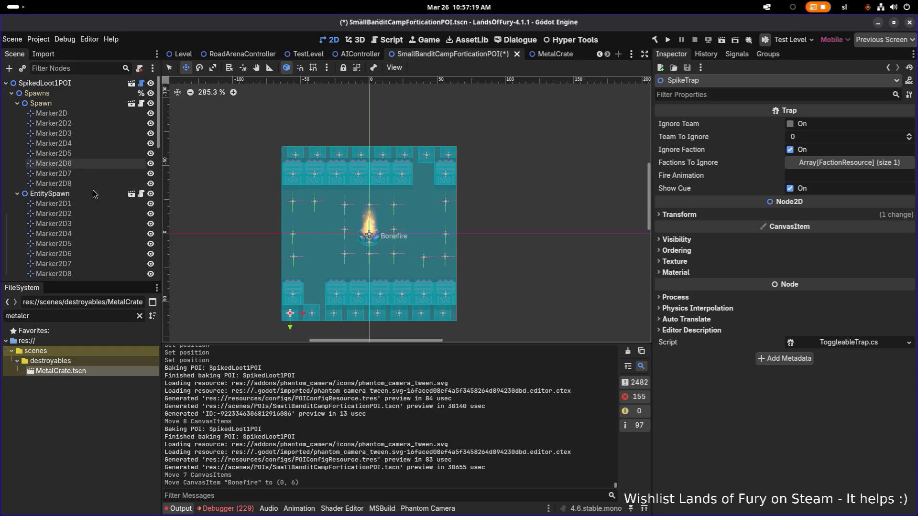
Inspect the positions of EntitySpawn markers Marker2D1 through Marker2D6
left_click(88, 204)
left_click(74, 213)
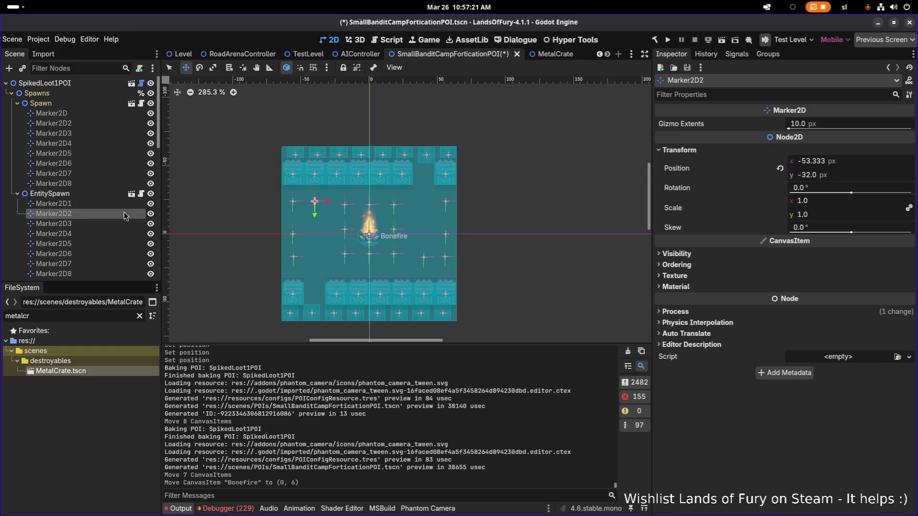
scroll(287, 211, "up", 5)
left_click(53, 223)
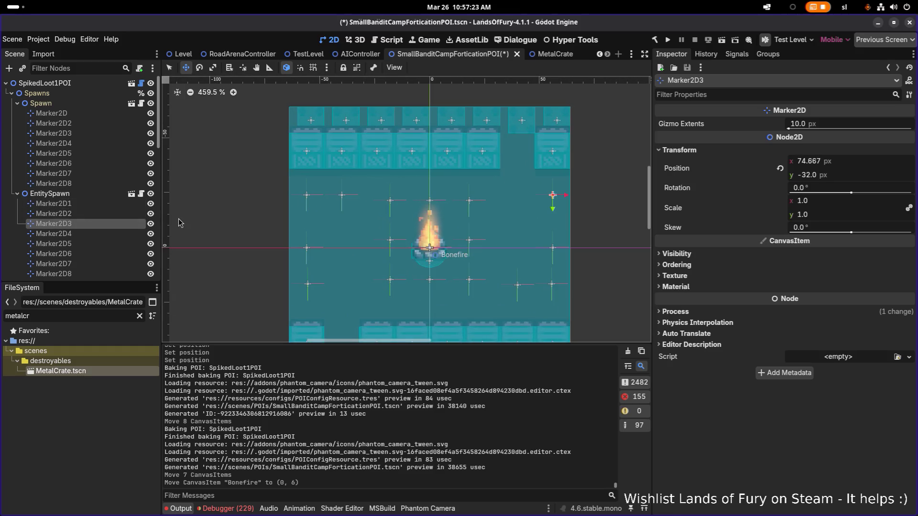
left_click(79, 234)
key("Down")
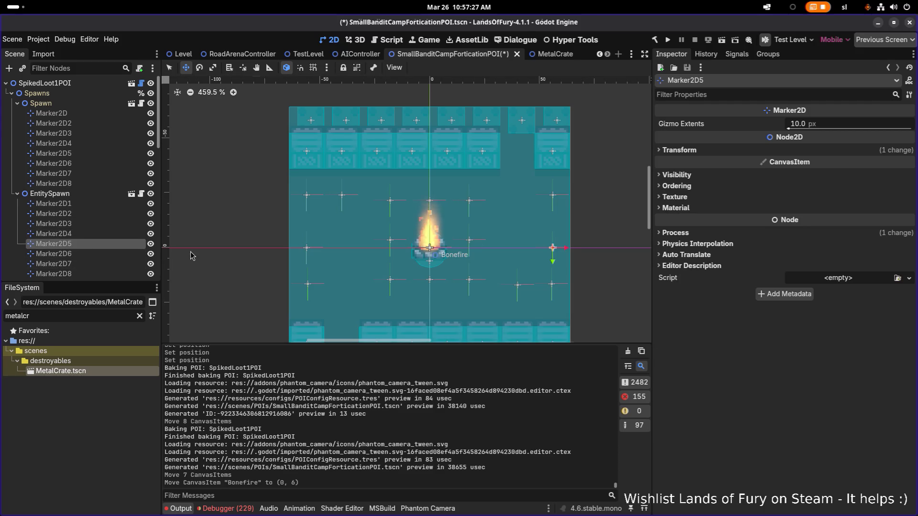
scroll(274, 262, "down", 1)
scroll(358, 232, "up", 3)
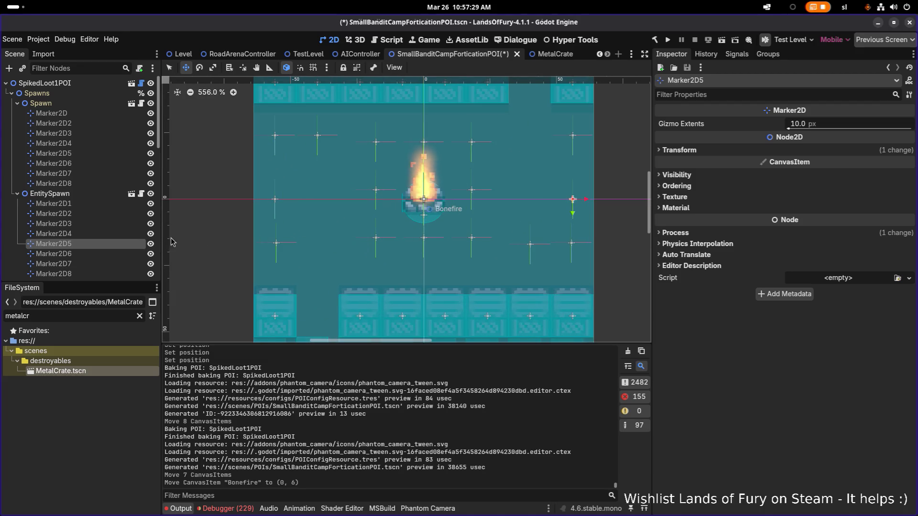
left_click(81, 252)
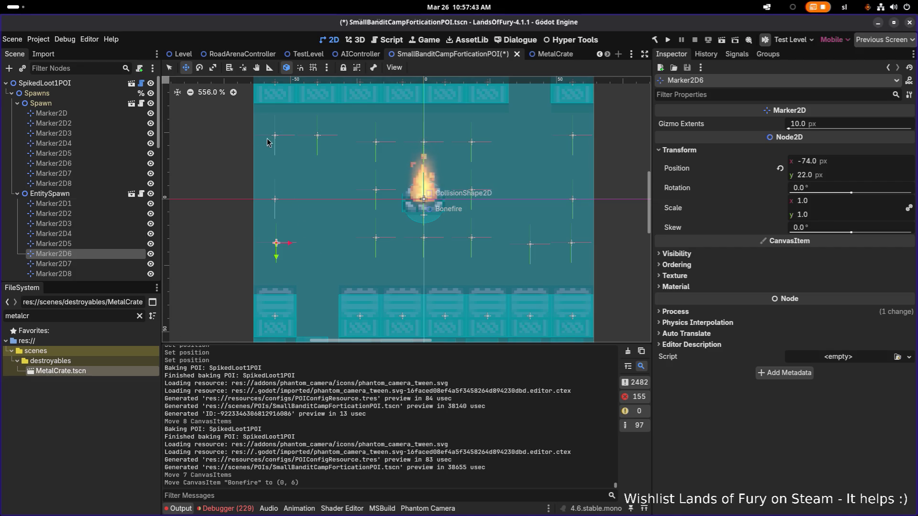
Set Marker2D1's x to -74 and Marker2D6's y to 24
left_click(118, 203)
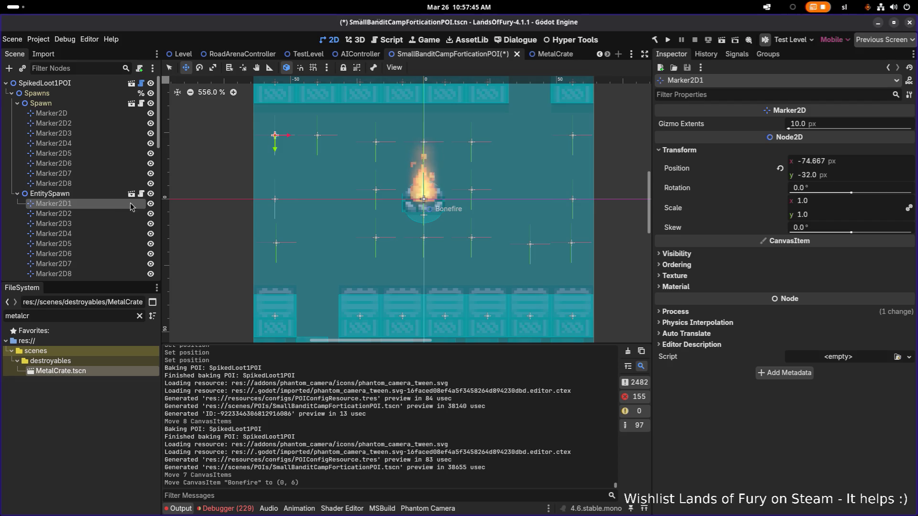
left_click(841, 160)
type("-74")
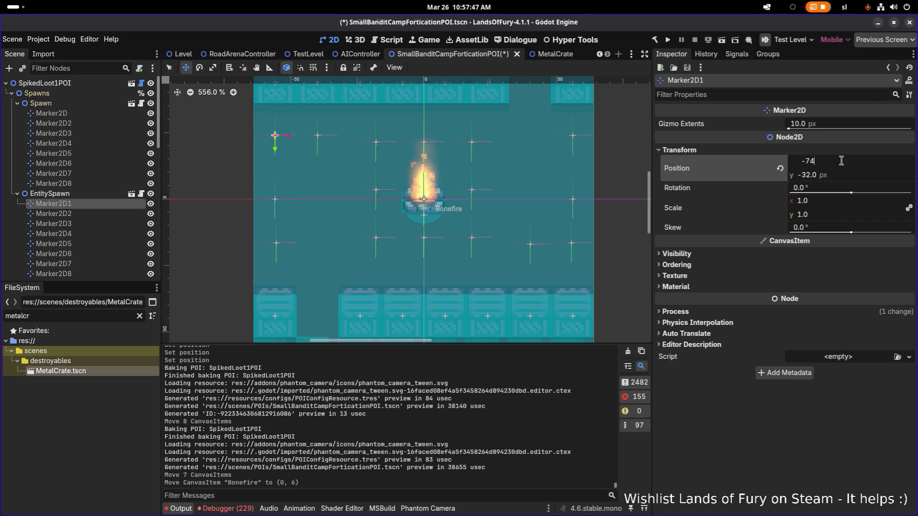
key("Return")
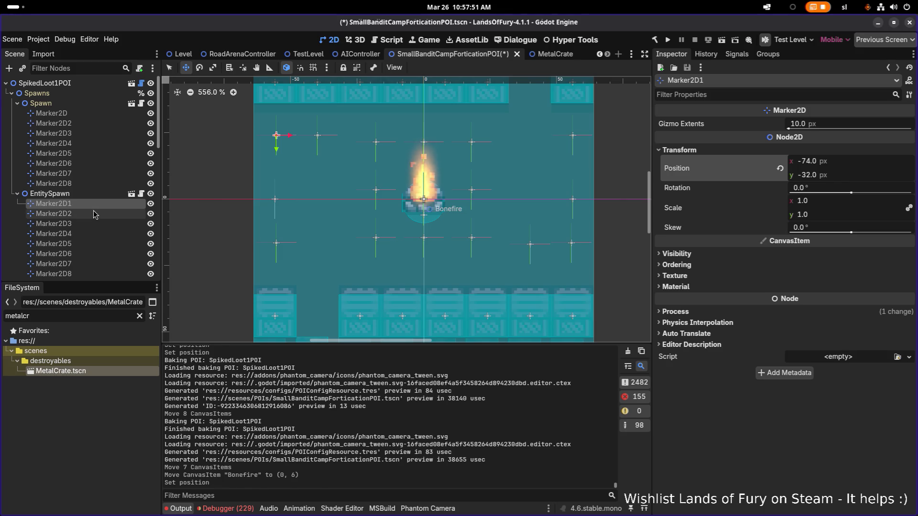
left_click(62, 214)
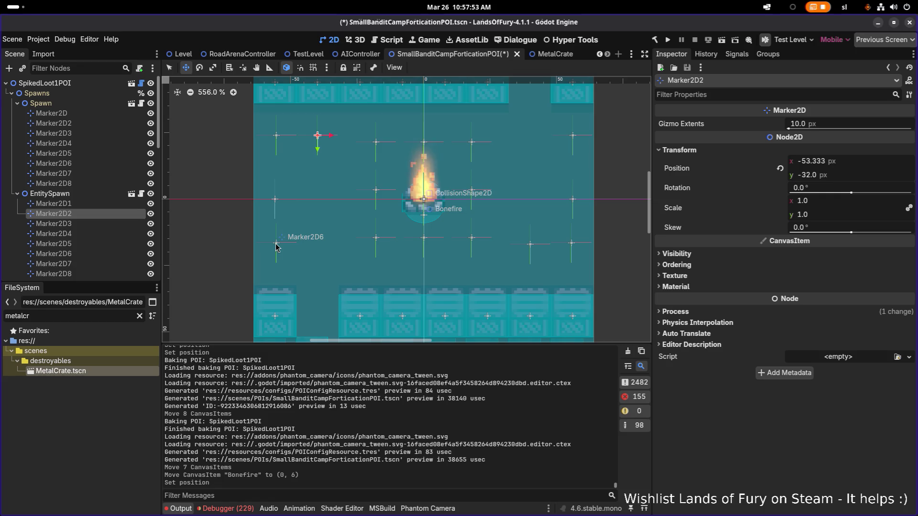
left_click(115, 254)
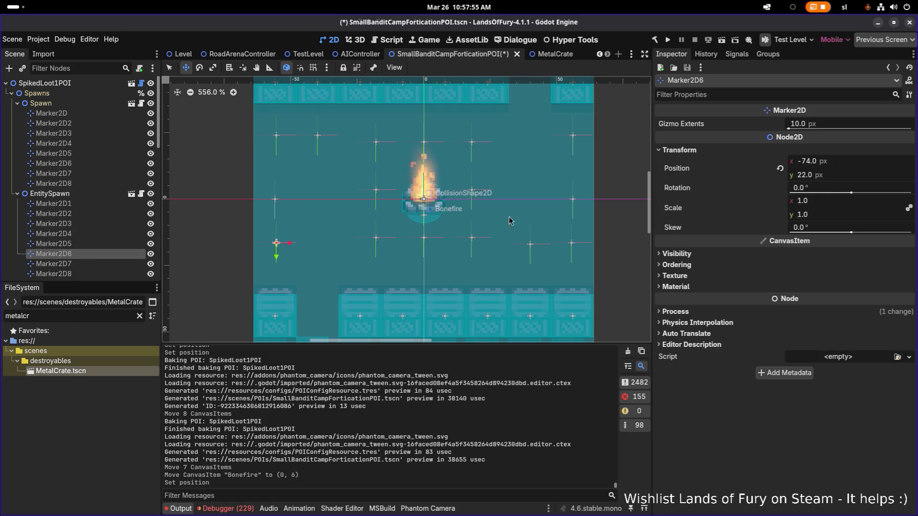
left_click(827, 179)
type("32")
key("Return")
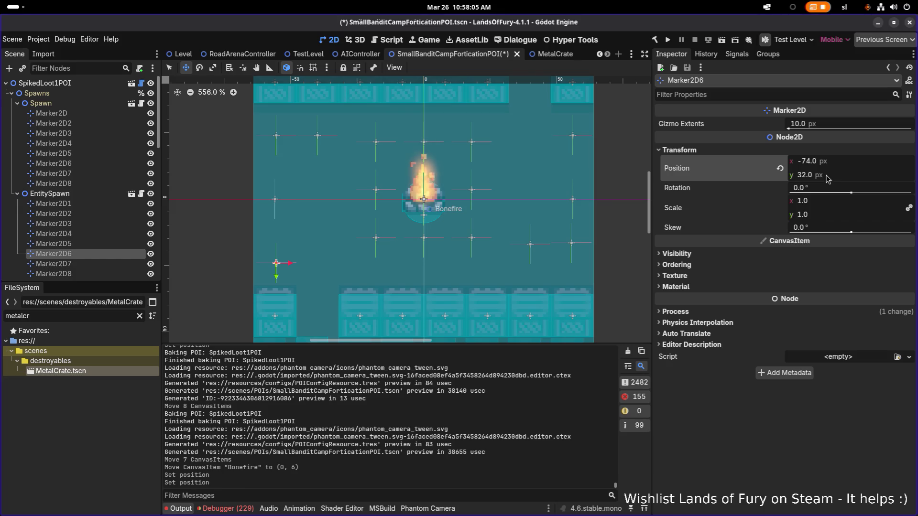
left_click(828, 179)
type("24")
key("Return")
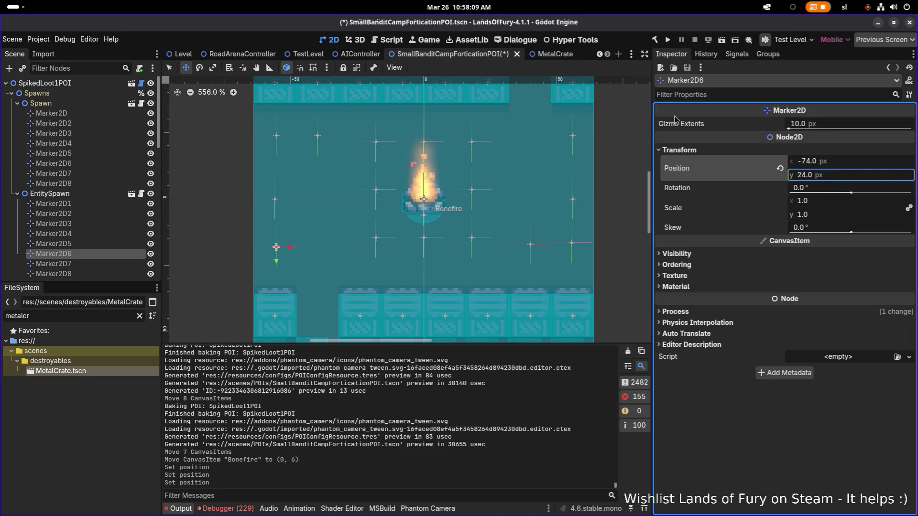
Set Marker2D1's y to -24 and check Marker2D2's position
left_click(109, 204)
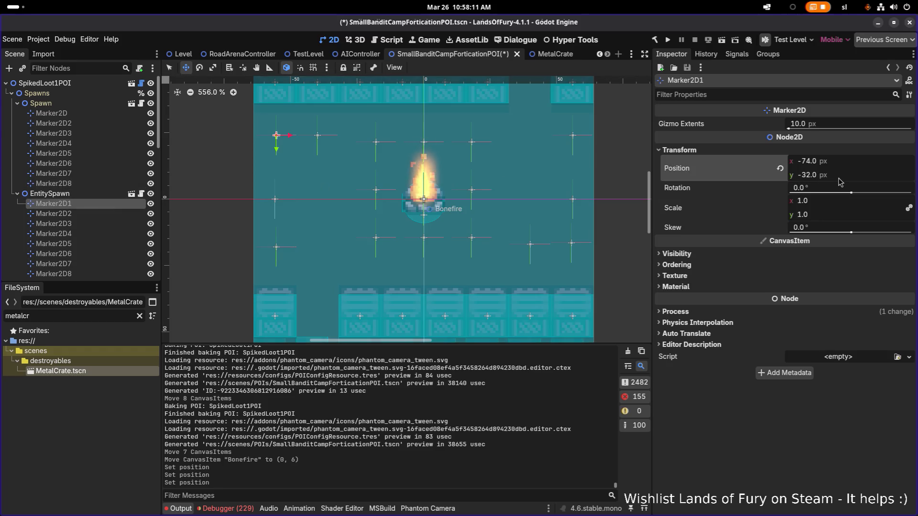
type("4")
key("Return")
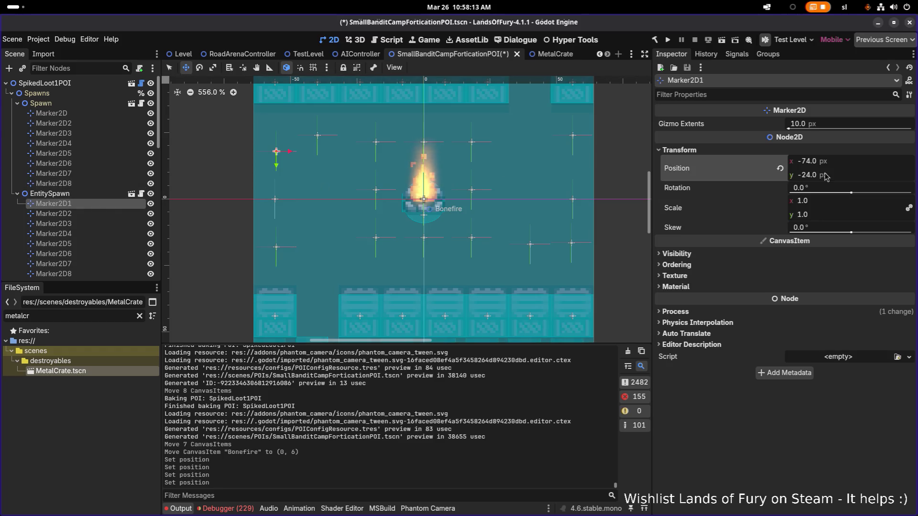
left_click(108, 213)
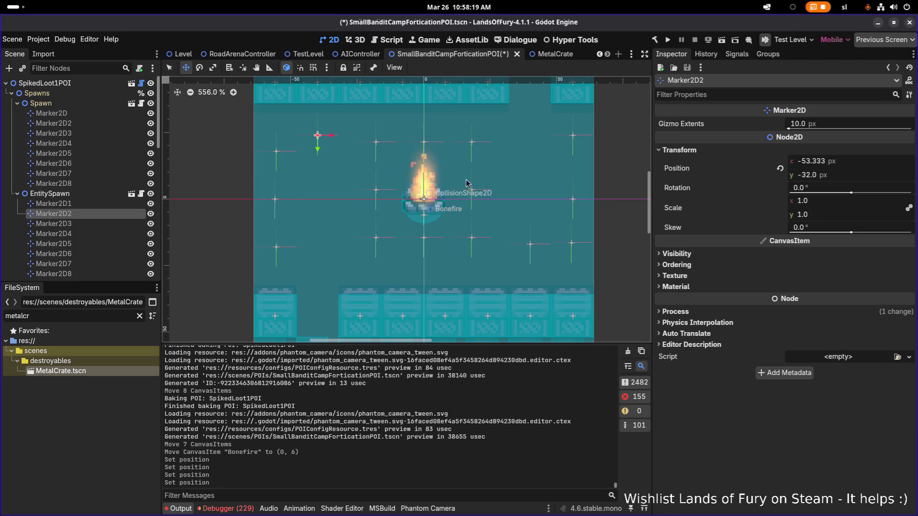
Select all eight Spawn markers, Marker2D through Marker2D8
scroll(124, 232, "down", 6)
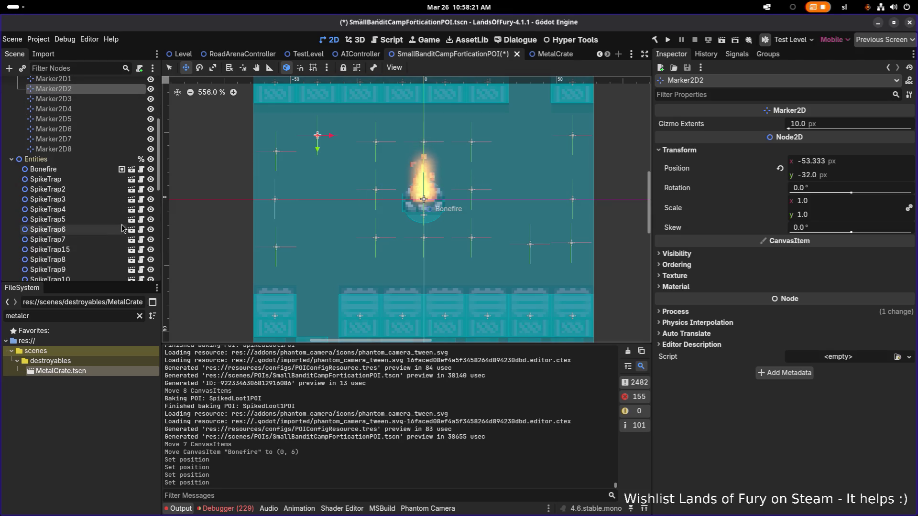
scroll(108, 194, "up", 6)
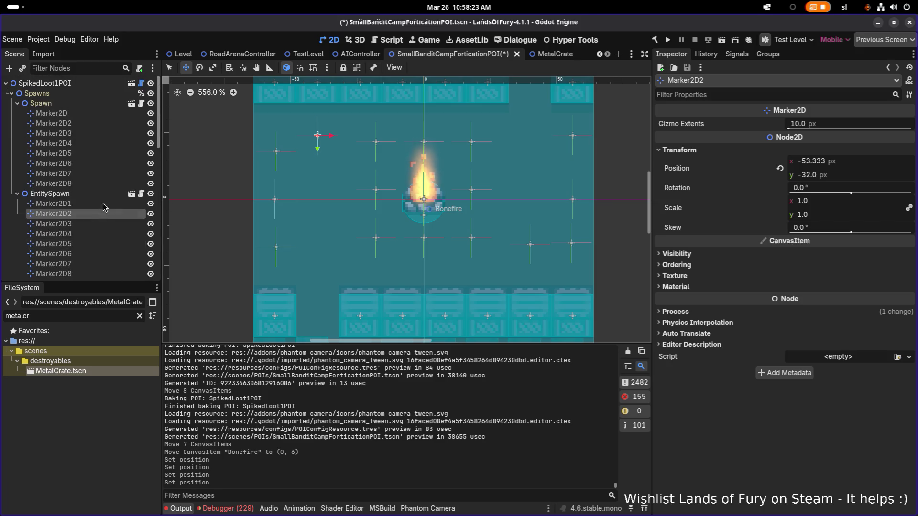
left_click(107, 115)
left_click(83, 183, "shift")
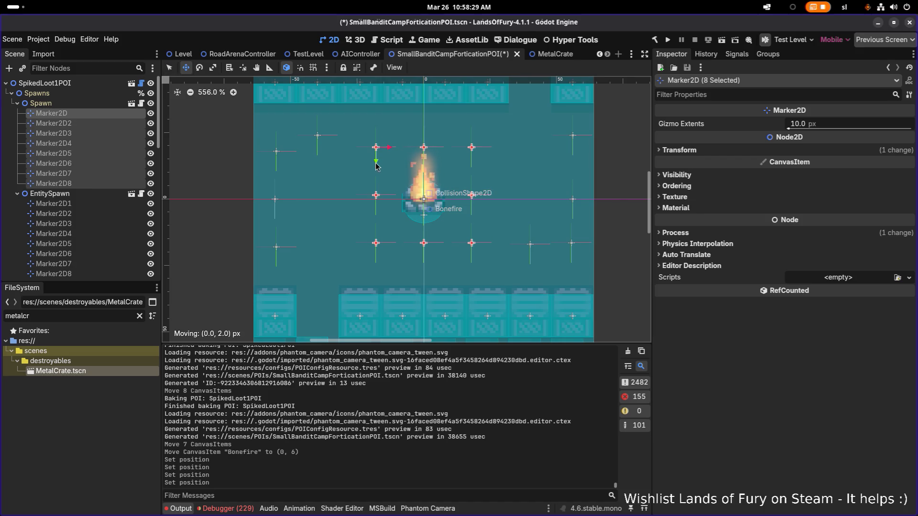
Nudge the eight Spawn markers down and up, comparing Marker2D and Marker2D2 positions
mouse_move(373, 165)
left_mouse_down()
mouse_move(356, 167)
mouse_move(377, 170)
left_mouse_up()
scroll(379, 171, "up", 5)
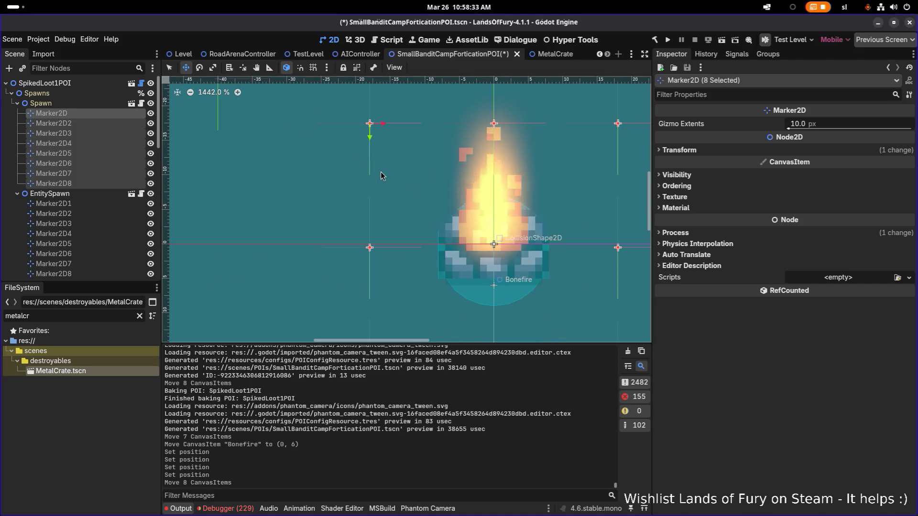
left_click_drag(370, 139, 366, 132)
left_click(709, 151)
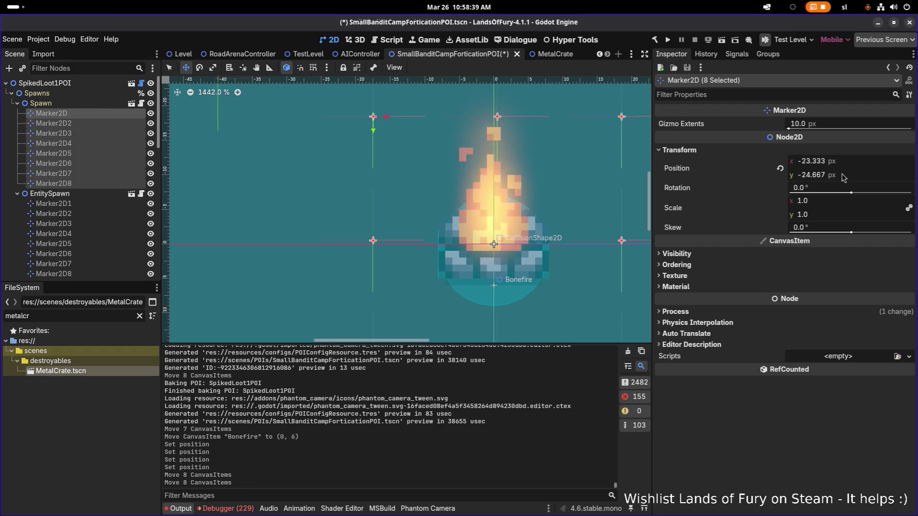
left_click(858, 174)
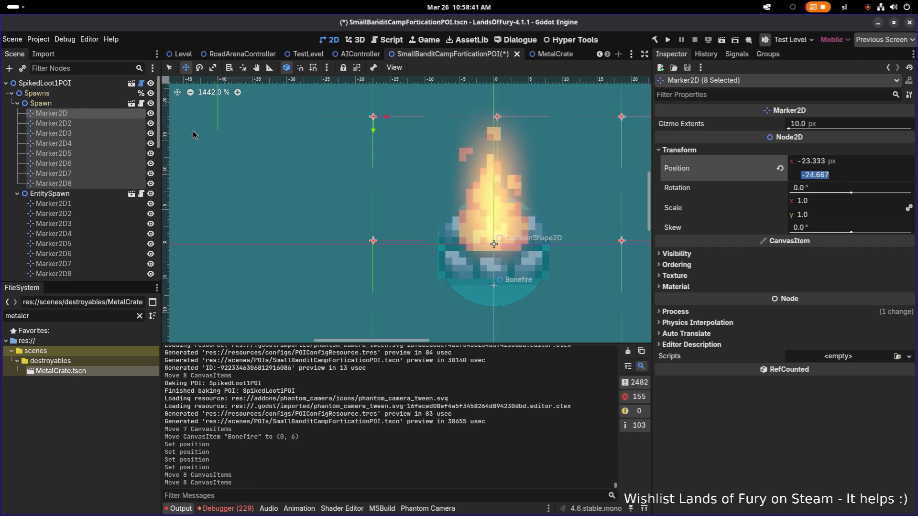
left_click(52, 114)
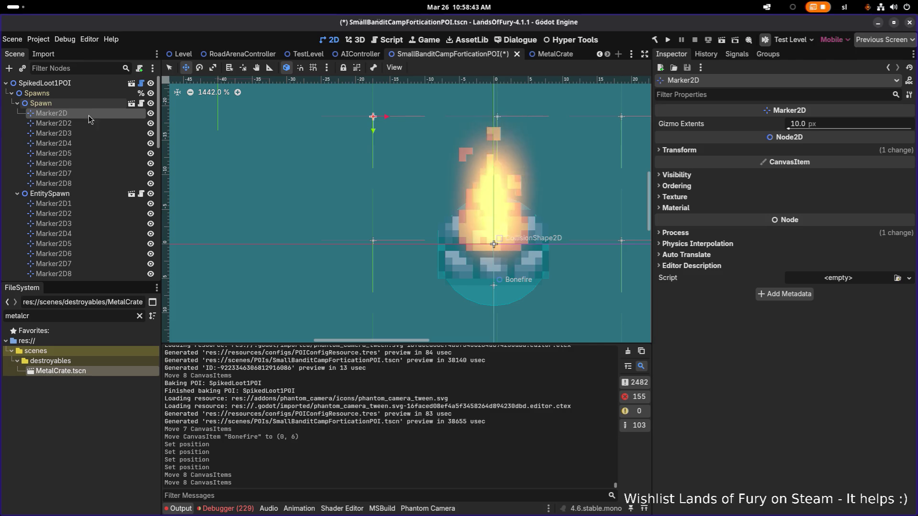
scroll(406, 189, "down", 4)
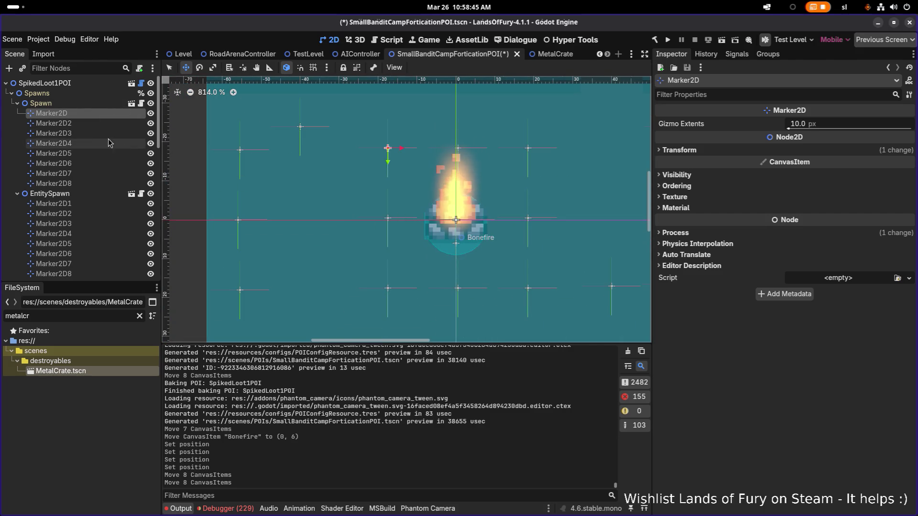
left_click(53, 123)
left_click(88, 114)
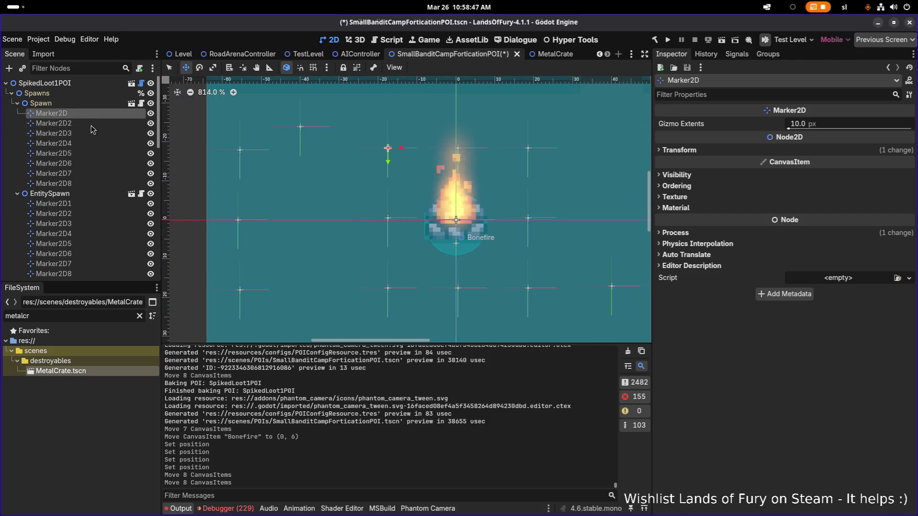
left_click(85, 184, "shift")
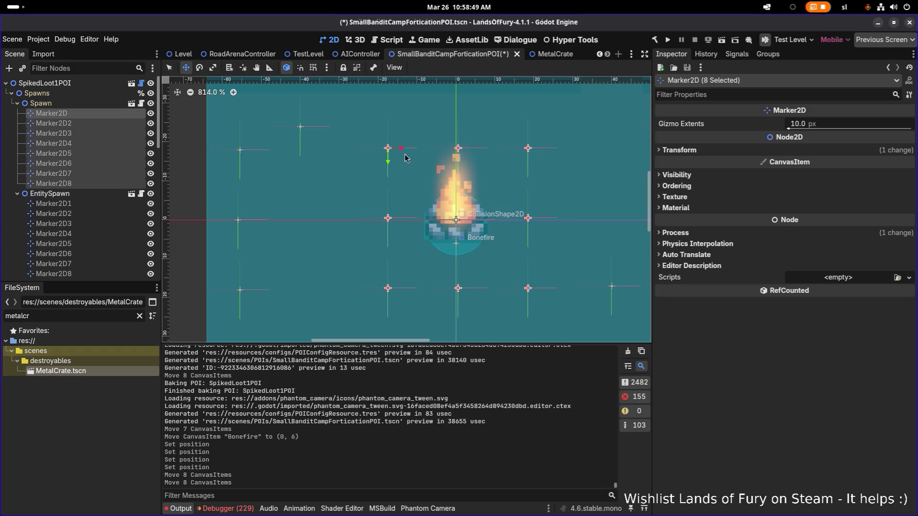
Set Position y to -24 for all eight selected Spawn markers at once
mouse_move(404, 163)
left_mouse_down()
mouse_move(396, 163)
mouse_move(402, 173)
mouse_move(411, 174)
mouse_move(390, 177)
mouse_move(401, 176)
left_mouse_up()
left_click(681, 150)
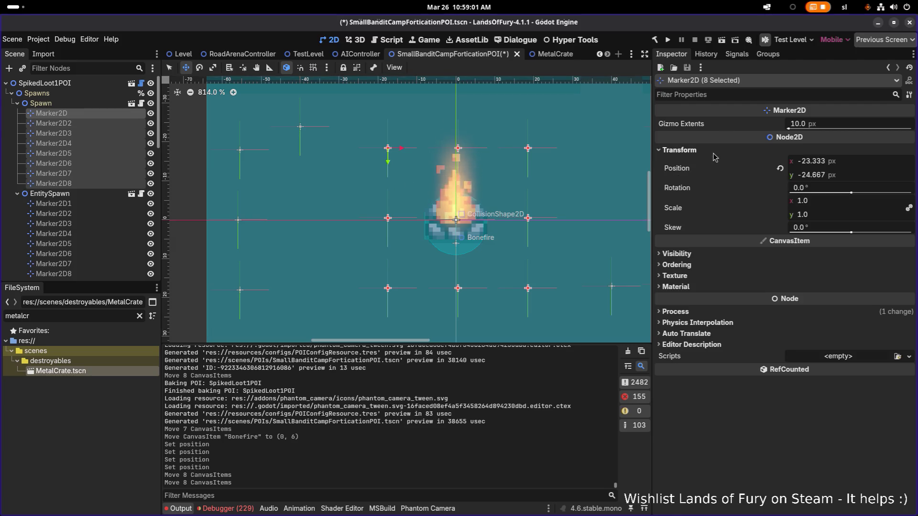
left_click(864, 174)
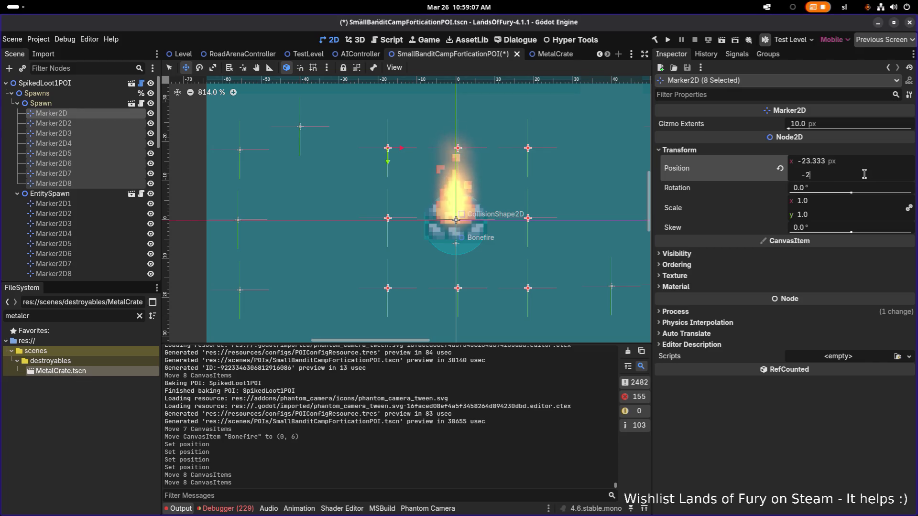
type("-24")
key("Return")
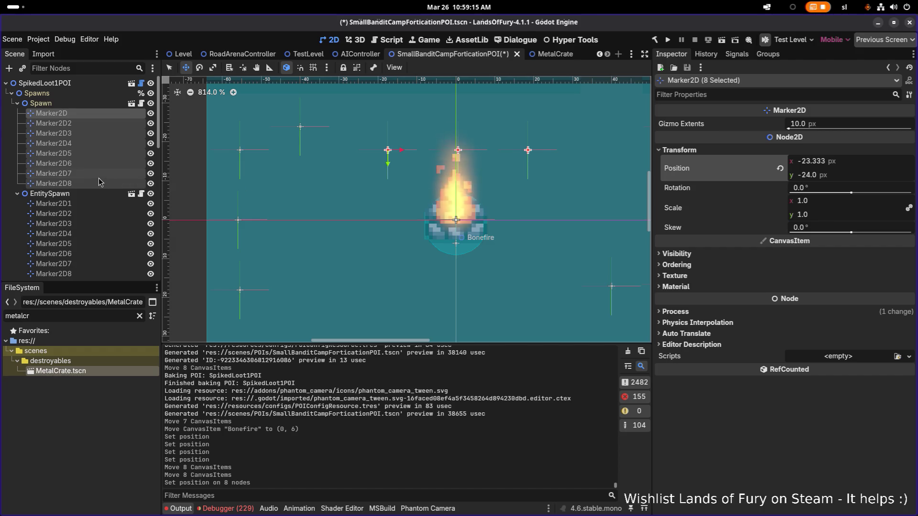
left_click(95, 132)
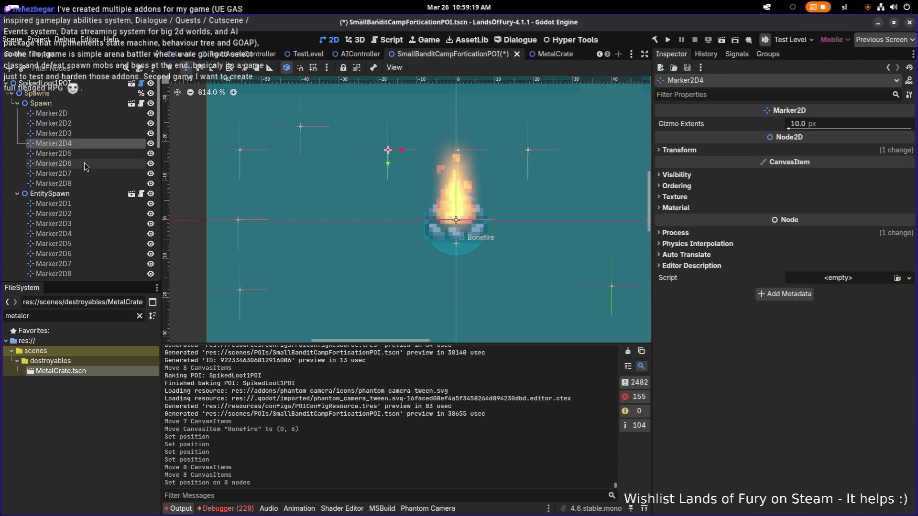
Delete the extra Spawn markers Marker2D5 through Marker2D8
left_click(85, 153)
left_click(105, 183, "shift")
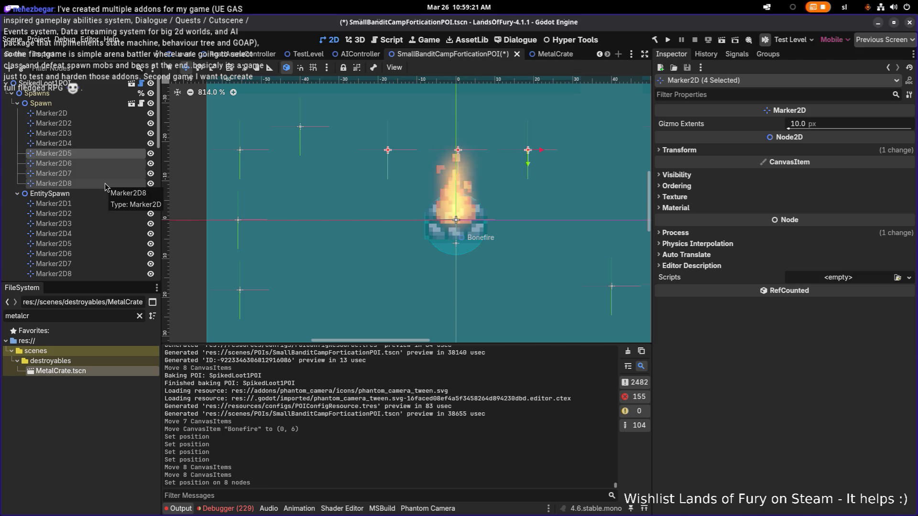
key("Delete")
key("Return")
Select the remaining Marker2D and begin editing its Position x in the Inspector
left_click(93, 115)
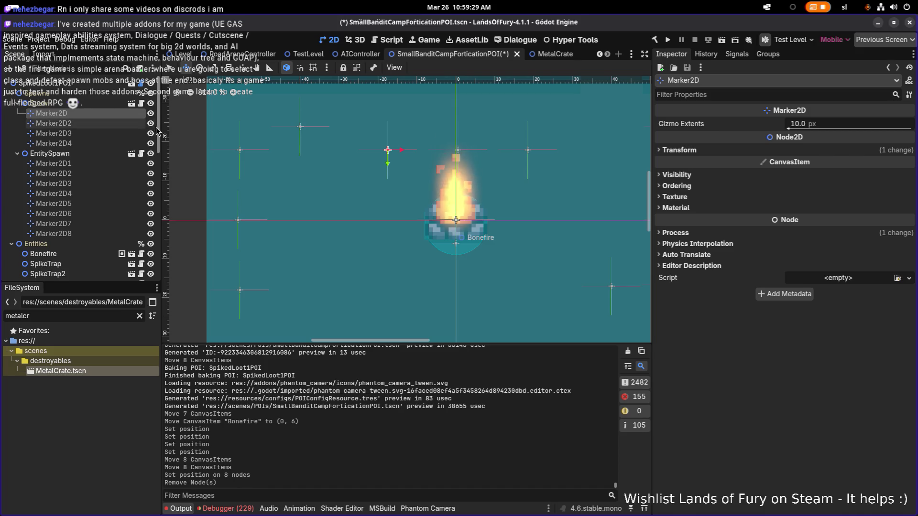
left_click(711, 156)
left_click(860, 164)
type("-2")
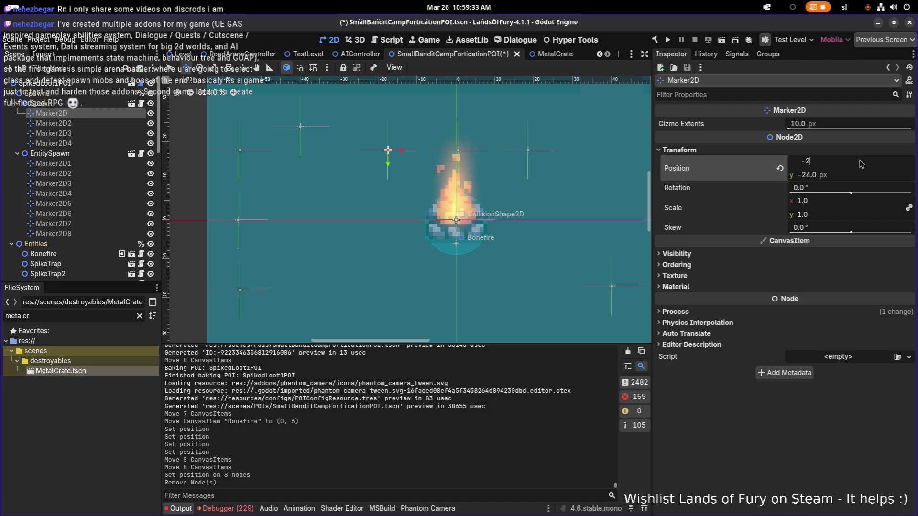
Commit Marker2D's x as -24 and set Marker2D2's x to 24
type("4")
key("Return")
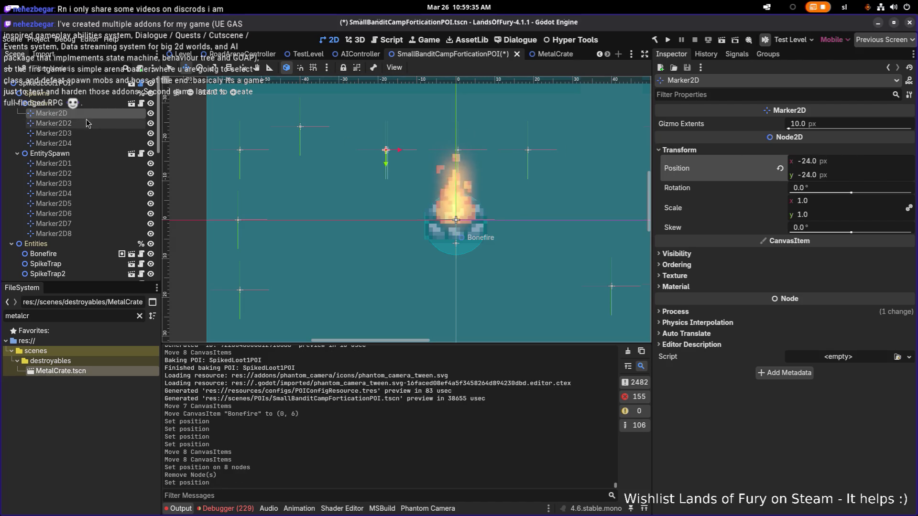
left_click(88, 124)
left_click(701, 154)
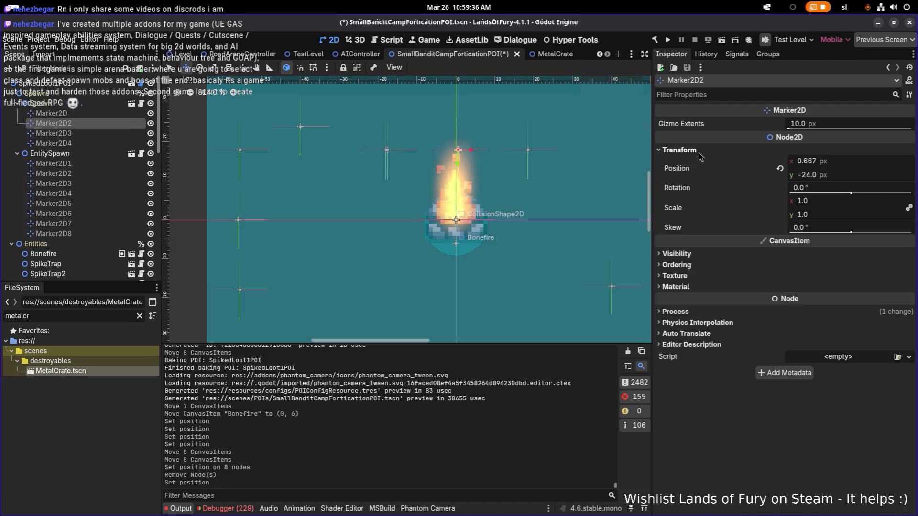
left_click(841, 162)
type("0")
key("Return")
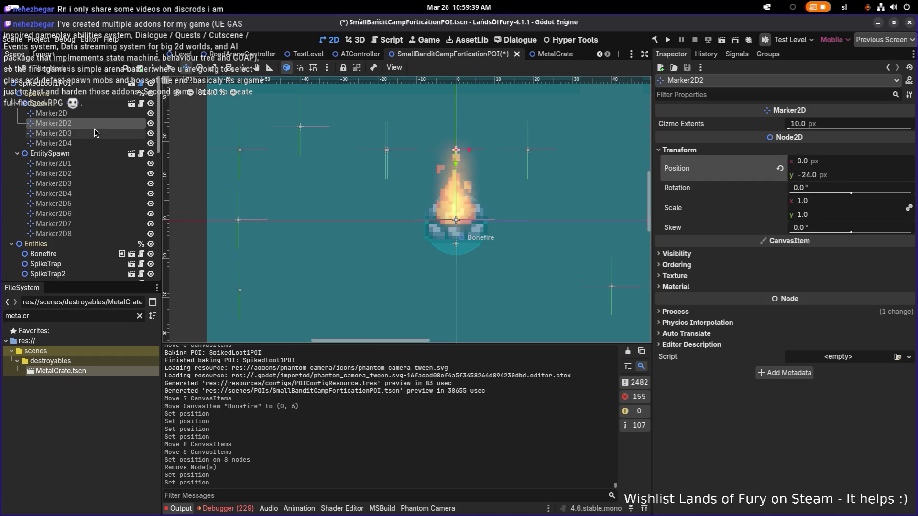
left_click(93, 133)
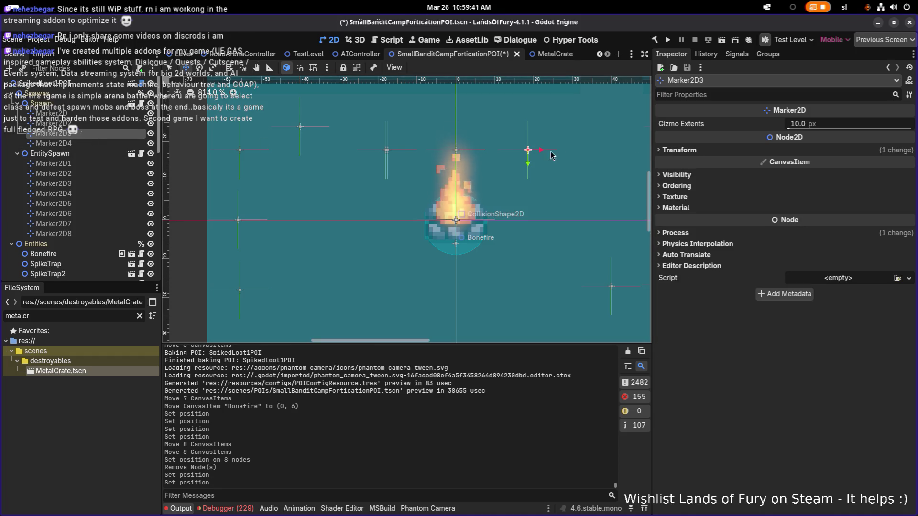
left_click(77, 123)
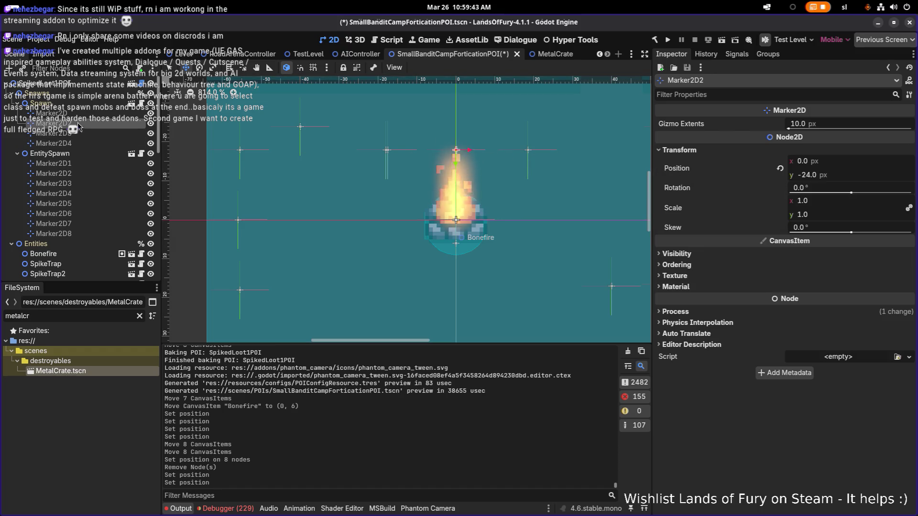
left_click(819, 163)
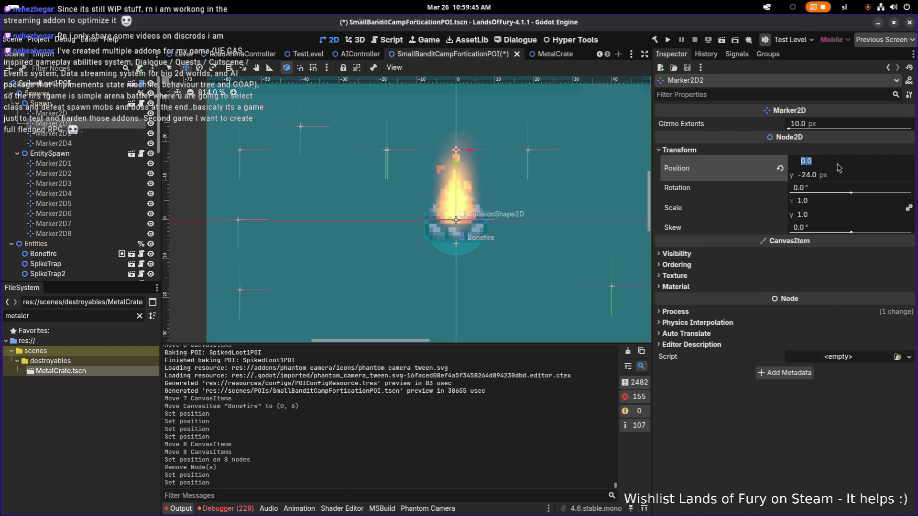
type("24")
key("Return")
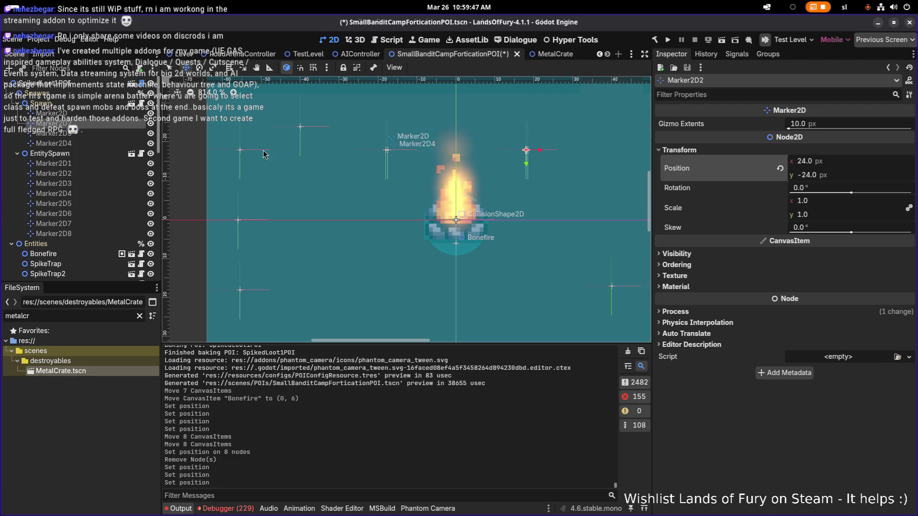
Set Marker2D3's position to (24, 24)
left_click(91, 133)
left_click(666, 149)
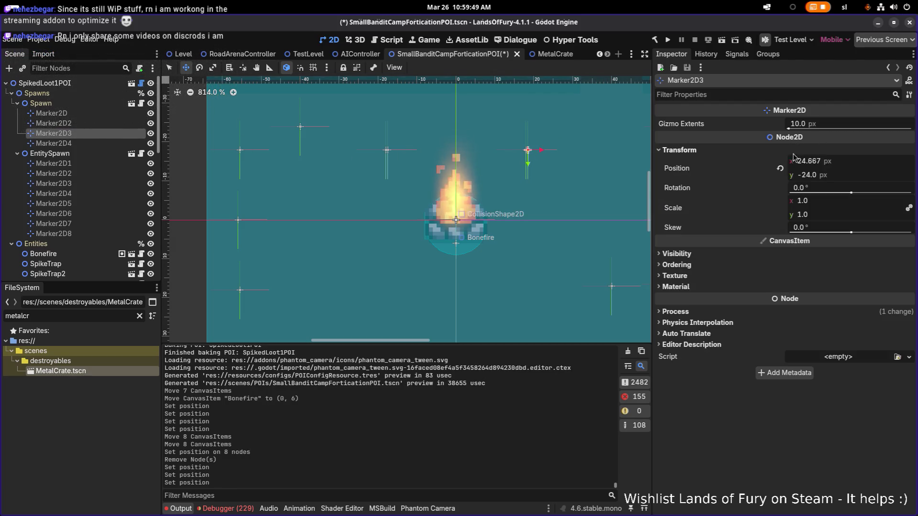
left_click(843, 164)
type("24")
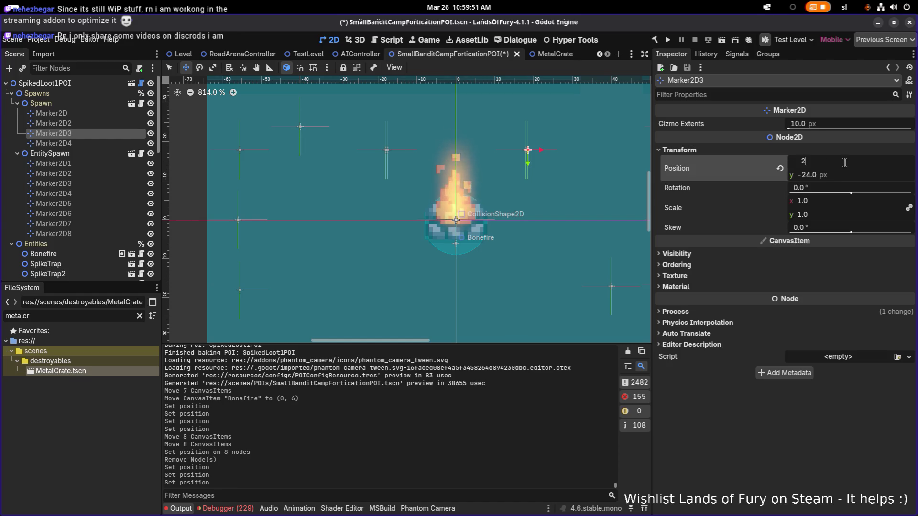
key("Tab")
type("2D4")
key("Return")
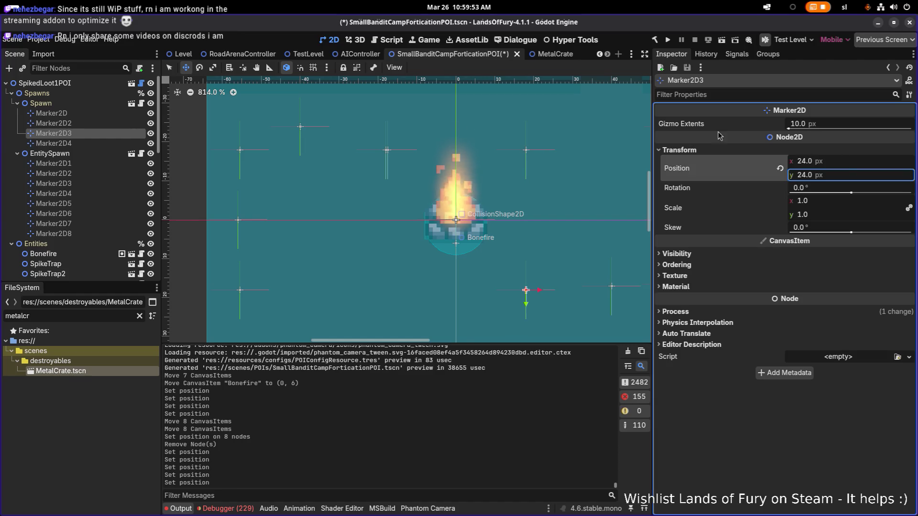
Set Marker2D4's position to (-24, 24)
left_click(78, 143)
left_click(678, 150)
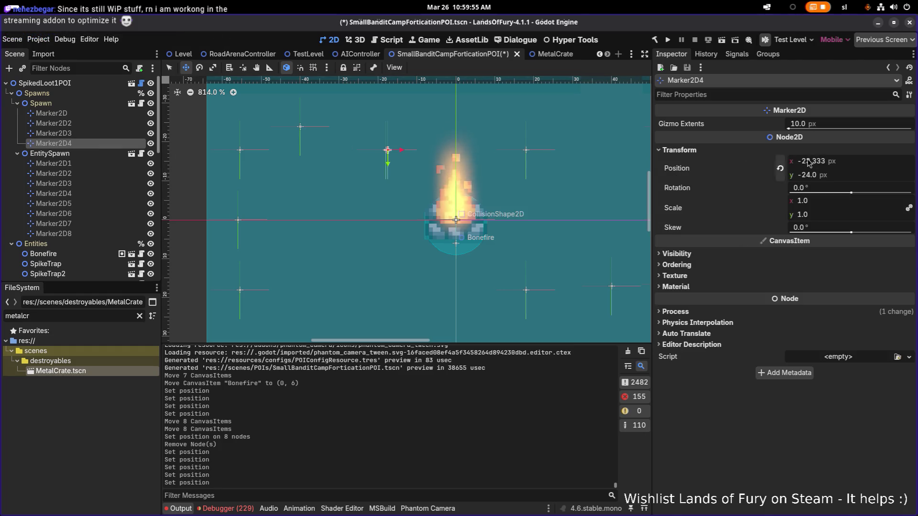
left_click(835, 161)
type("-24")
key("Tab")
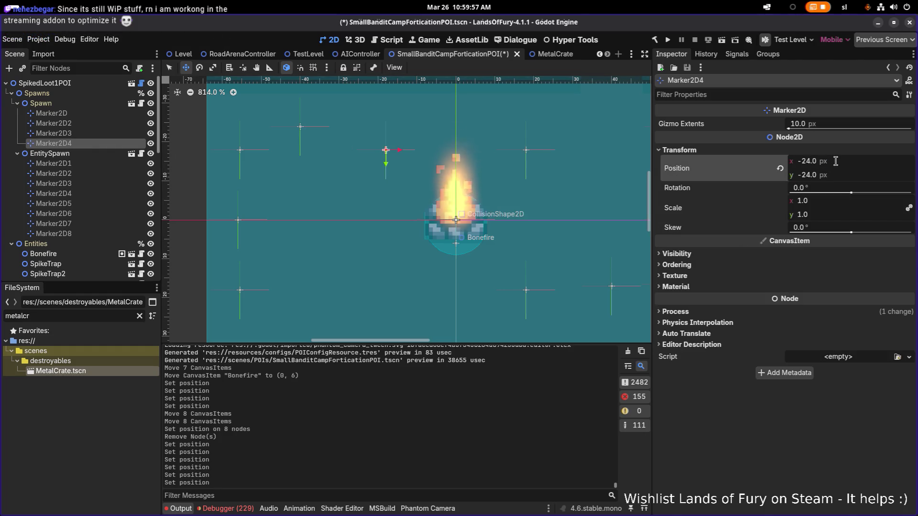
type("24")
key("Return")
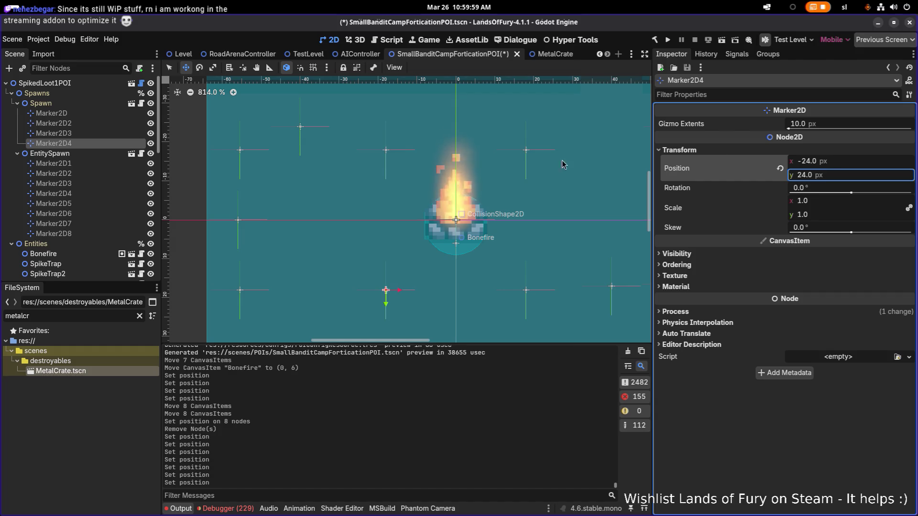
scroll(460, 187, "down", 6)
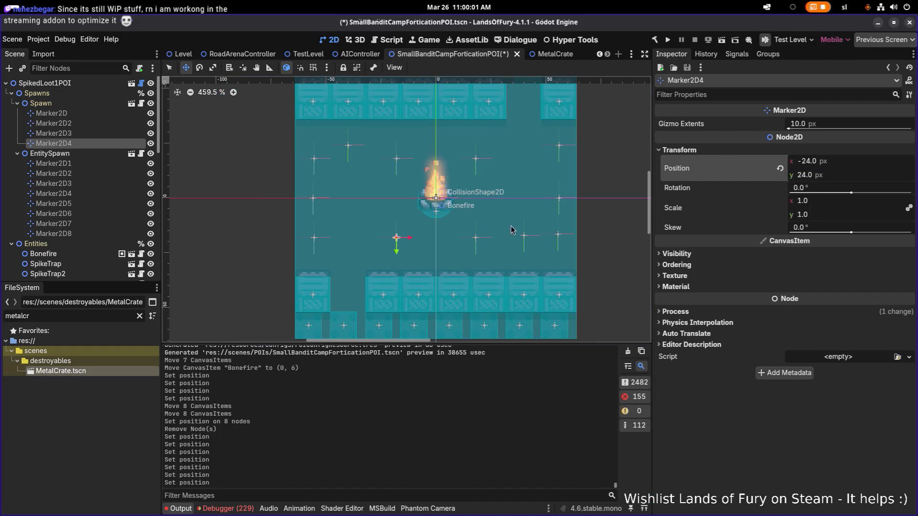
Select EntitySpawn's Marker2D2 and set its x position to -54
scroll(523, 234, "up", 3)
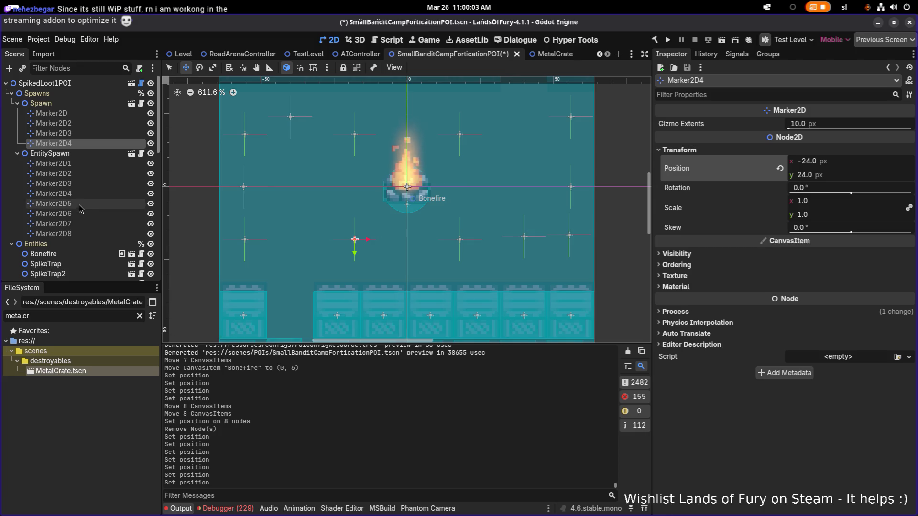
left_click(81, 185)
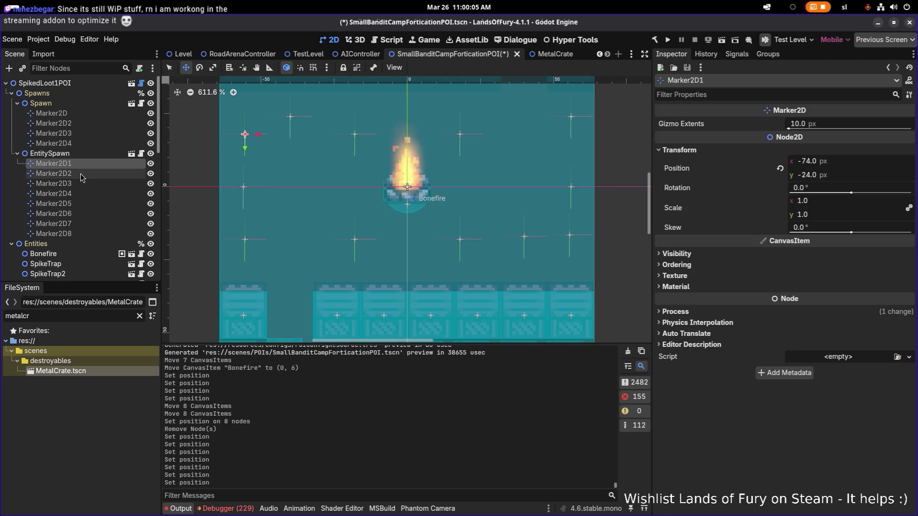
key("Up")
scroll(288, 208, "up", 1)
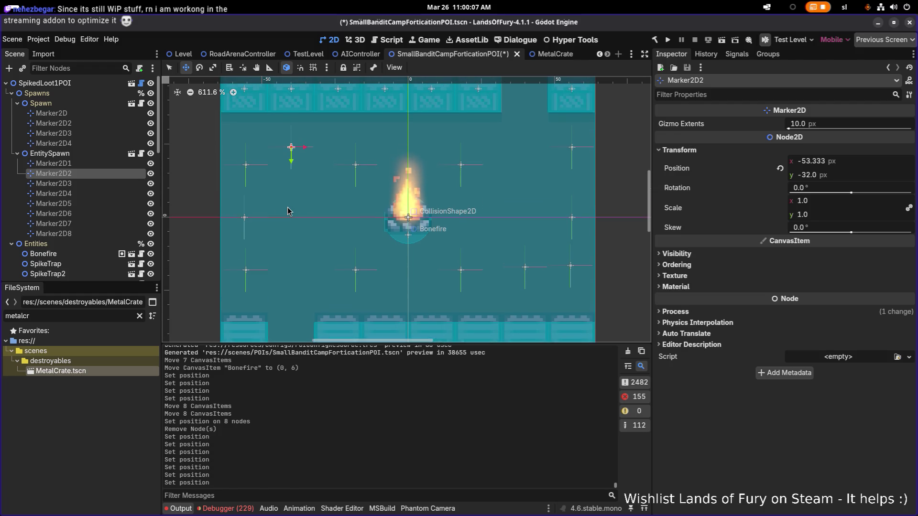
left_click(853, 166)
type("-54")
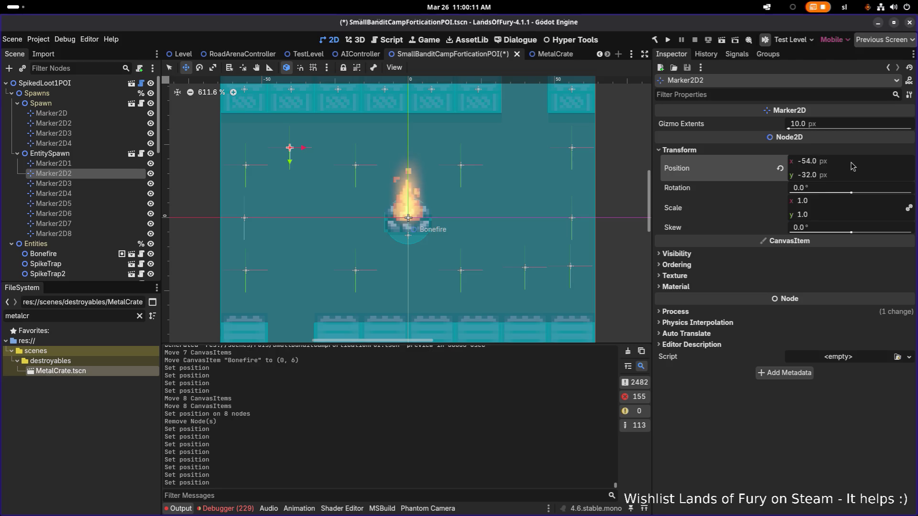
key("Return")
Try Marker2D2 x values of -64, -56, -32, -40 and 48, settling on -48
type("-64")
key("Return")
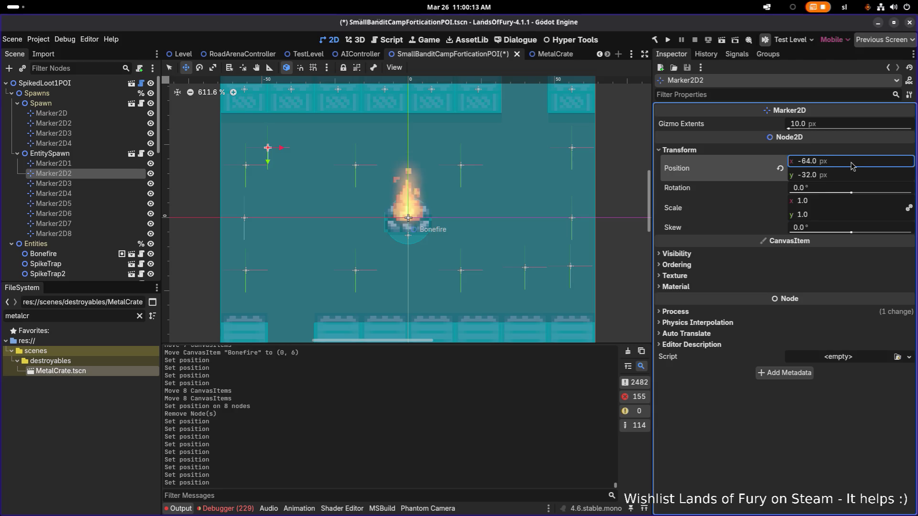
type("-48")
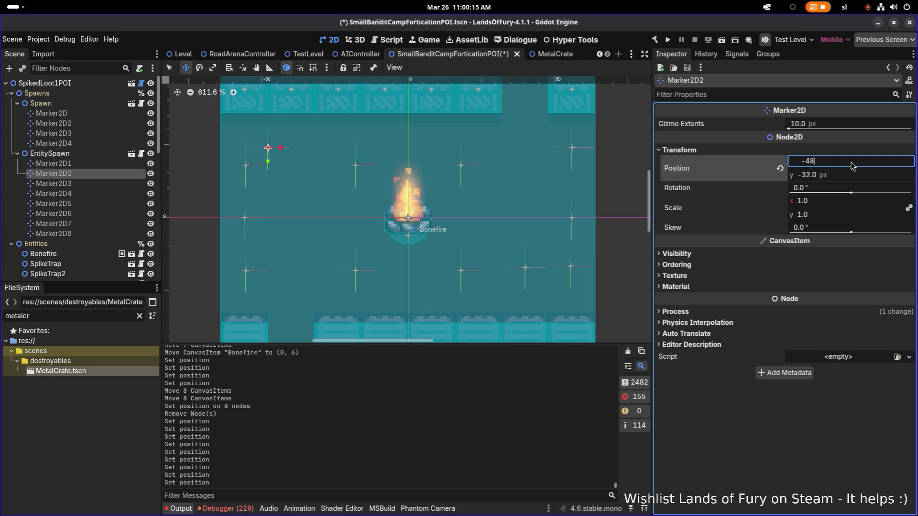
key("Return")
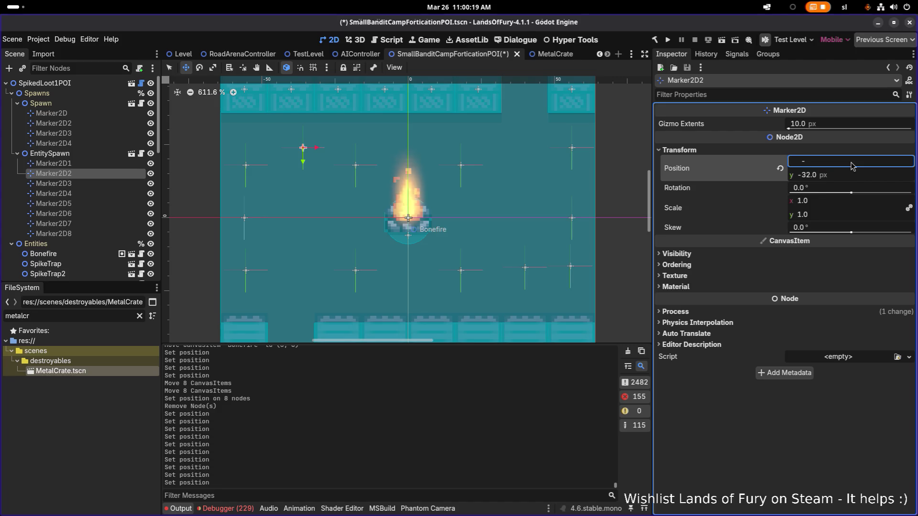
type("6")
key("Return")
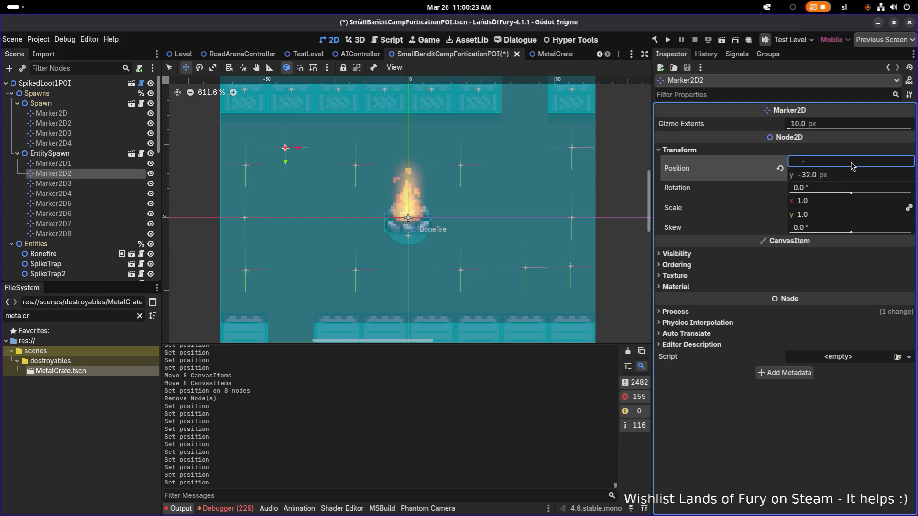
key("Return")
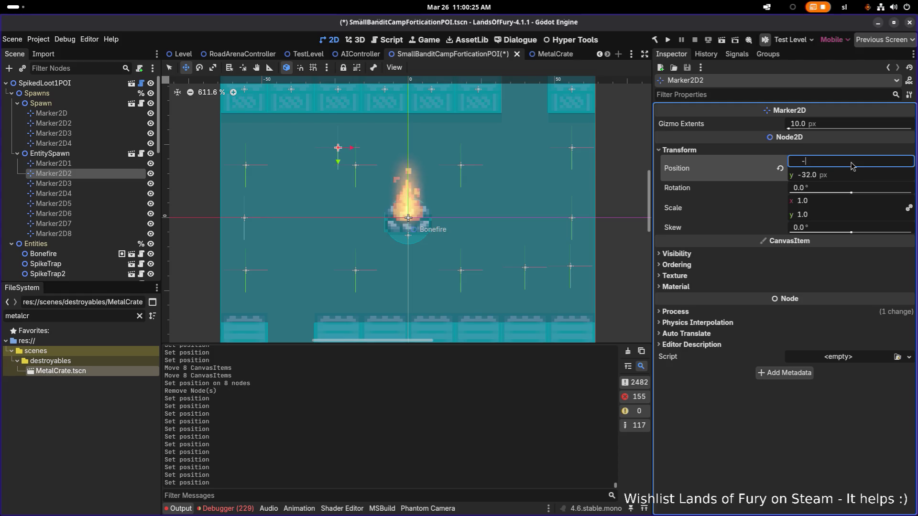
type("40")
key("Return")
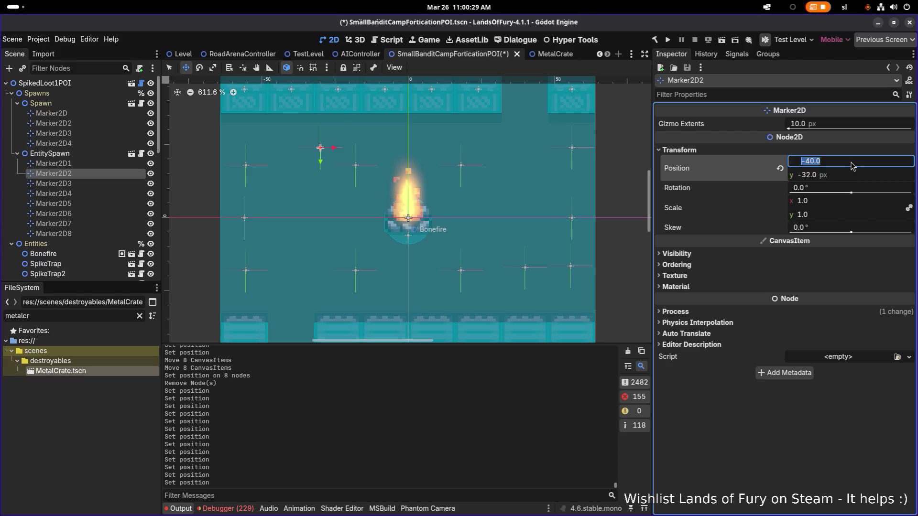
type("48")
key("Return")
left_click(852, 166)
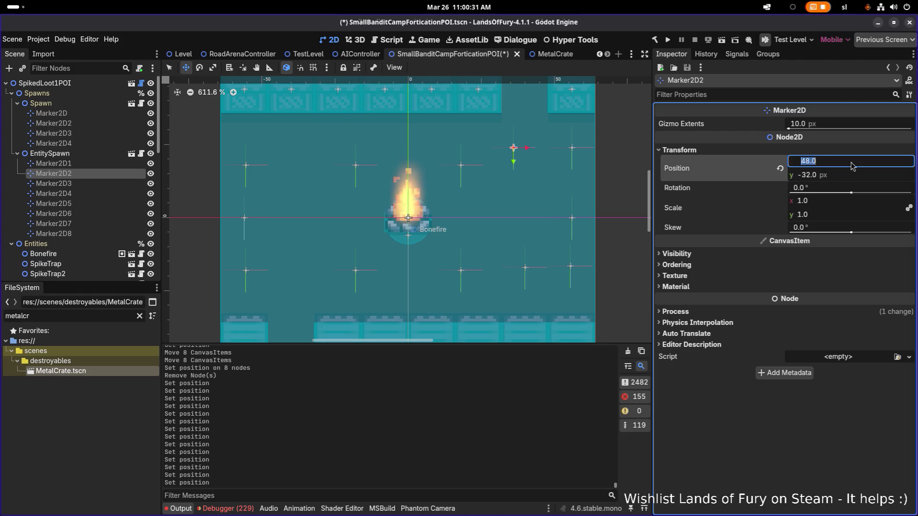
type("-48")
key("Return")
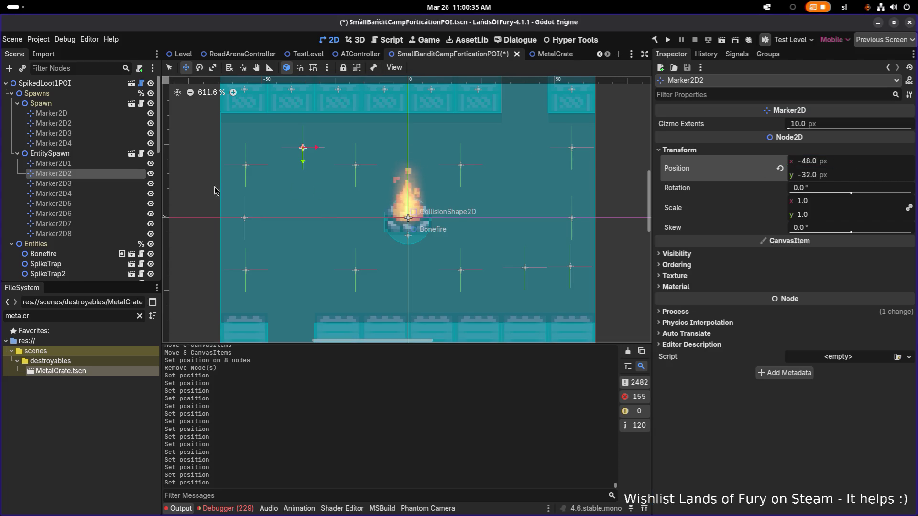
Round Marker2D4's x position from -74.667 to -74
left_click(84, 187)
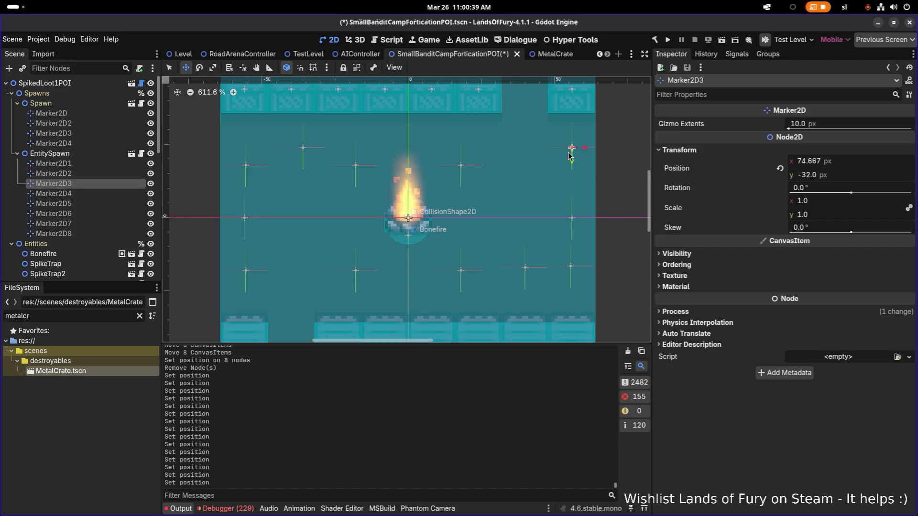
left_click(111, 194)
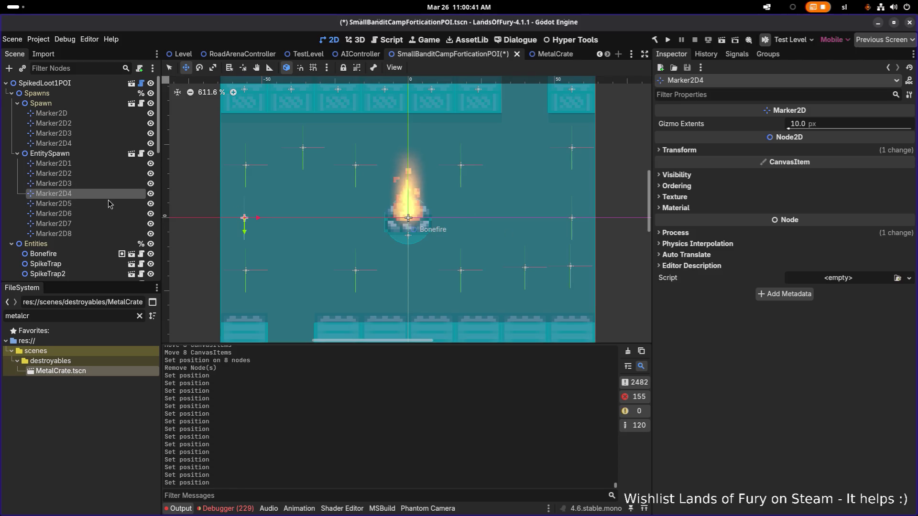
left_click(105, 205)
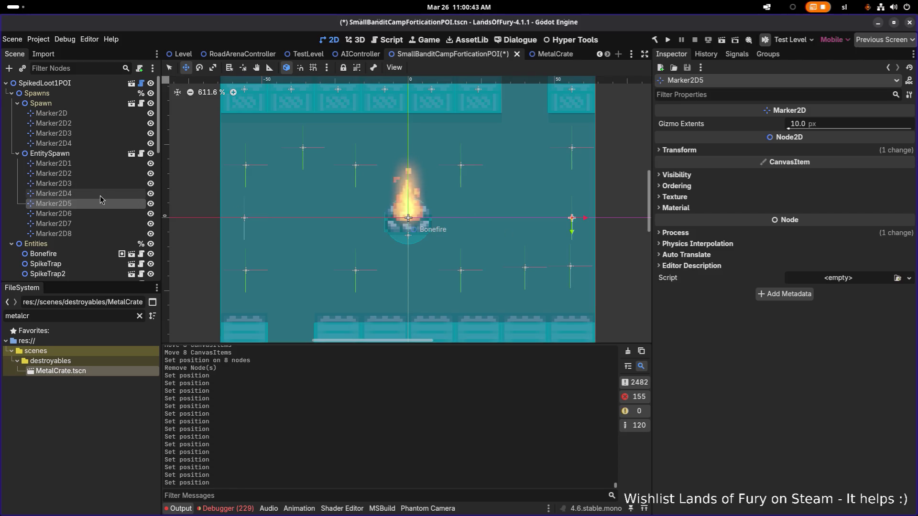
left_click(102, 194)
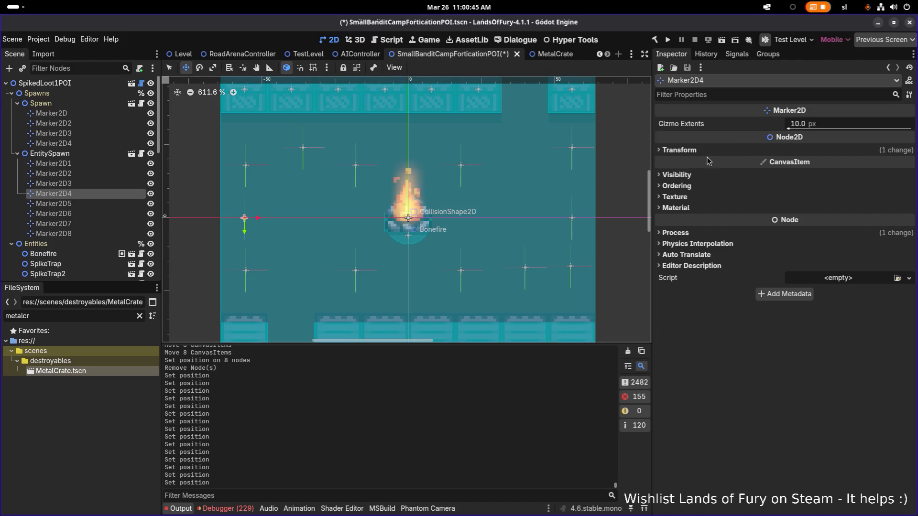
left_click(679, 150)
left_click(844, 165)
type("-74")
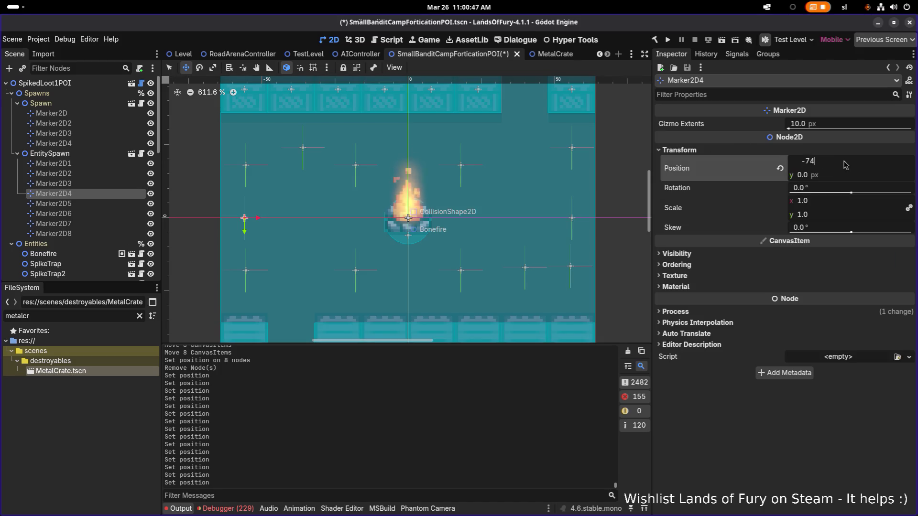
key("Return")
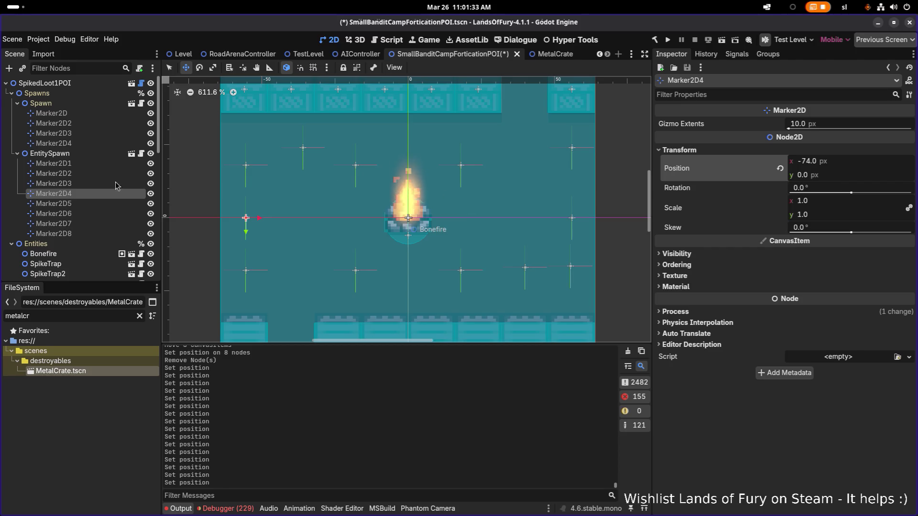
left_click(67, 203)
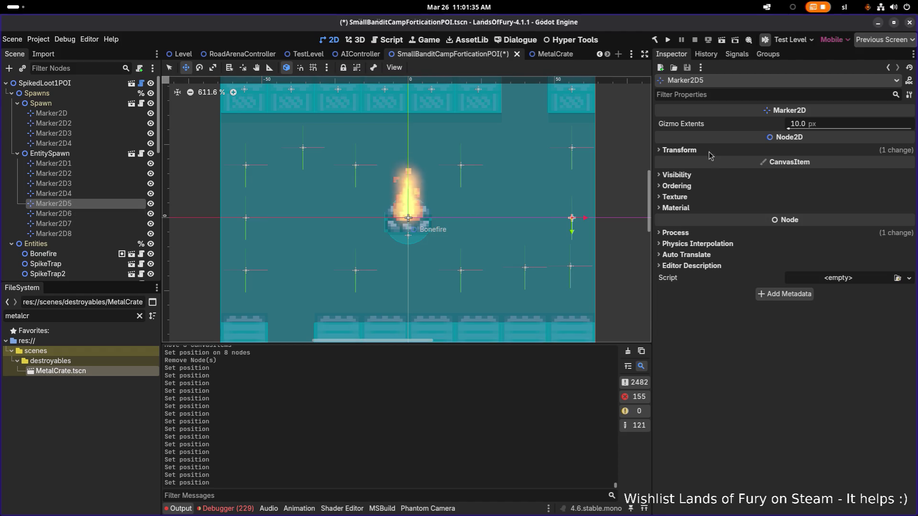
Set Marker2D5's x position to 74
left_click(678, 150)
left_click(827, 164)
type("74")
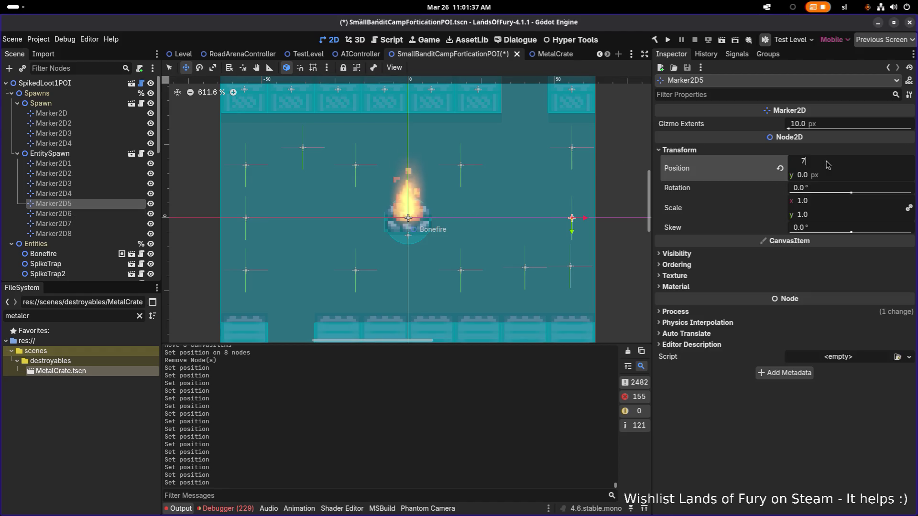
key("Return")
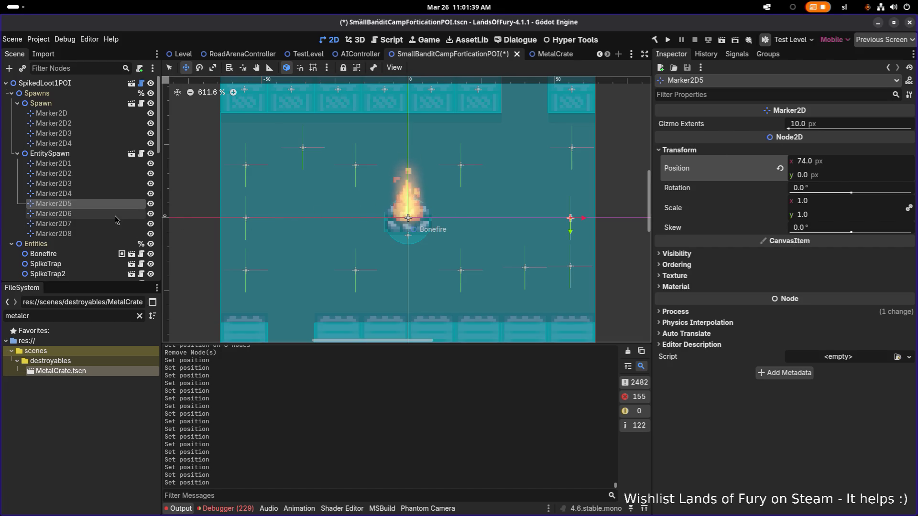
Check Marker2D6, then set Marker2D7's y position to 24
left_click(114, 215)
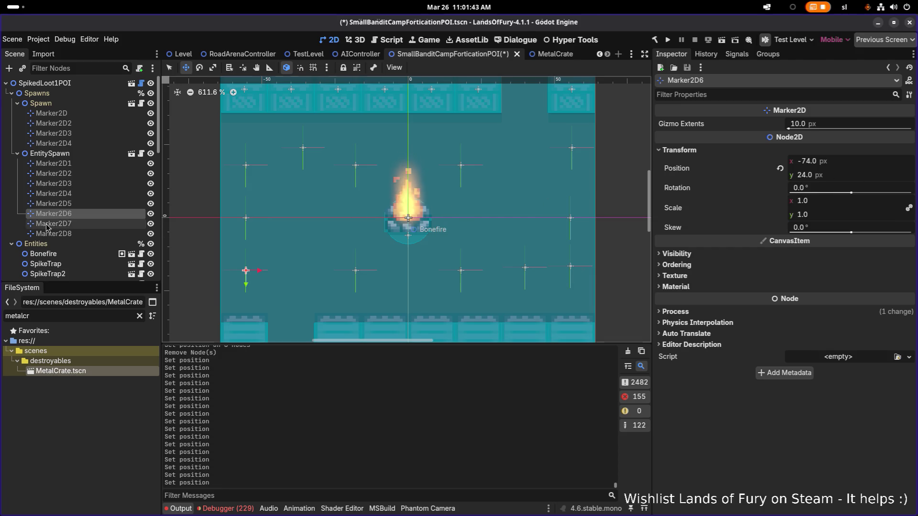
left_click(72, 223)
left_click(837, 176)
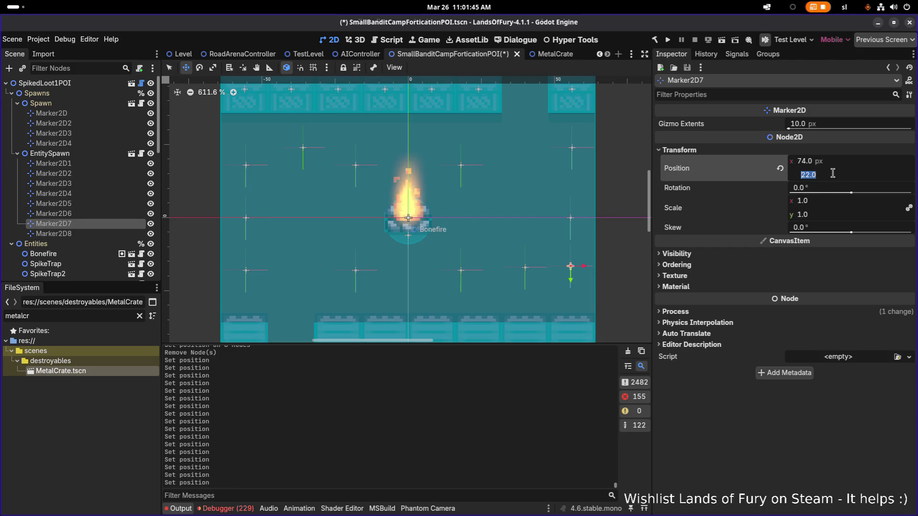
type("24")
key("Return")
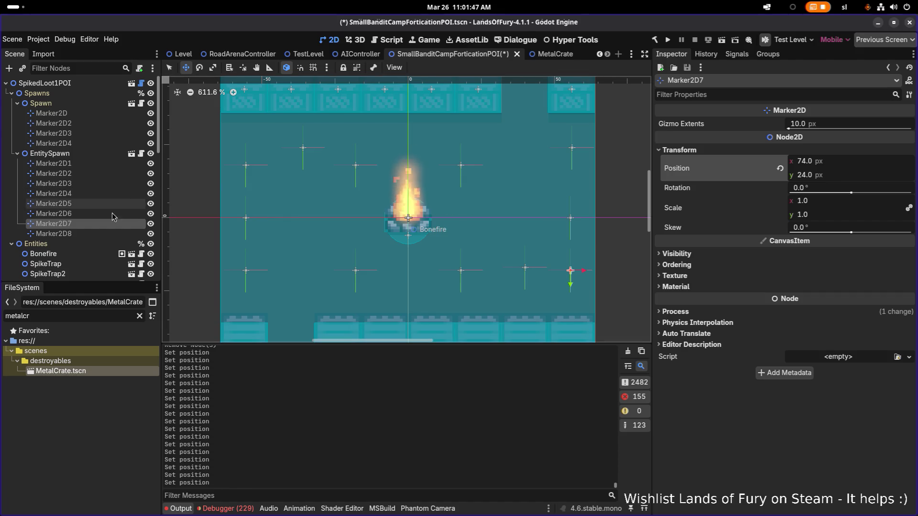
Place Marker2D8 at exactly (54, 24)
left_click(76, 235)
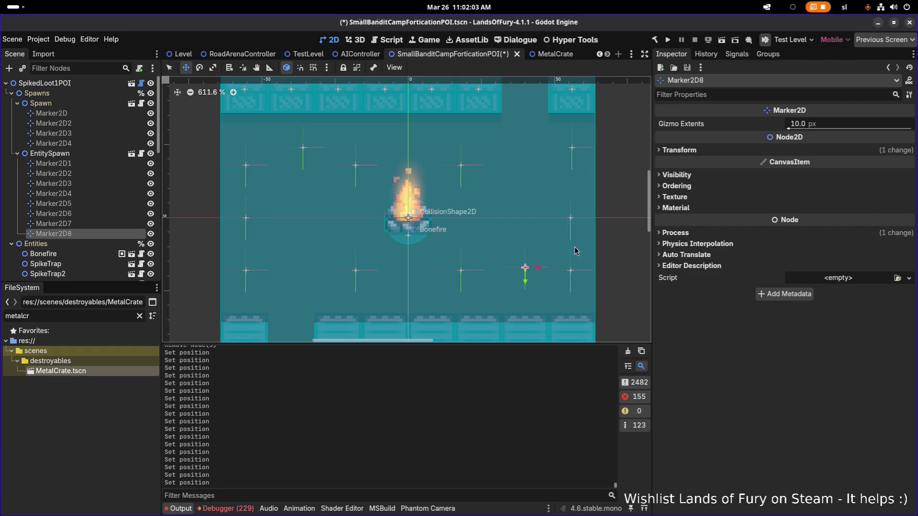
left_click(745, 151)
left_click(863, 163)
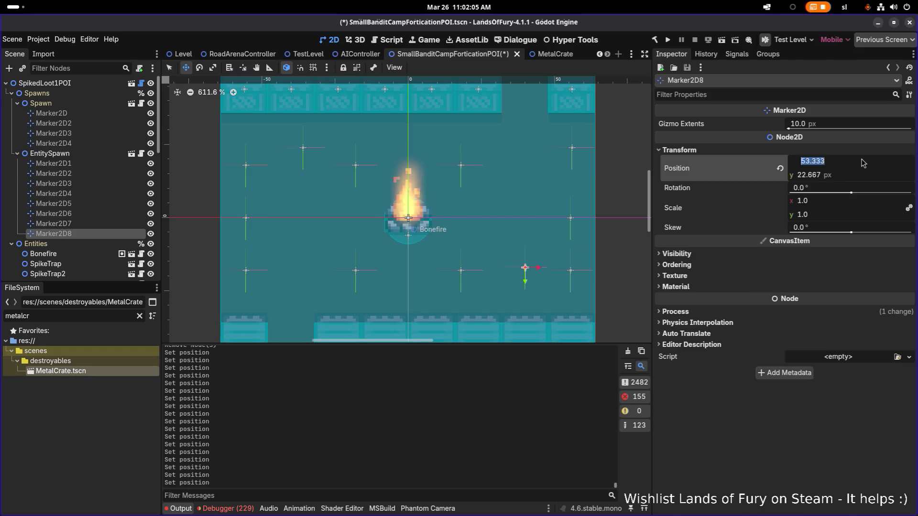
type("54")
key("Return")
key("Tab")
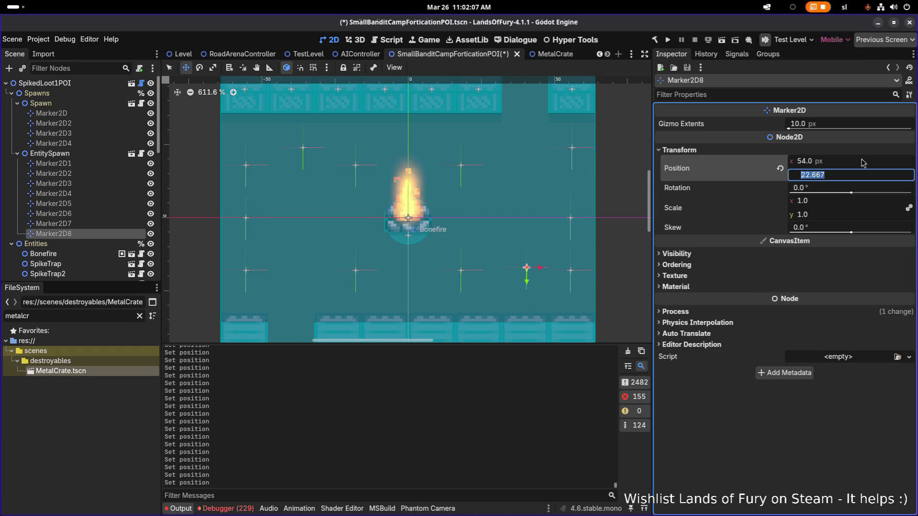
type("24")
key("Return")
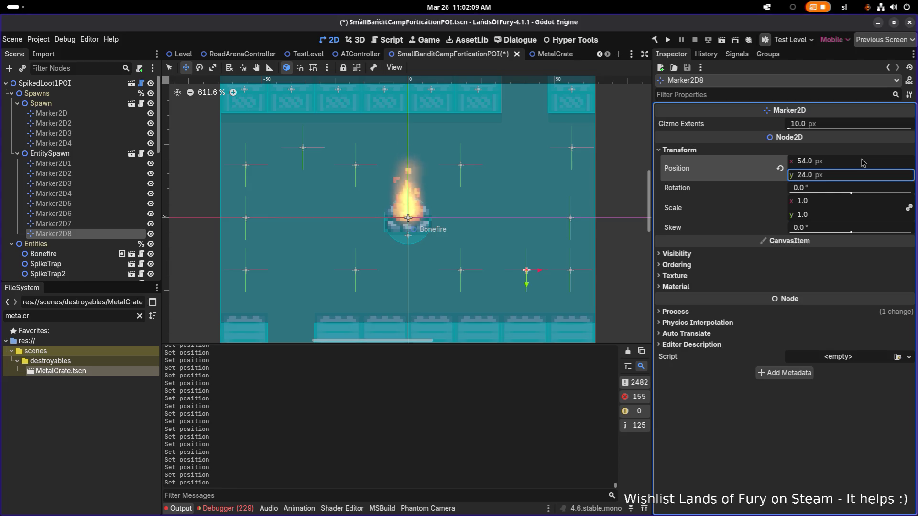
Move Marker2D2 to (-54, -24), then nudge it slightly right
left_click(303, 148)
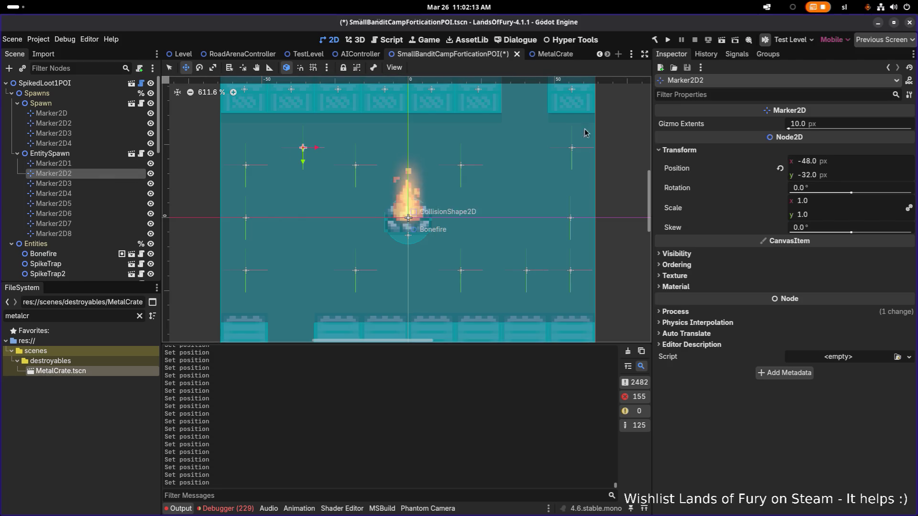
left_click(851, 164)
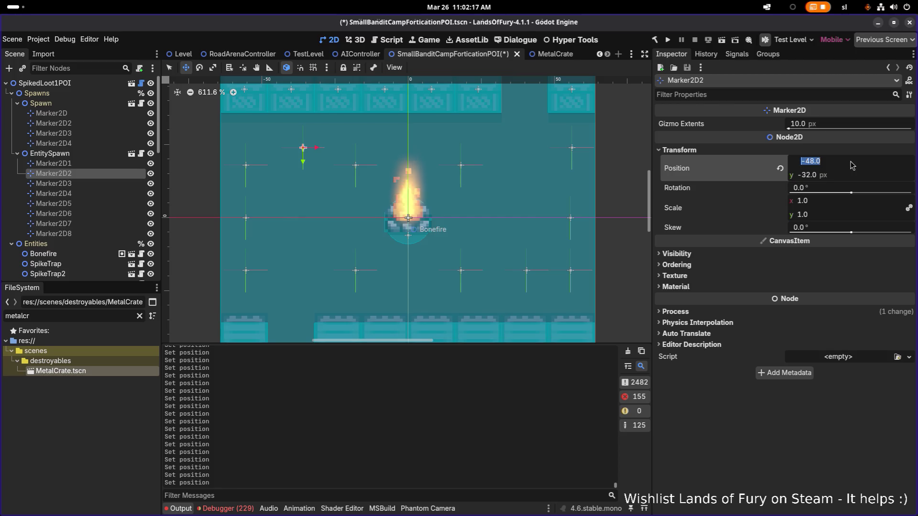
type("-54")
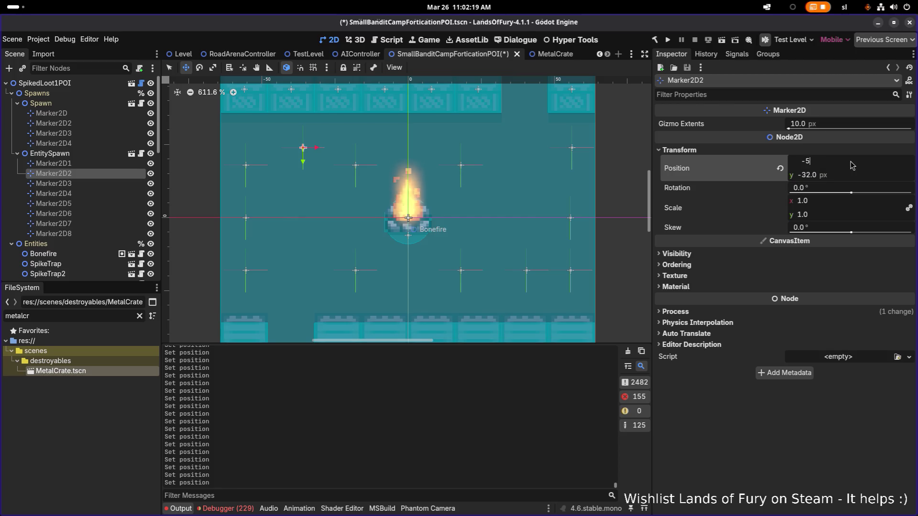
key("Return")
key("Tab")
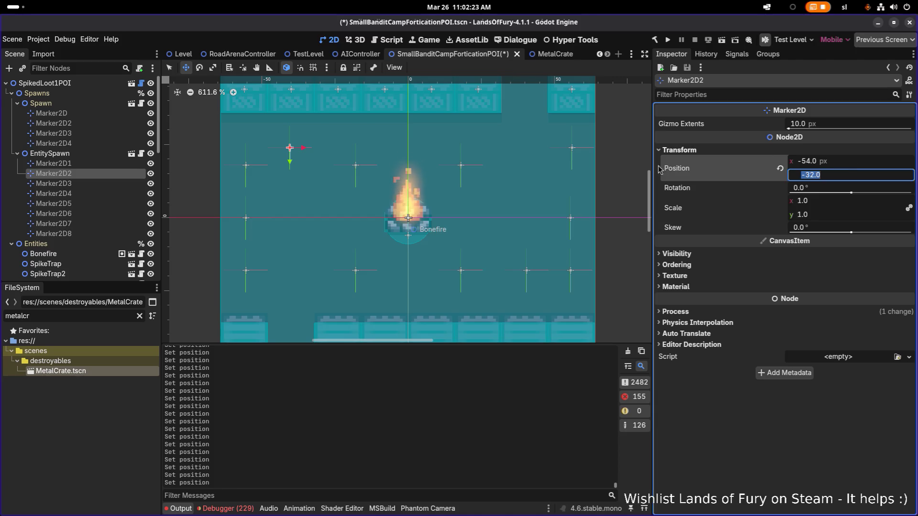
left_click(847, 176)
double_click(847, 176)
type("-24")
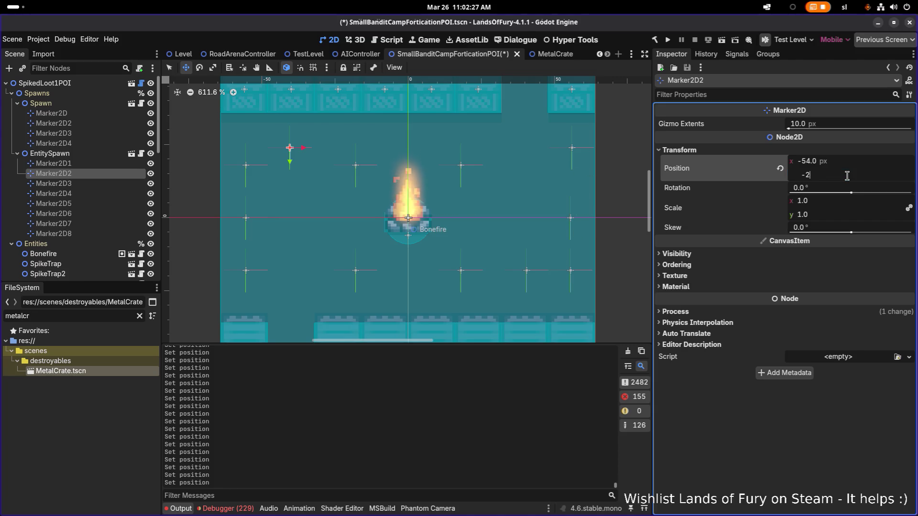
key("Return")
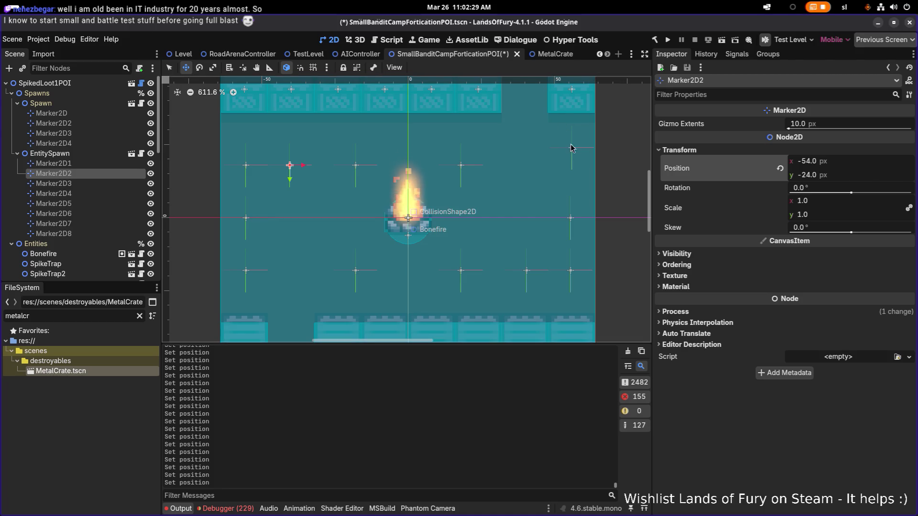
key("Right")
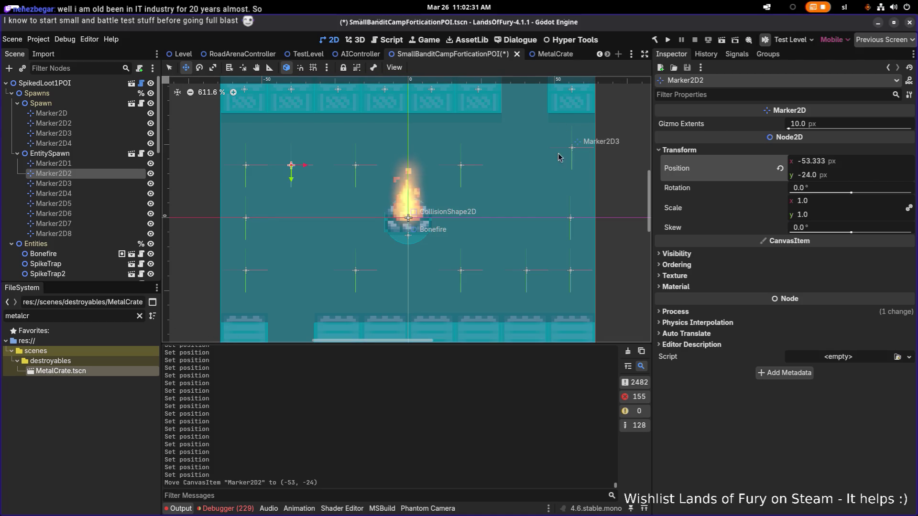
Put Marker2D3 at (74, -24), resetting an accidental 7° rotation back to 0
left_click(90, 183)
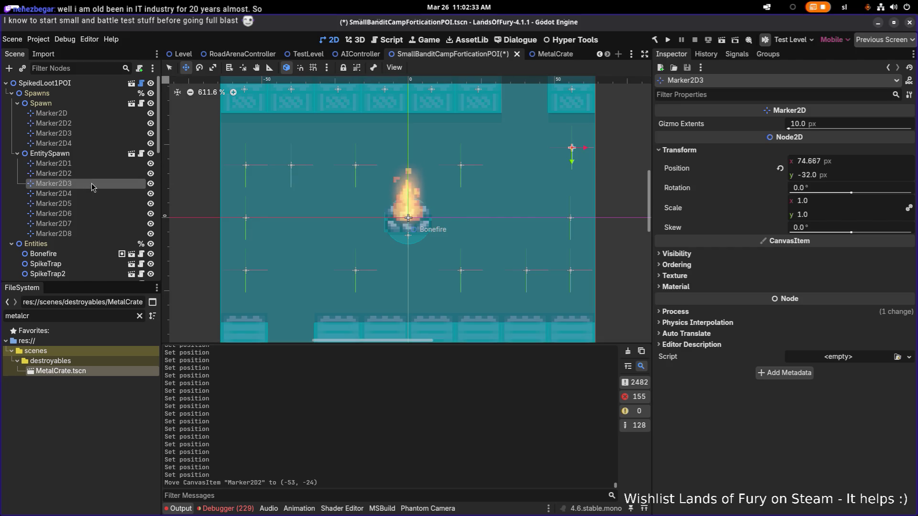
left_click(841, 176)
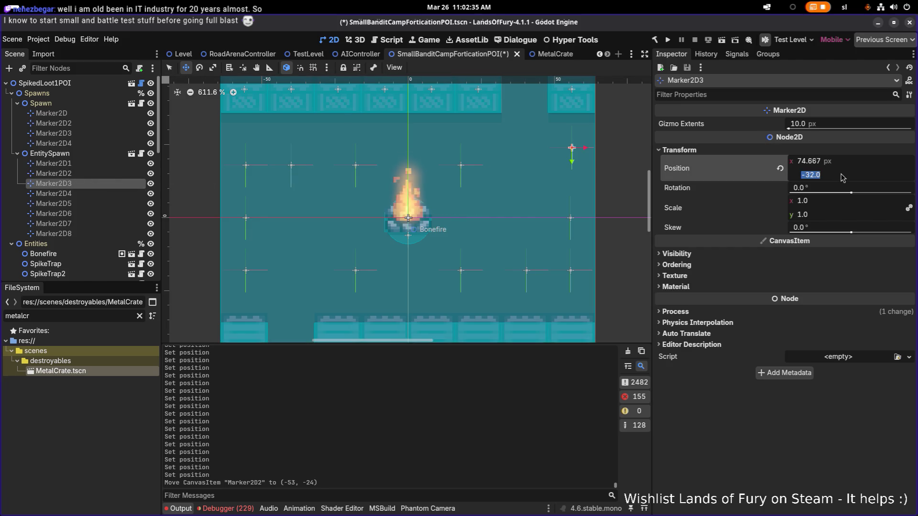
type("-24")
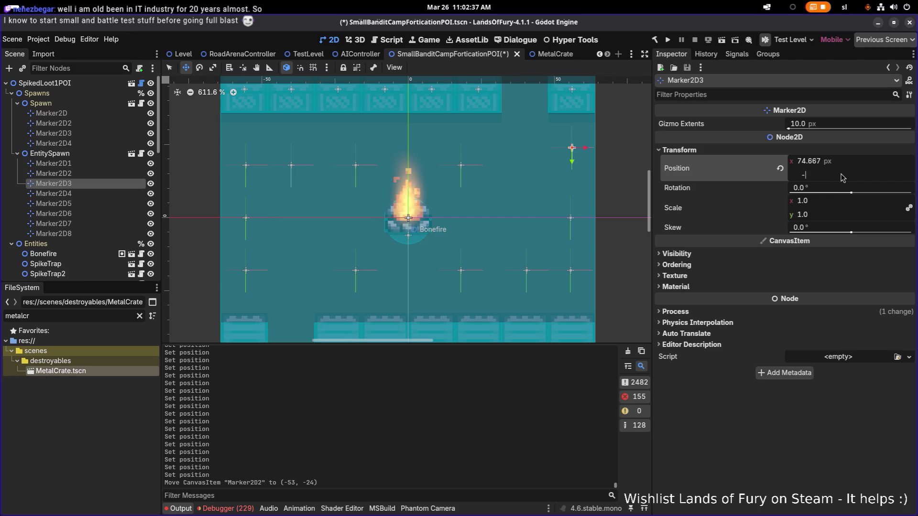
key("Tab")
type("7")
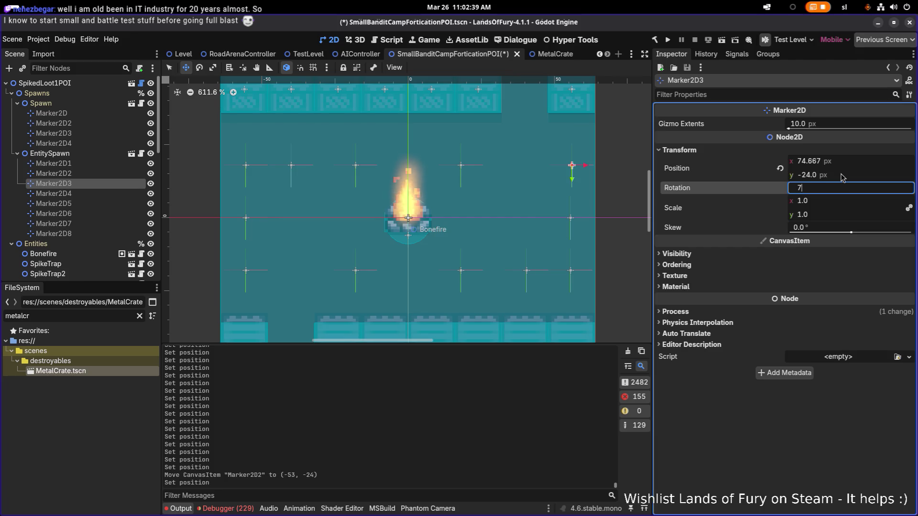
key("Return")
key("ctrl+a")
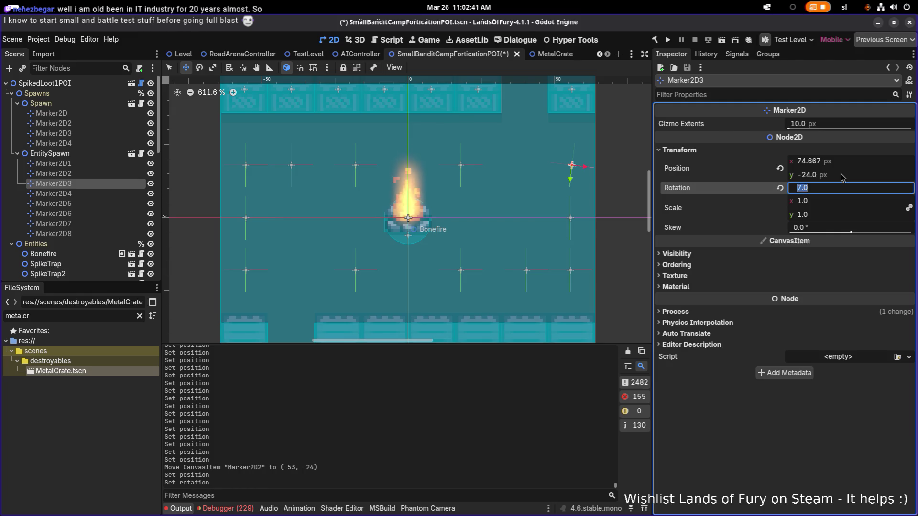
type("0")
key("Return")
key("shift+Tab")
key("shift+Tab")
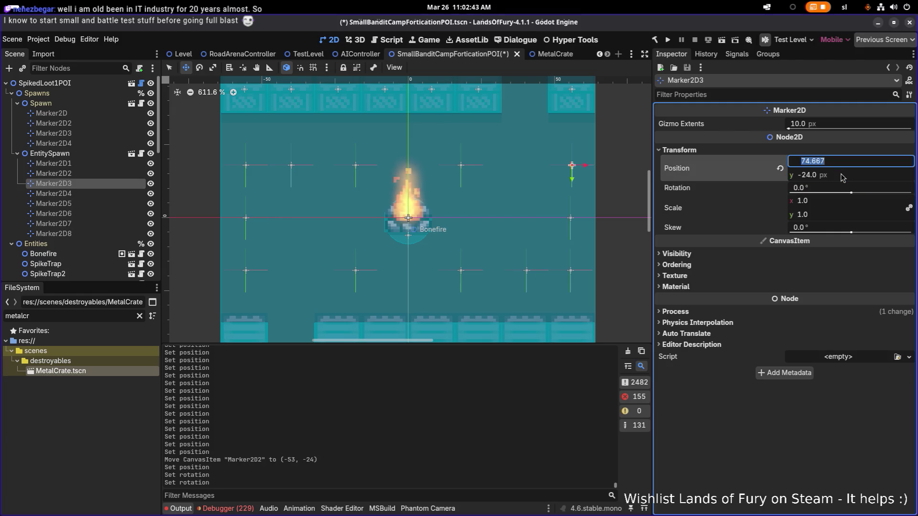
type("74")
key("Return")
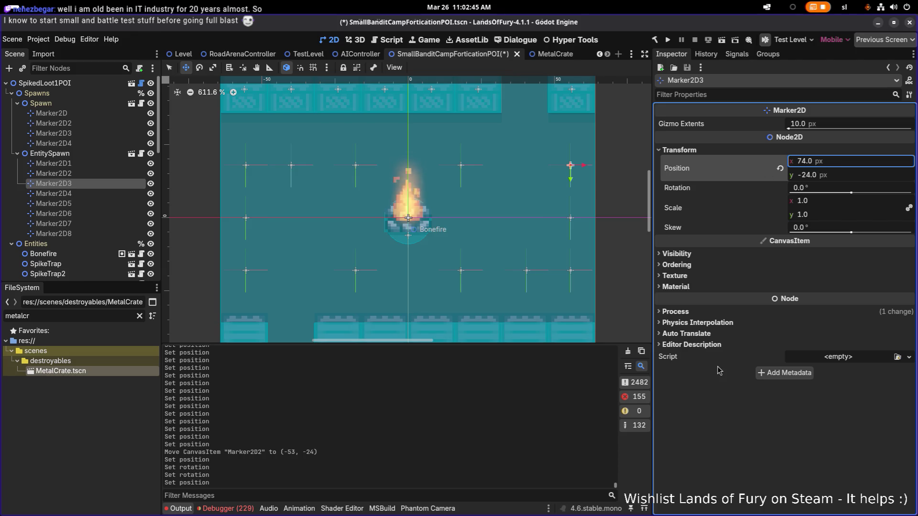
Correct Marker2D2's x position to -48, leaving it at (-48, -24) with zero rotation
left_click(748, 416)
scroll(487, 283, "down", 2)
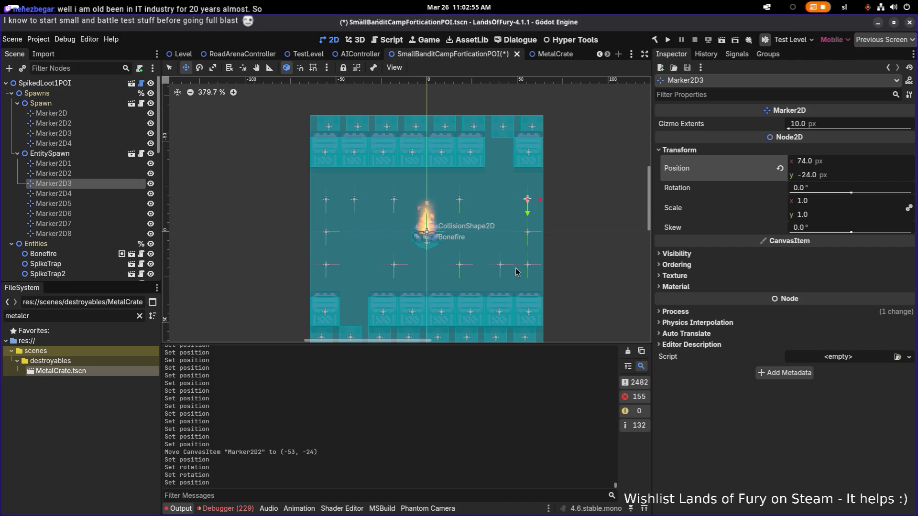
scroll(503, 266, "up", 3)
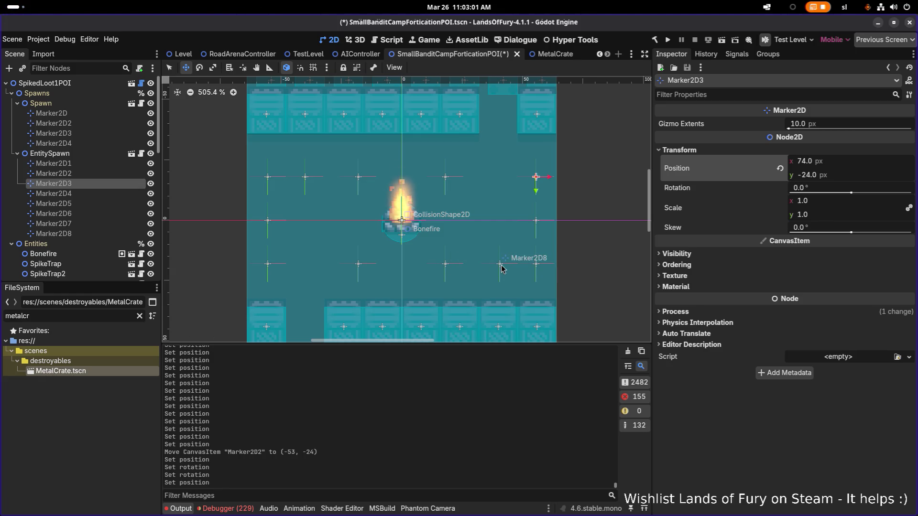
left_click(120, 174)
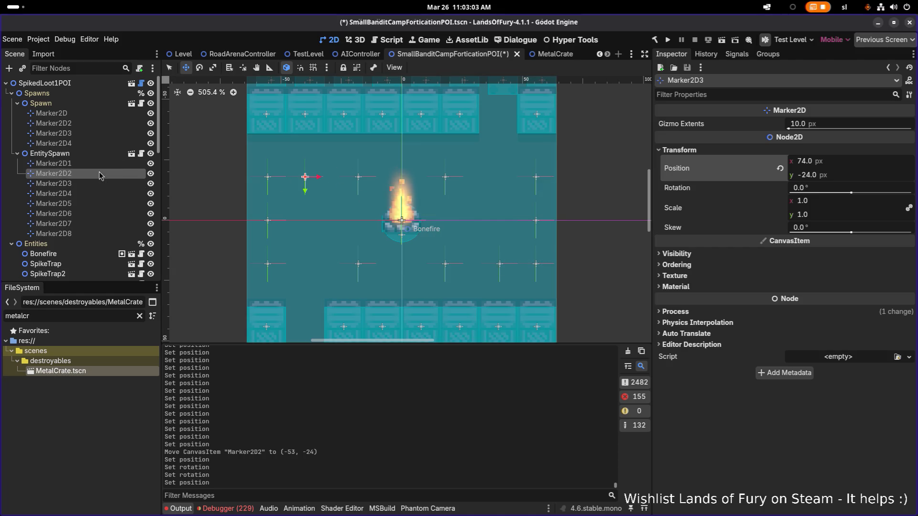
left_click(855, 166)
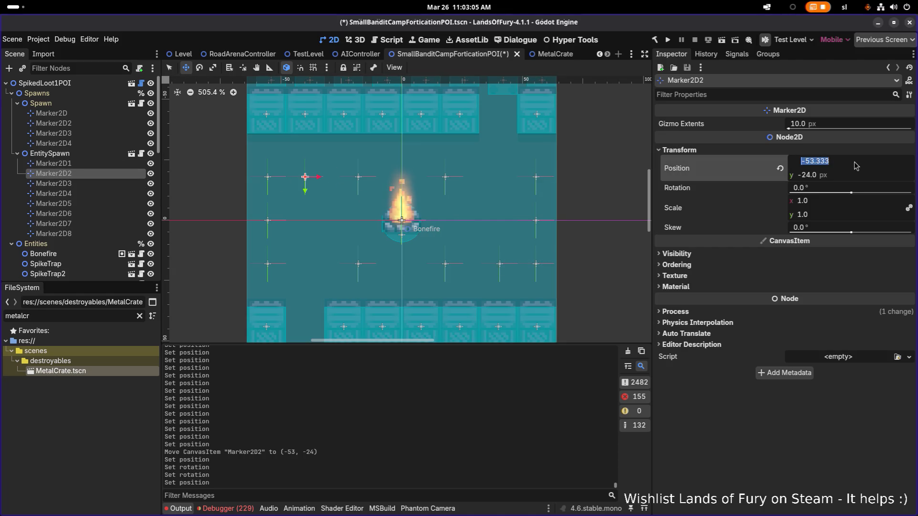
type("-")
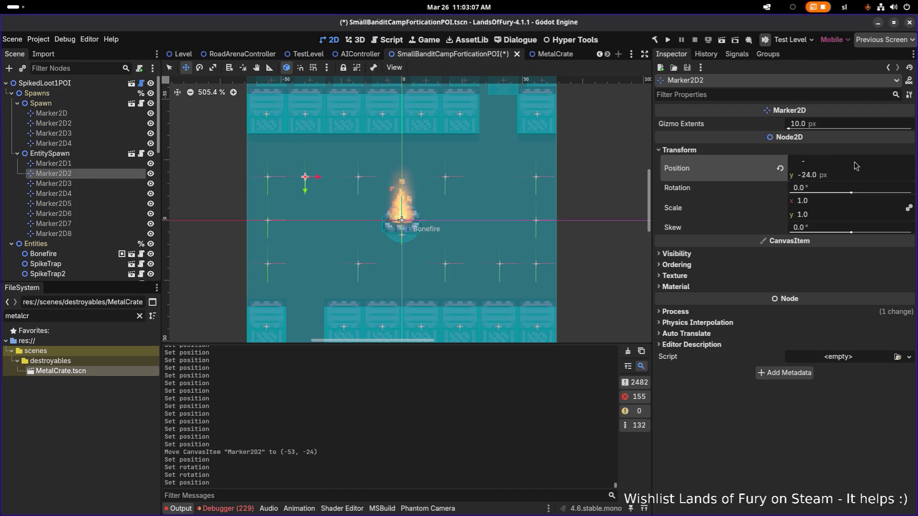
type("48")
key("Return")
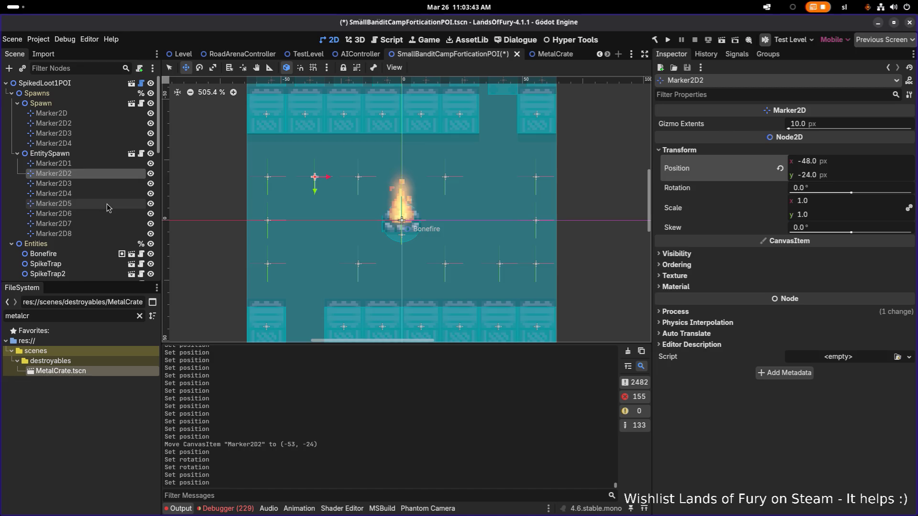
left_click(87, 233)
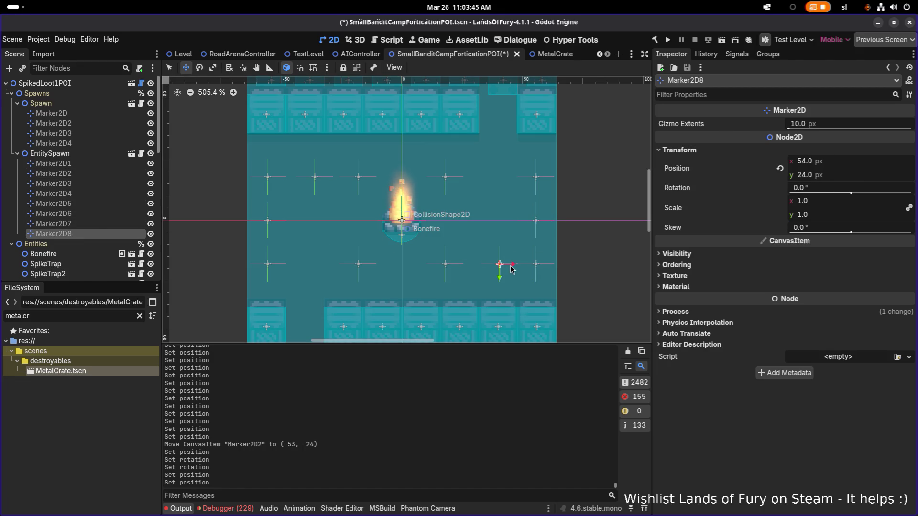
left_click_drag(510, 267, 508, 268)
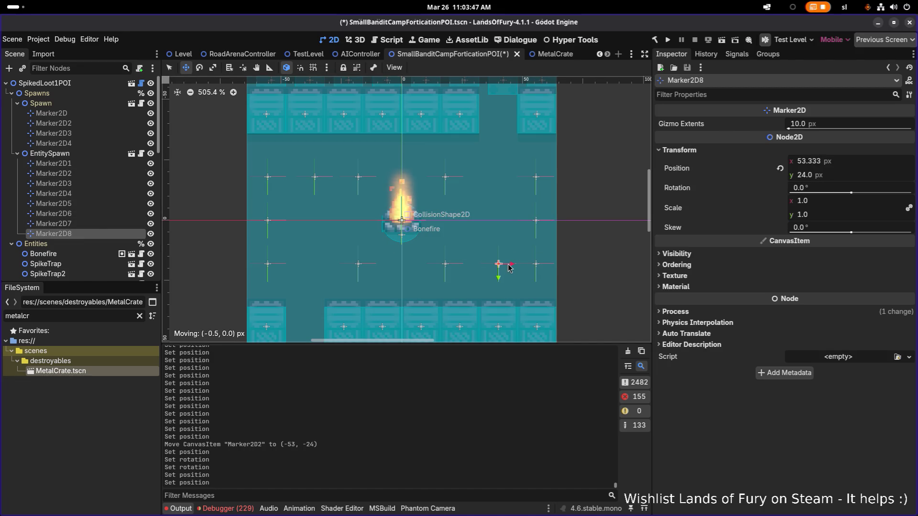
left_click_drag(508, 268, 508, 268)
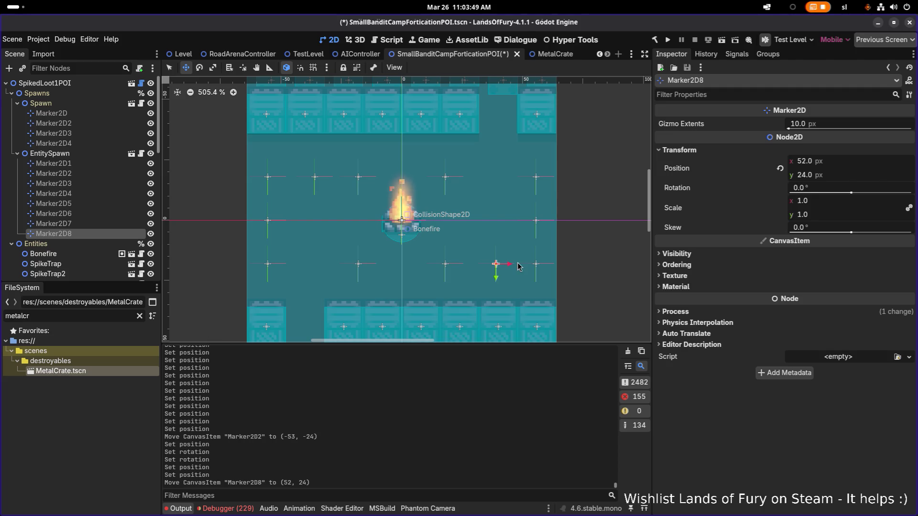
key("ctrl+z")
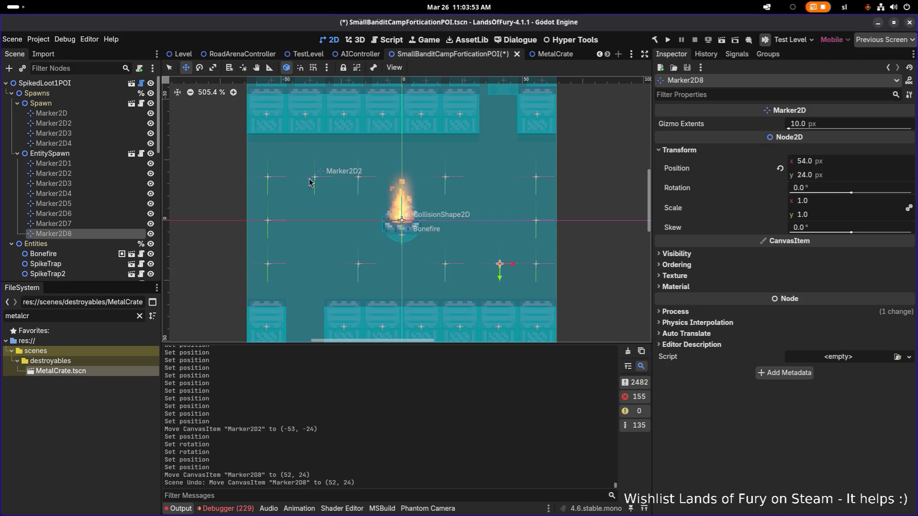
left_click(91, 176)
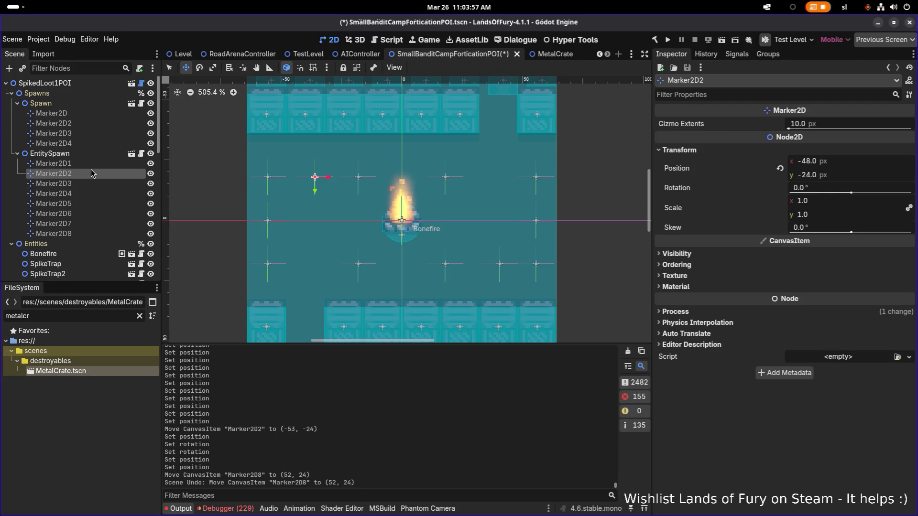
left_click(92, 166)
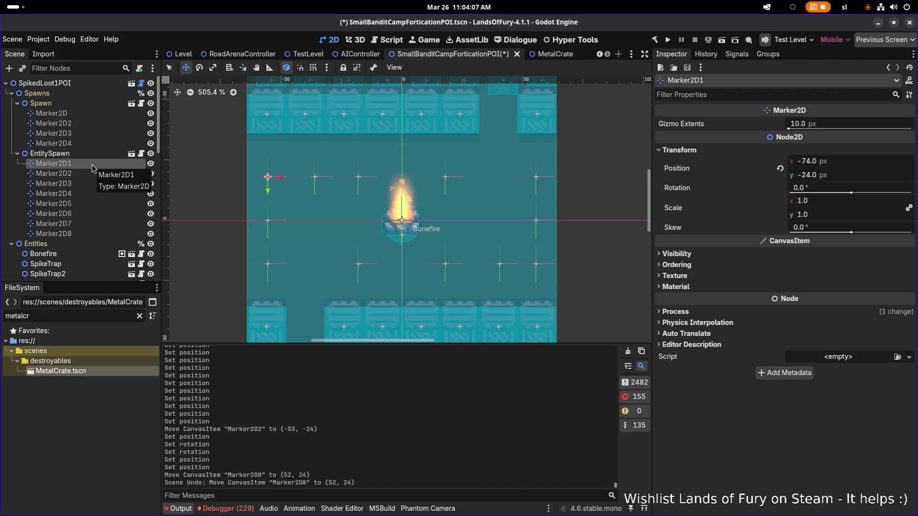
Set the EntitySpawn node's position offset range to -4 and 4
left_click(92, 153)
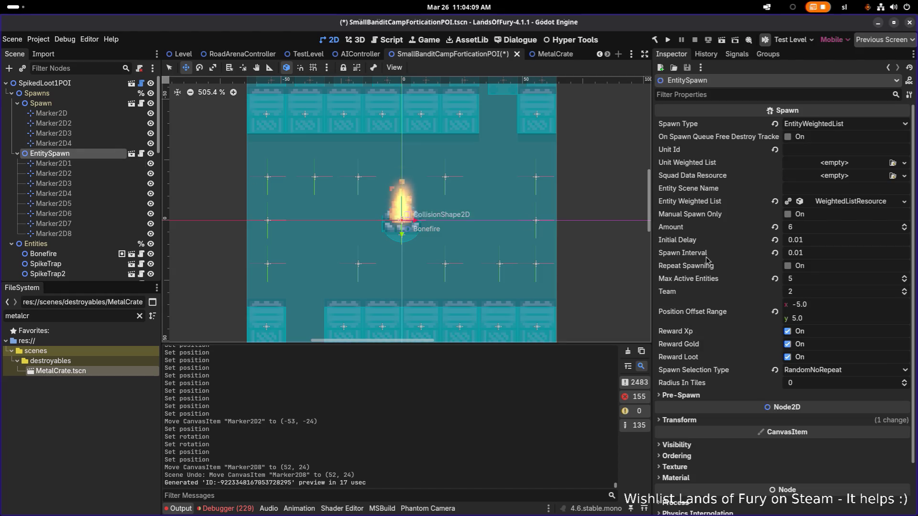
left_click(839, 307)
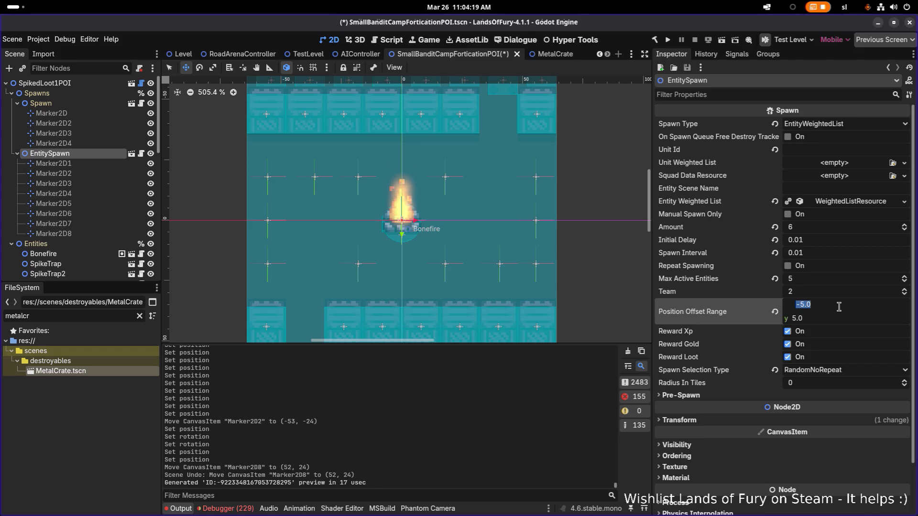
type("-")
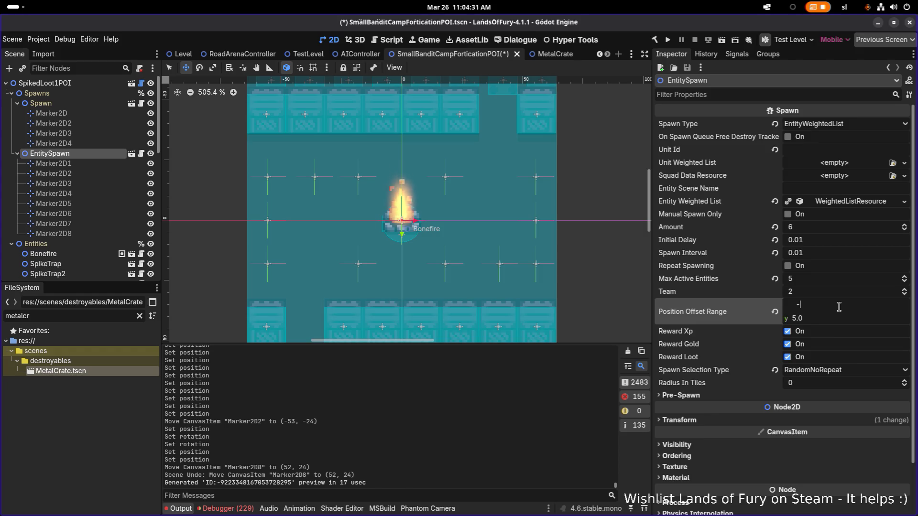
type("4")
key("Tab")
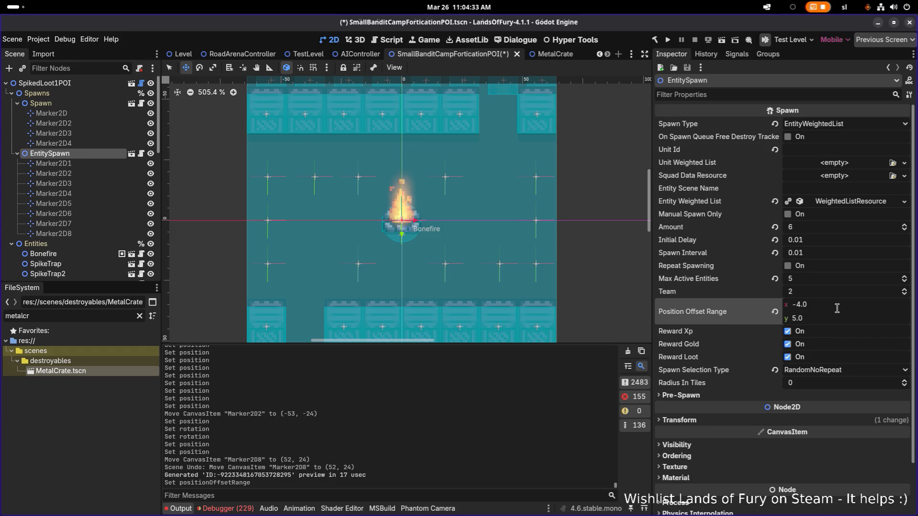
type("4")
key("Return")
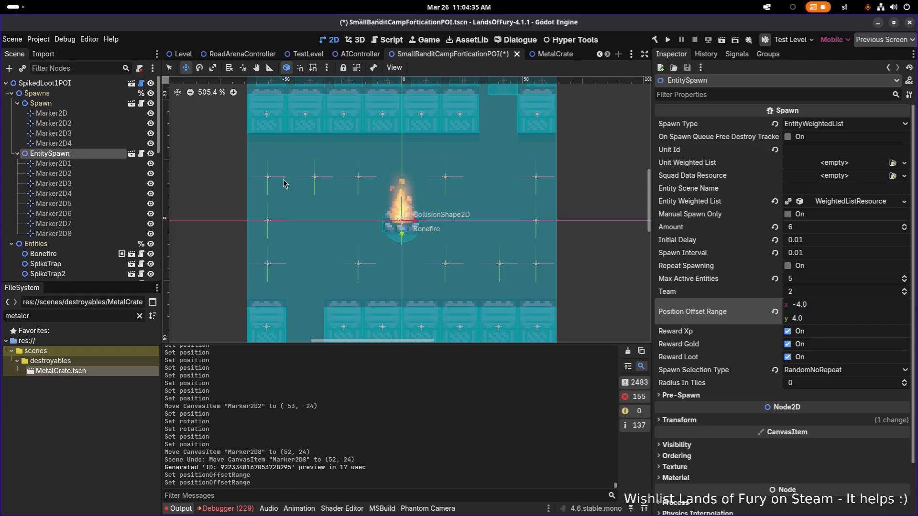
Set x positions of Marker2D1 to -70, Marker2D4 to -70 and Marker2D5 to 70
left_click(108, 161)
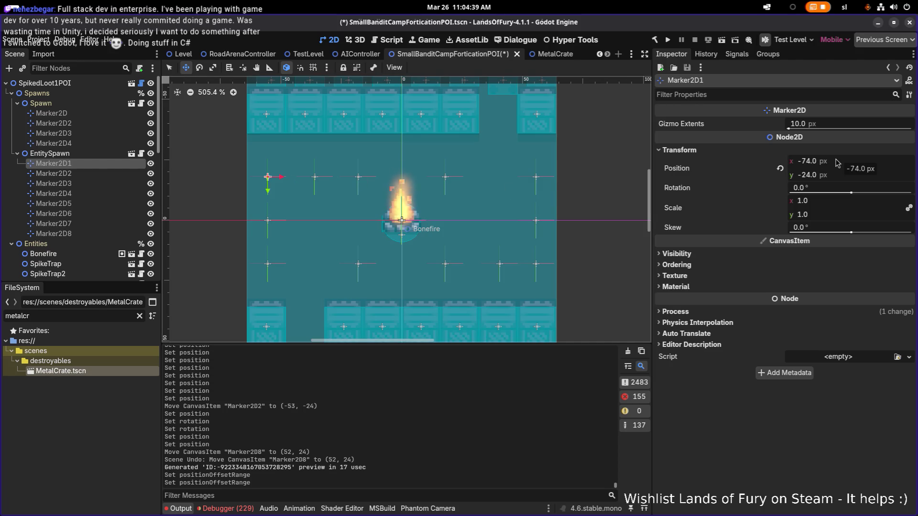
left_click(855, 160)
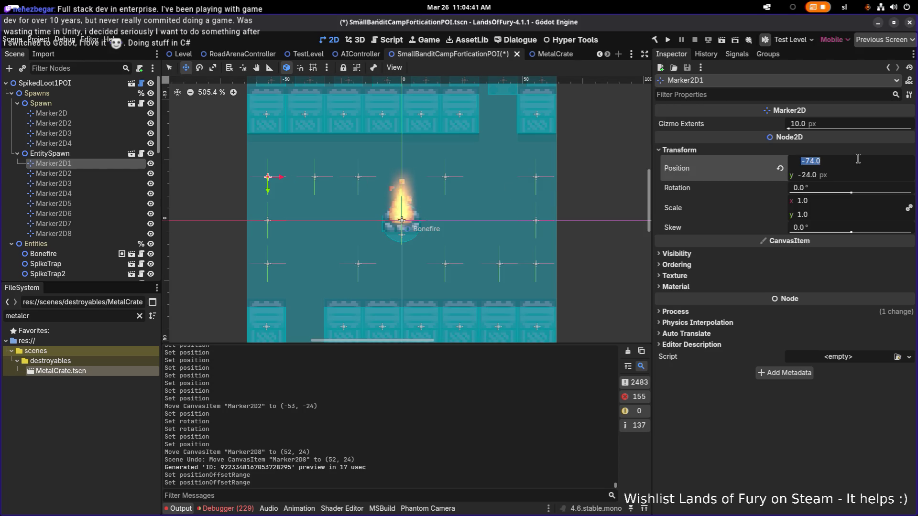
left_click(857, 159)
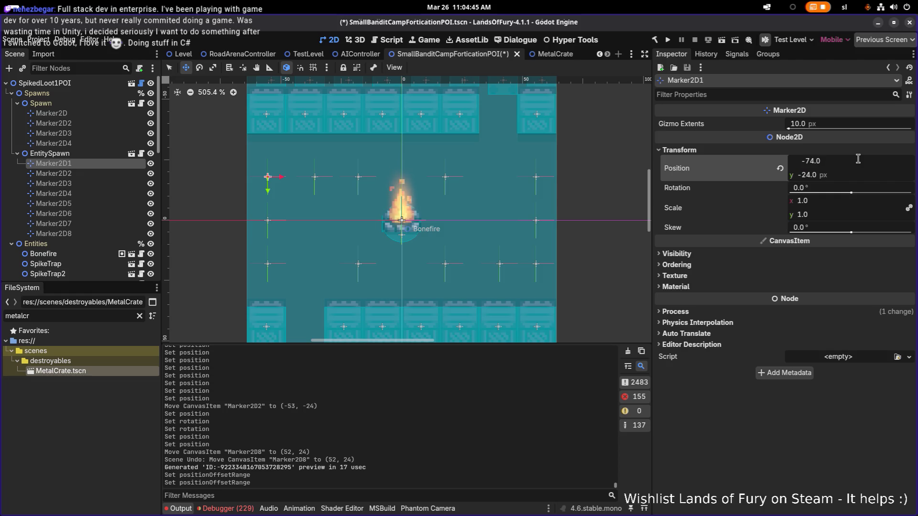
type("+4")
key("Return")
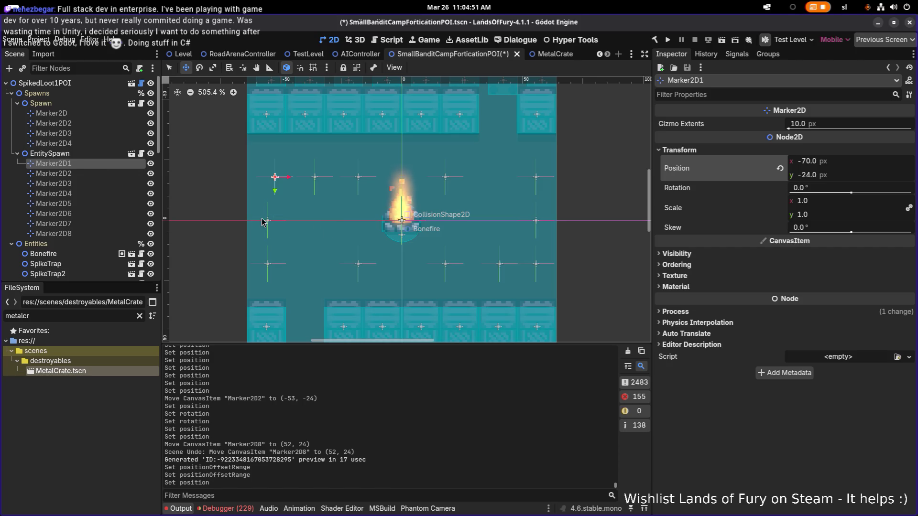
left_click(267, 223)
left_click(836, 162)
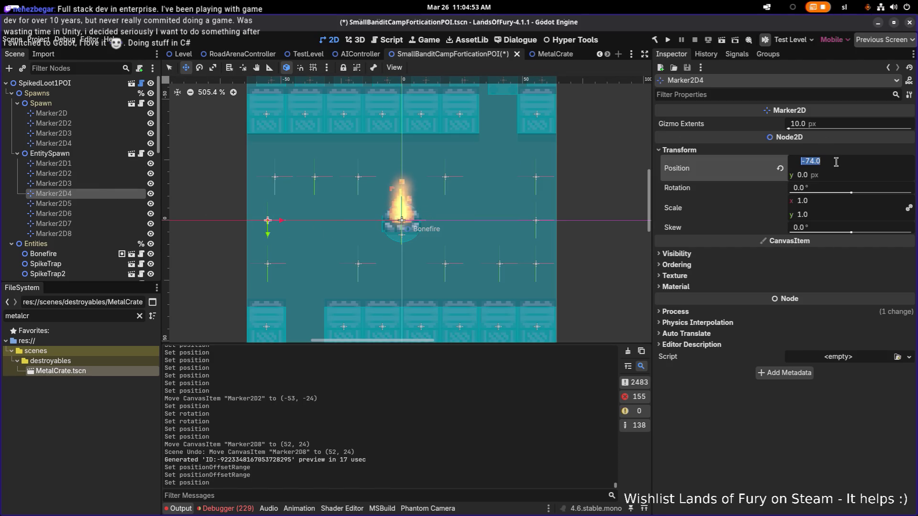
type("-70")
key("Return")
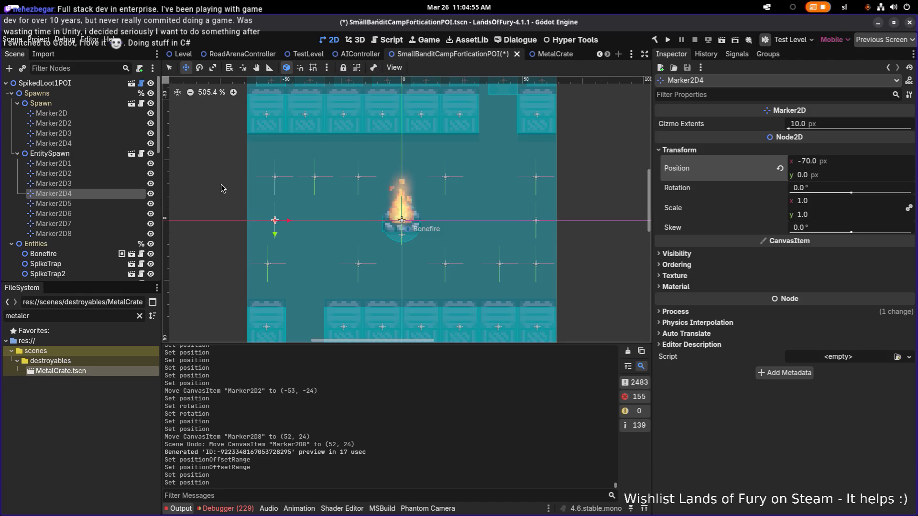
left_click(54, 203)
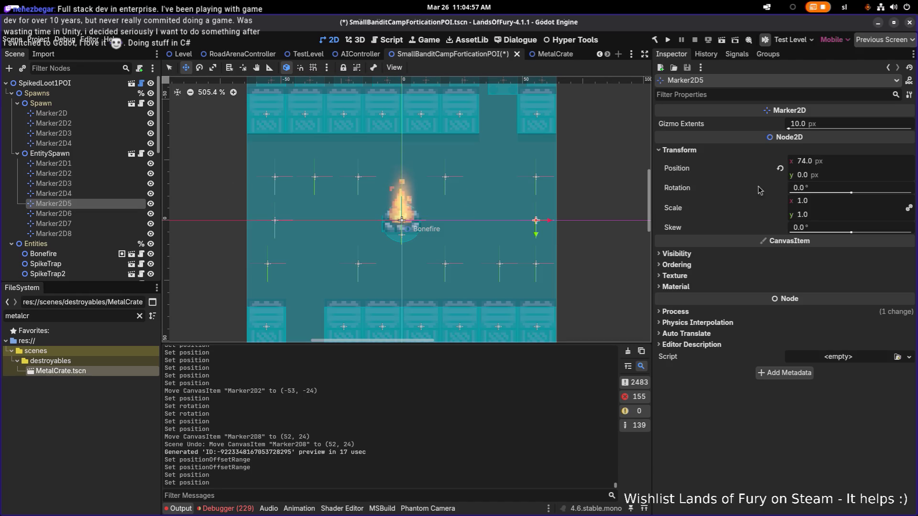
left_click(829, 165)
type("70")
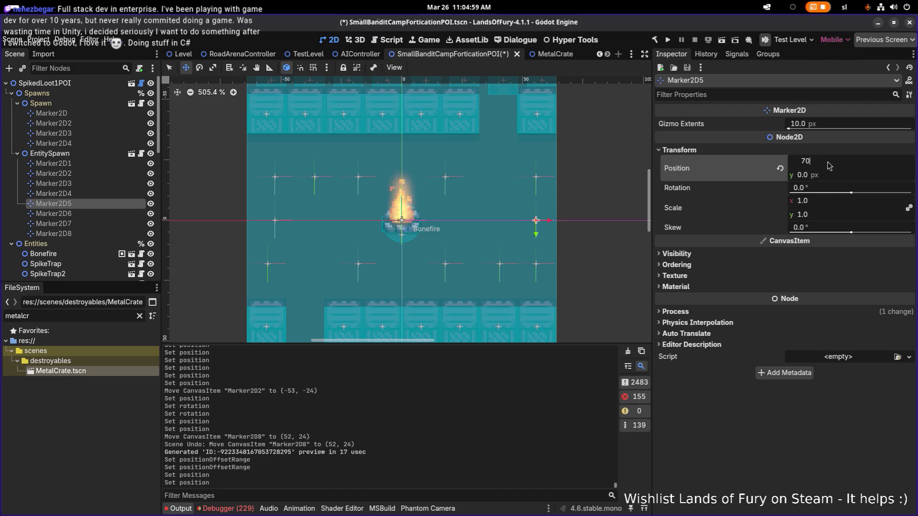
key("Return")
Set x positions of Marker2D6 to -70, Marker2D7 to 70 and Marker2D3 to 70
left_click(86, 213)
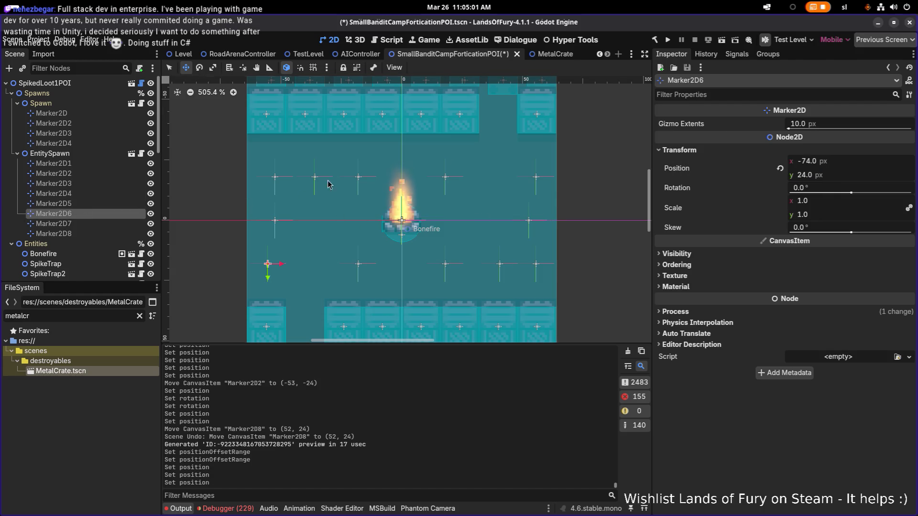
left_click(108, 225)
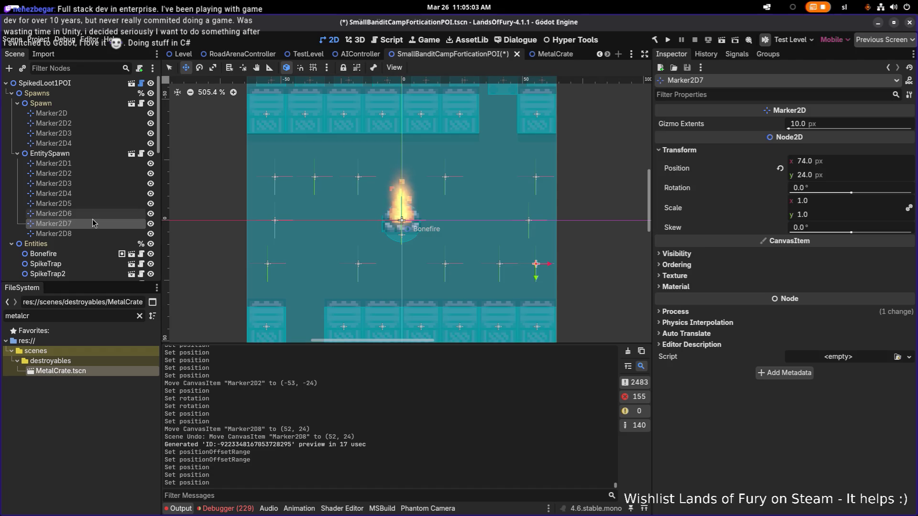
left_click(53, 213)
left_click(839, 164)
type("-70")
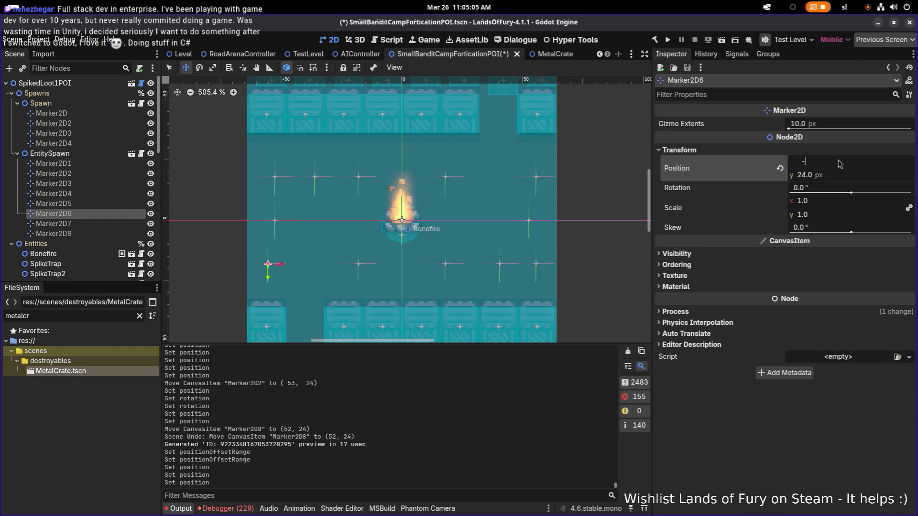
key("Return")
left_click(128, 225)
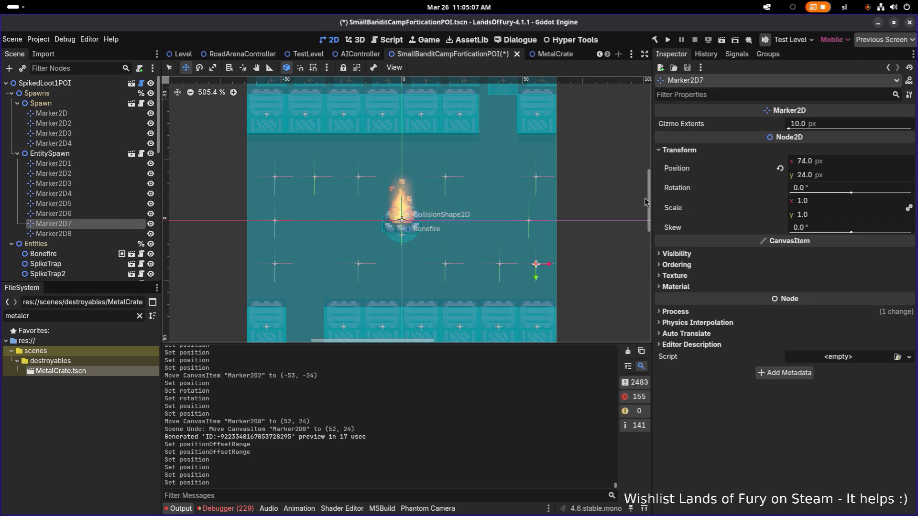
left_click(867, 165)
type("70")
key("Return")
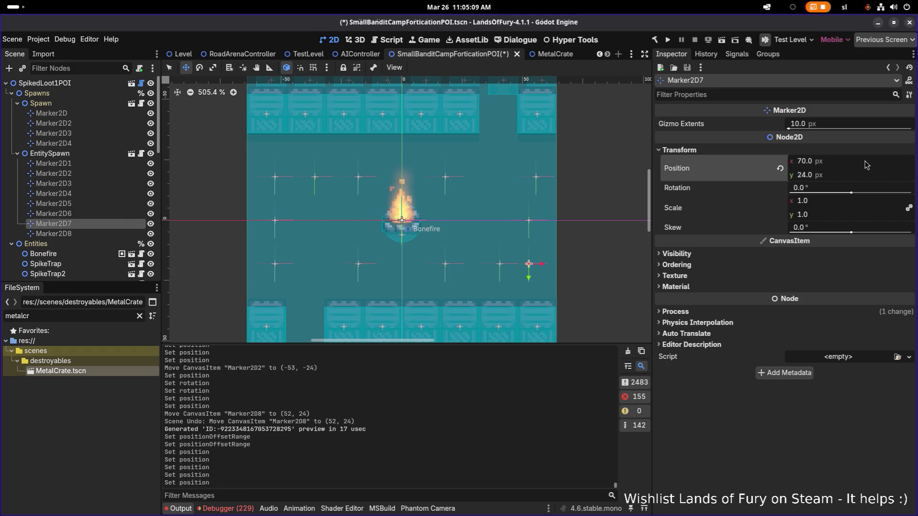
left_click(94, 214)
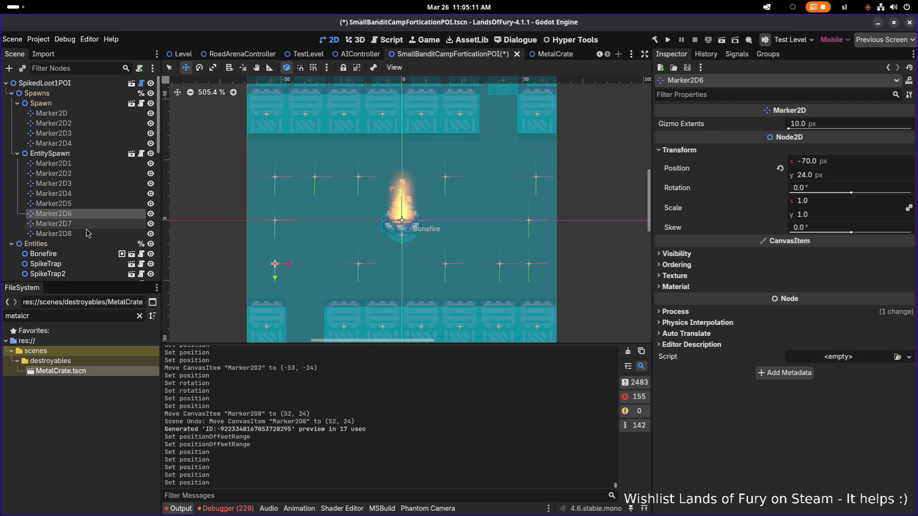
left_click(91, 233)
left_click(90, 213)
left_click(90, 193)
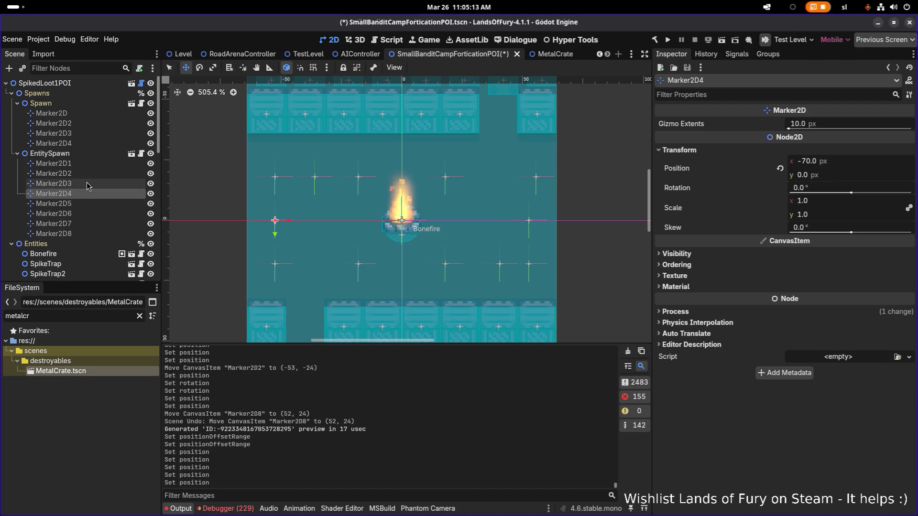
left_click(92, 183)
left_click(832, 165)
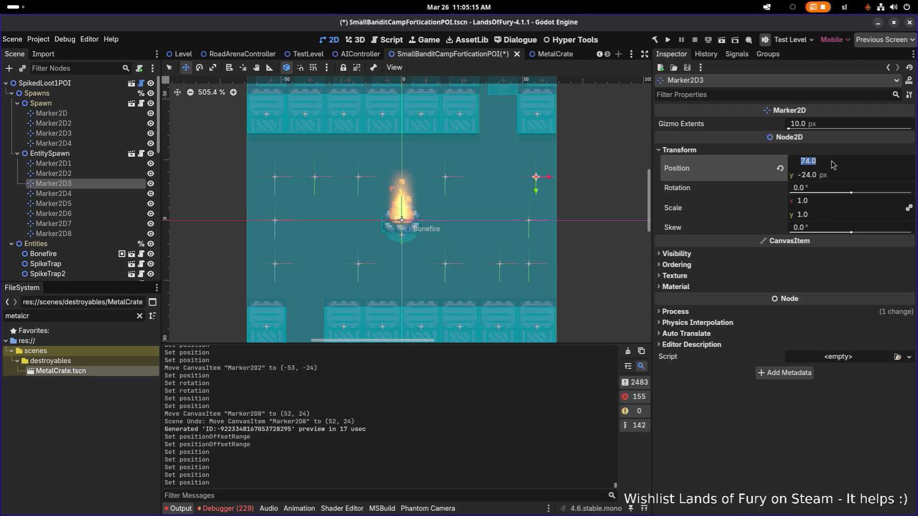
type("70")
key("Return")
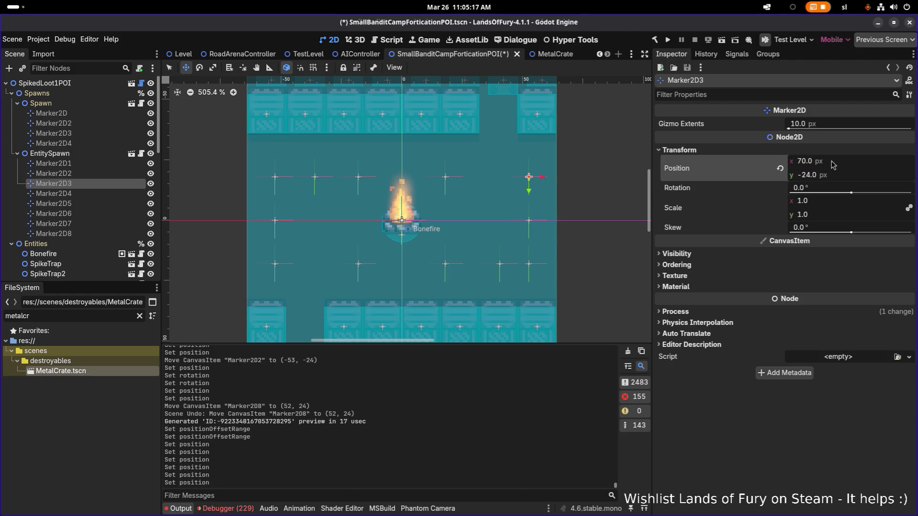
Set Marker2D8's x position to 50, then correct it to 48
scroll(249, 242, "down", 1)
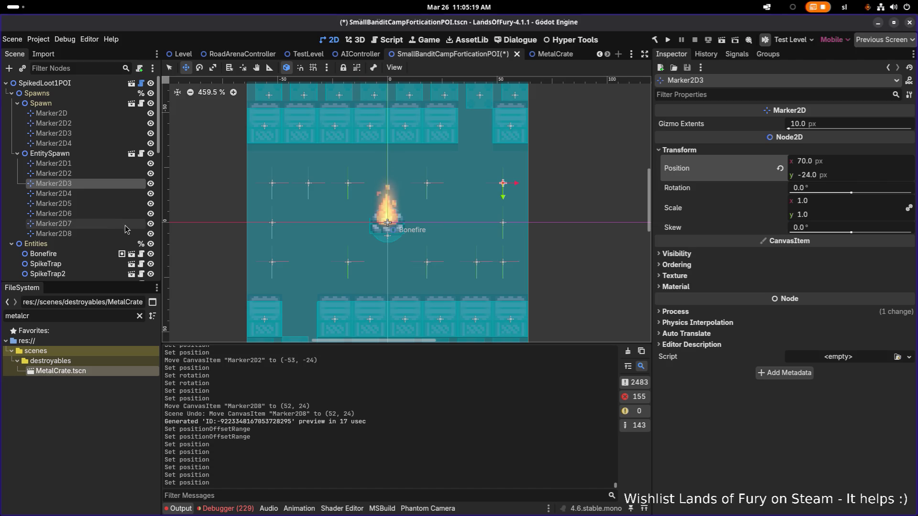
left_click(113, 233)
left_click(870, 165)
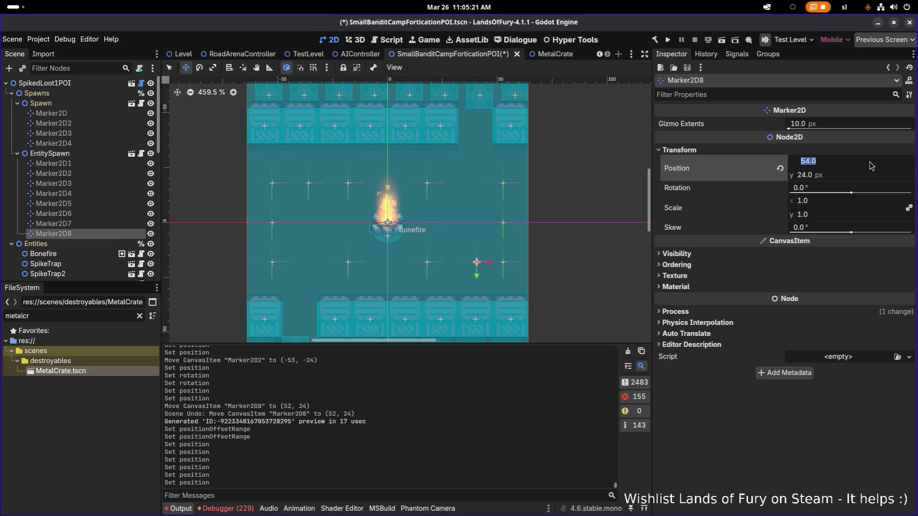
type("50")
key("Return")
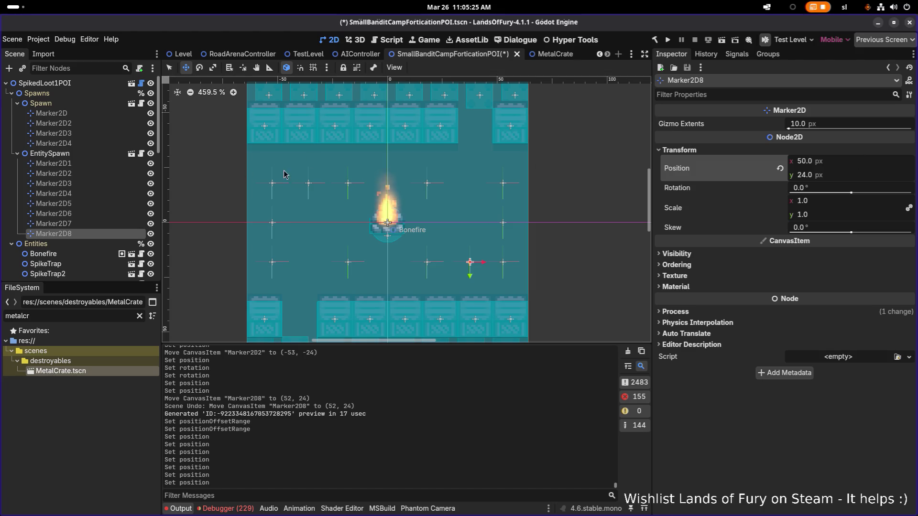
left_click(89, 173)
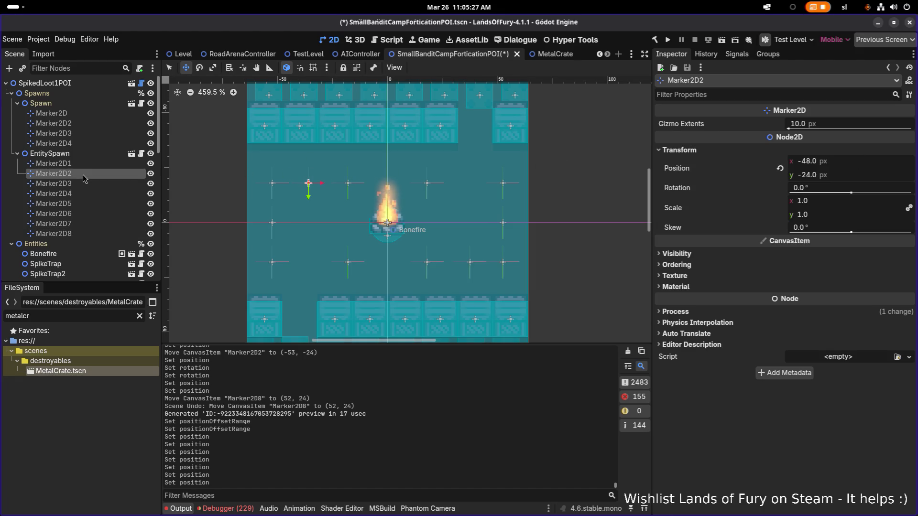
left_click(272, 262)
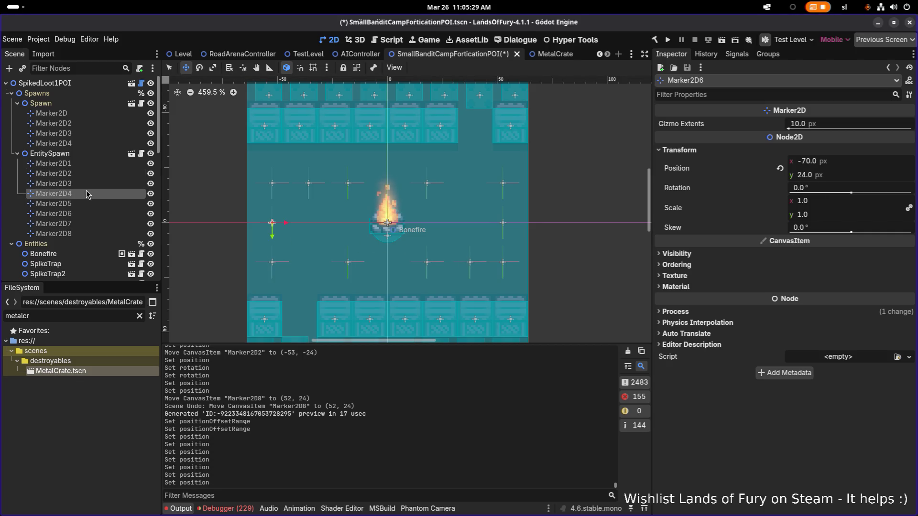
left_click(76, 233)
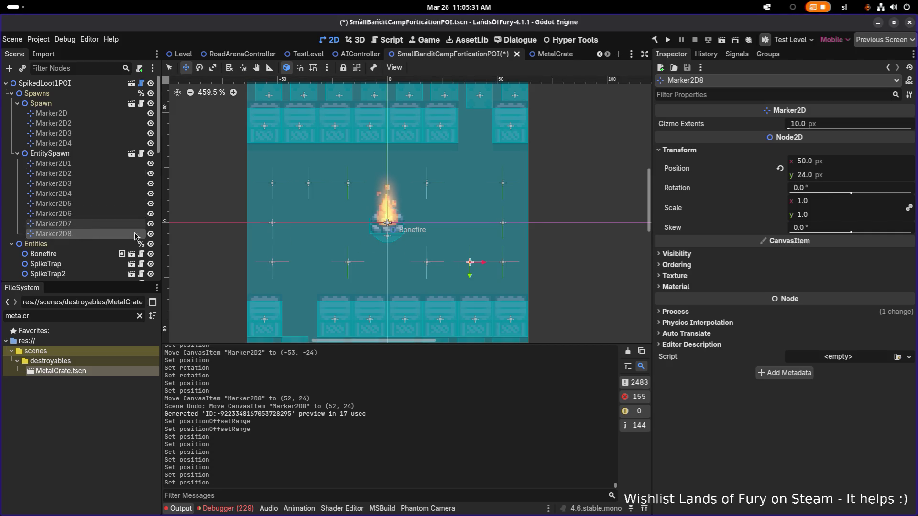
left_click(841, 163)
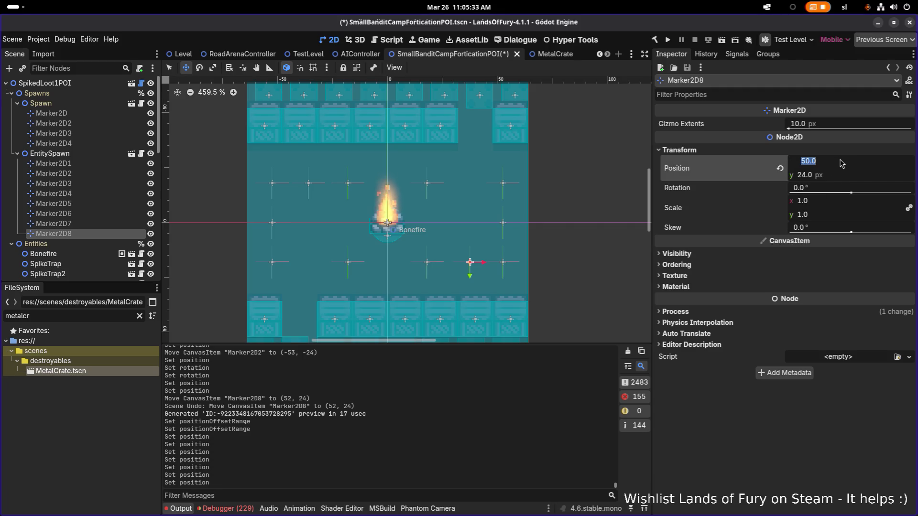
type("48")
key("Return")
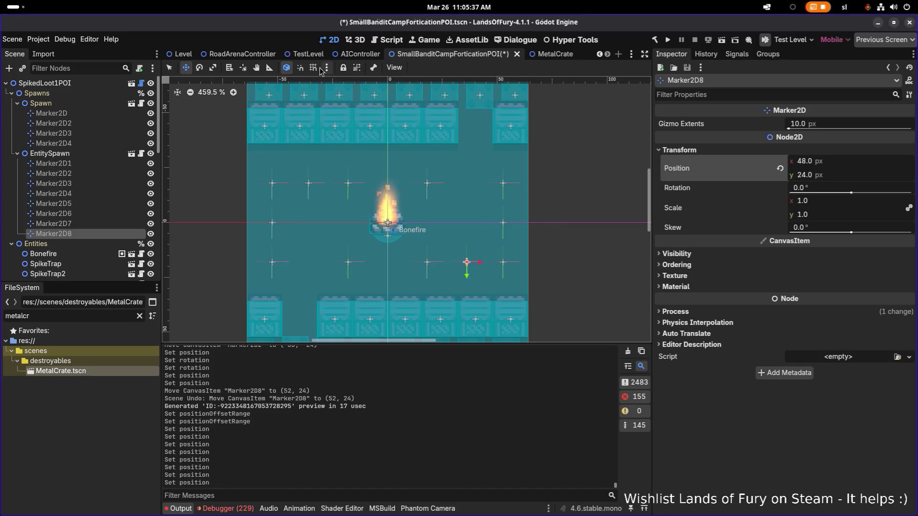
left_click(269, 67)
scroll(282, 186, "up", 5)
scroll(282, 186, "up", 2)
left_click_drag(217, 172, 329, 173)
scroll(329, 172, "down", 7)
scroll(329, 172, "down", 1)
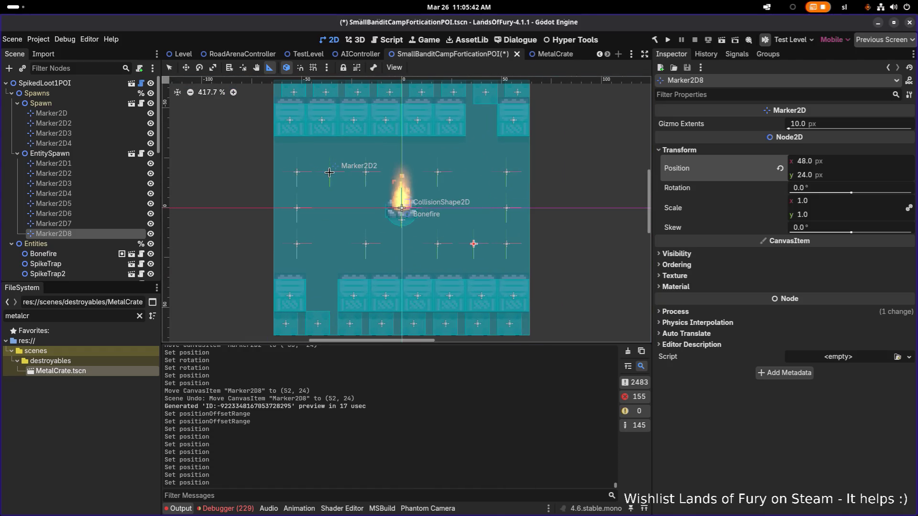
left_click(102, 213)
left_click(91, 223)
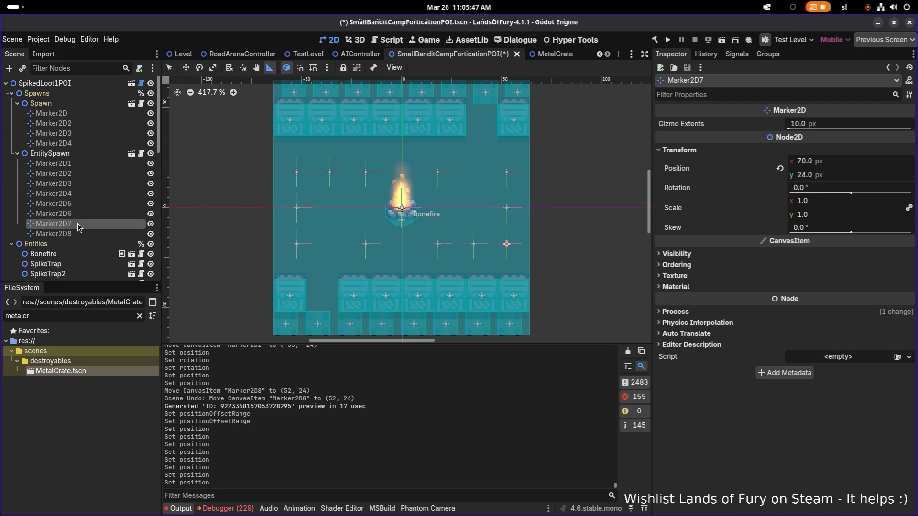
left_click(79, 234)
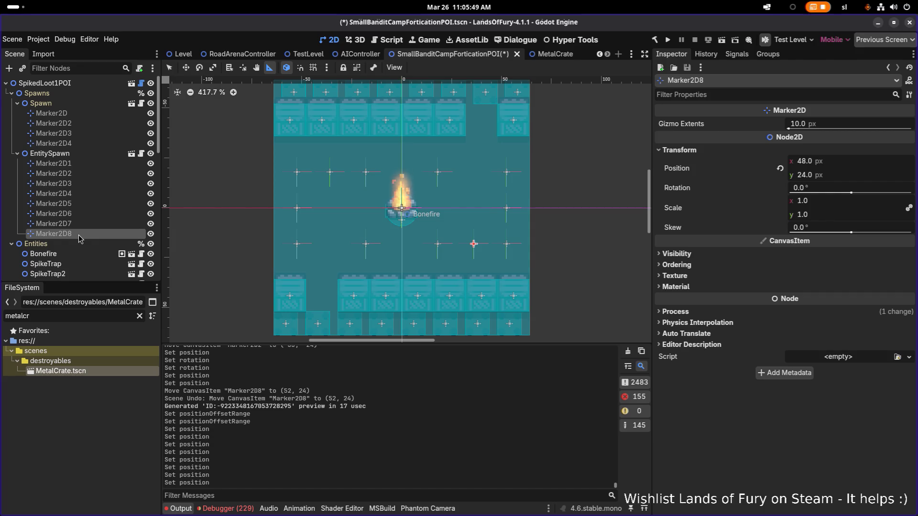
scroll(504, 215, "up", 5)
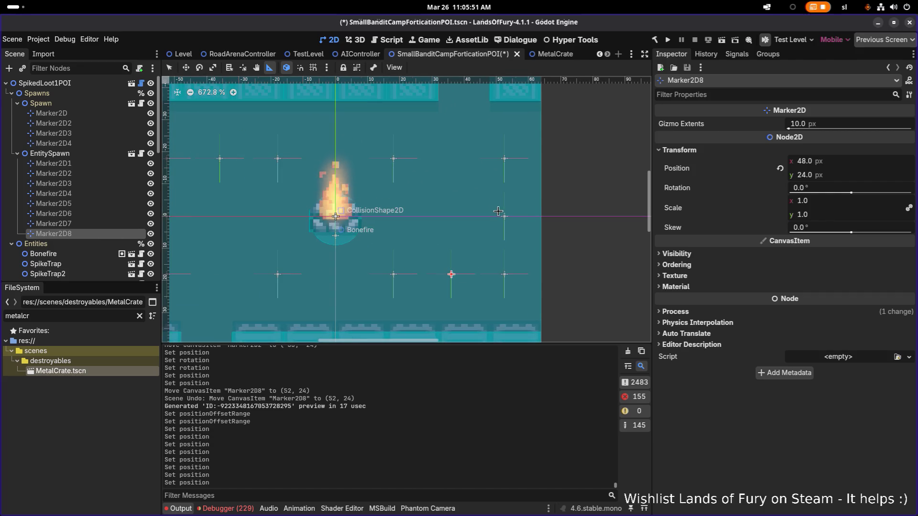
left_click_drag(504, 215, 505, 159)
scroll(503, 164, "down", 5)
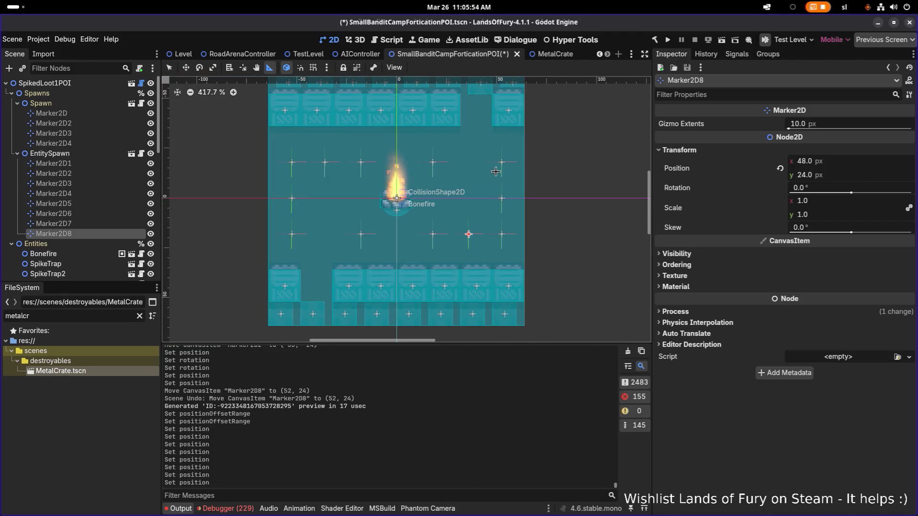
left_click(81, 163)
left_click(85, 173)
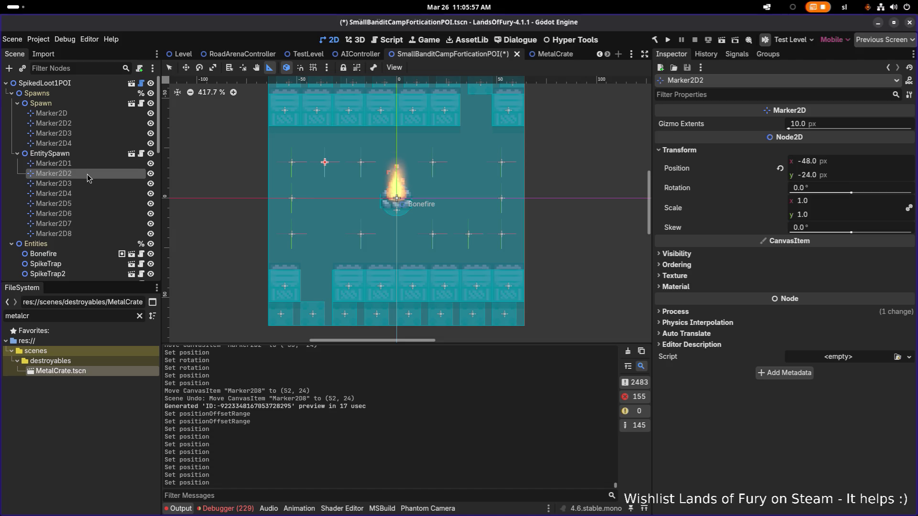
Delete the extra spawn markers Marker2D2, Marker2D4 and Marker2D8
key("Delete")
key("Return")
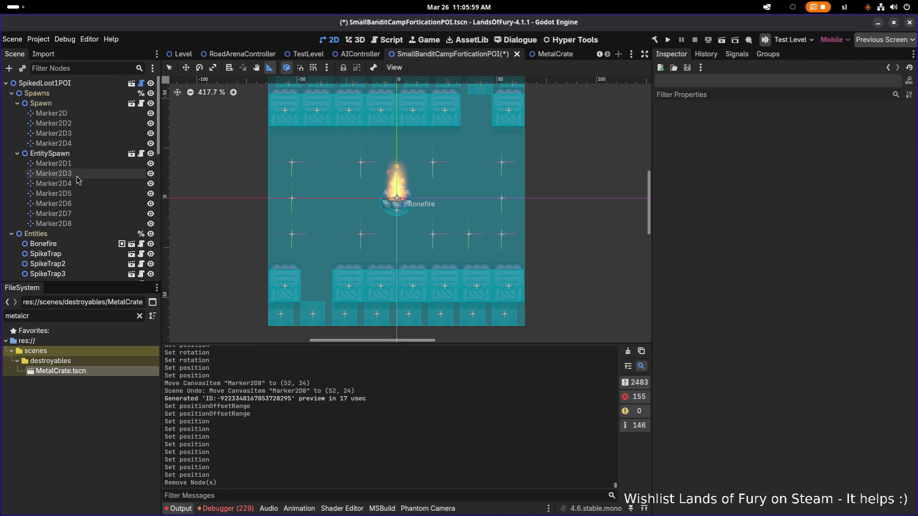
left_click(78, 184)
key("Delete")
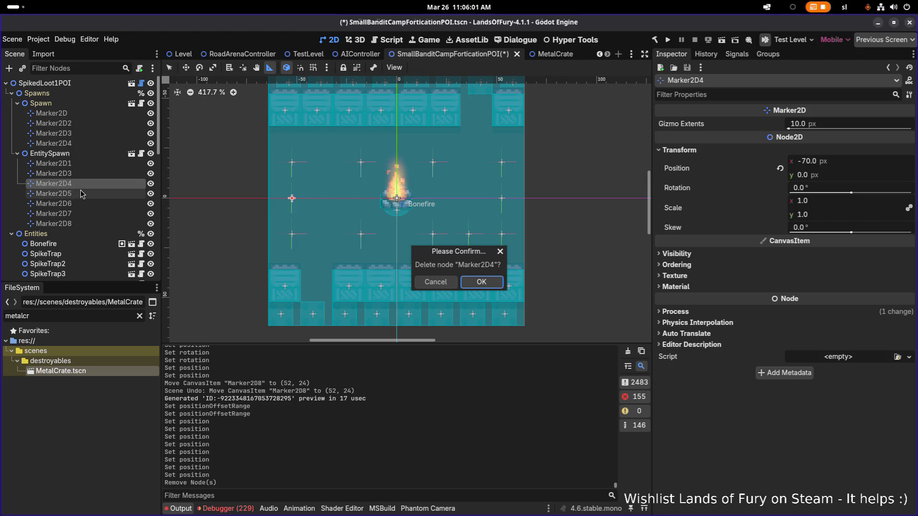
key("Return")
left_click(79, 195)
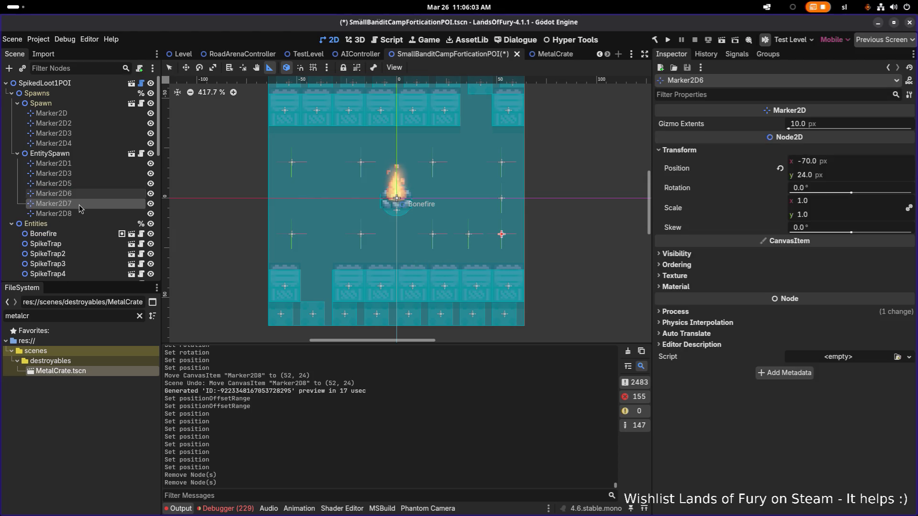
left_click(80, 204)
left_click(81, 213)
key("Delete")
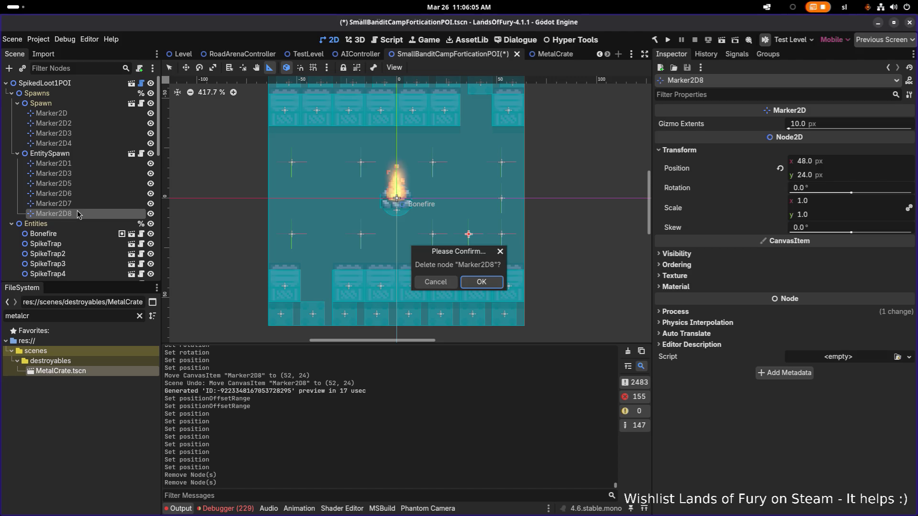
key("Return")
Delete Marker2D5 as well and save the camp scene
left_click(79, 184)
key("Delete")
key("Return")
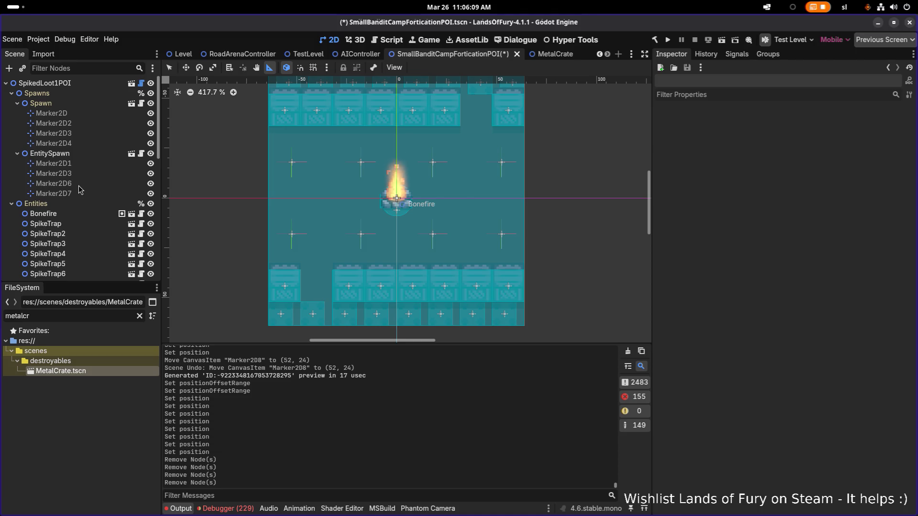
key("ctrl+s")
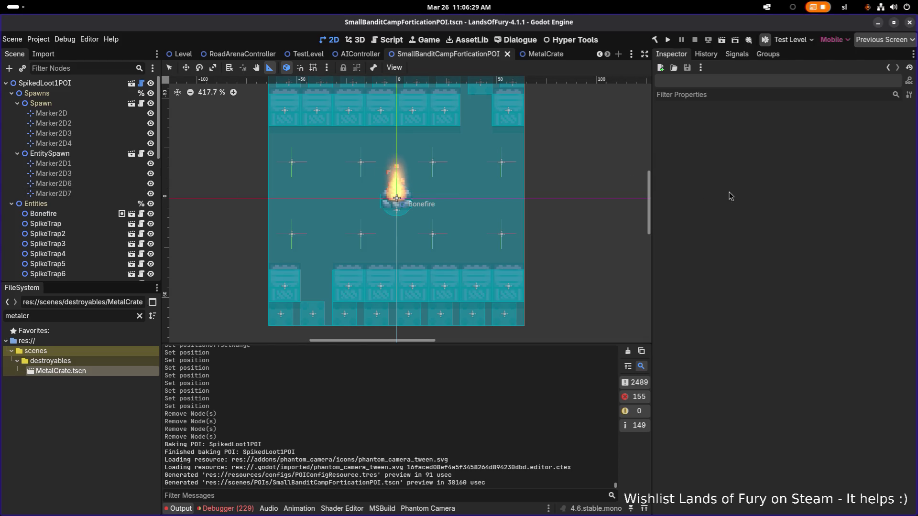
Save the bandit camp scene and run the game
key("ctrl+s")
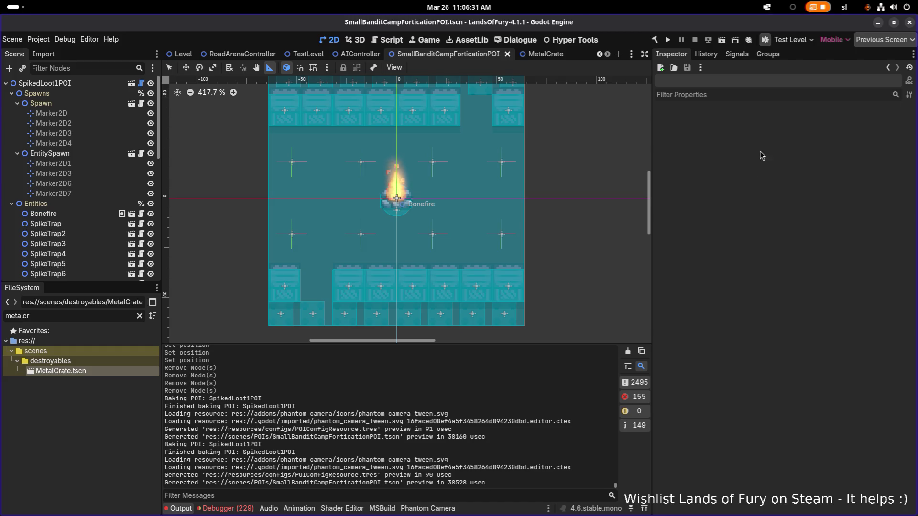
scroll(400, 139, "down", 2)
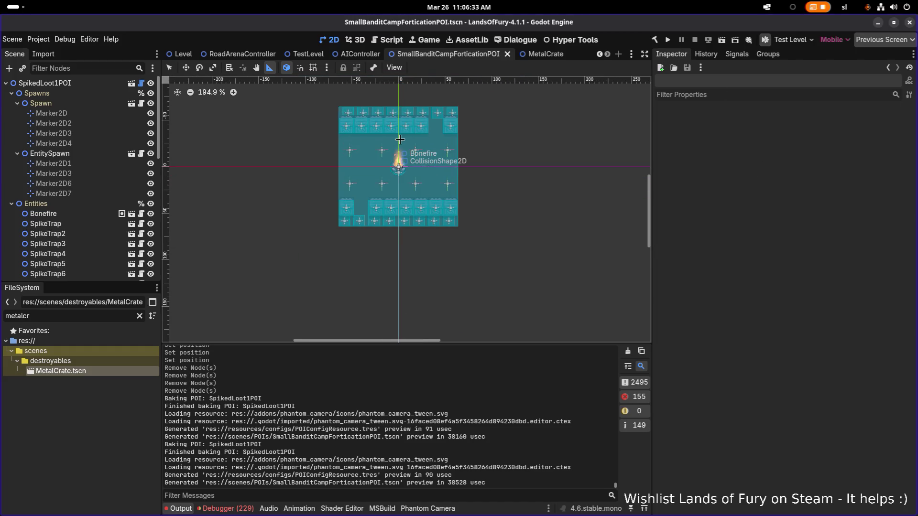
scroll(400, 139, "up", 1)
scroll(400, 139, "up", 2)
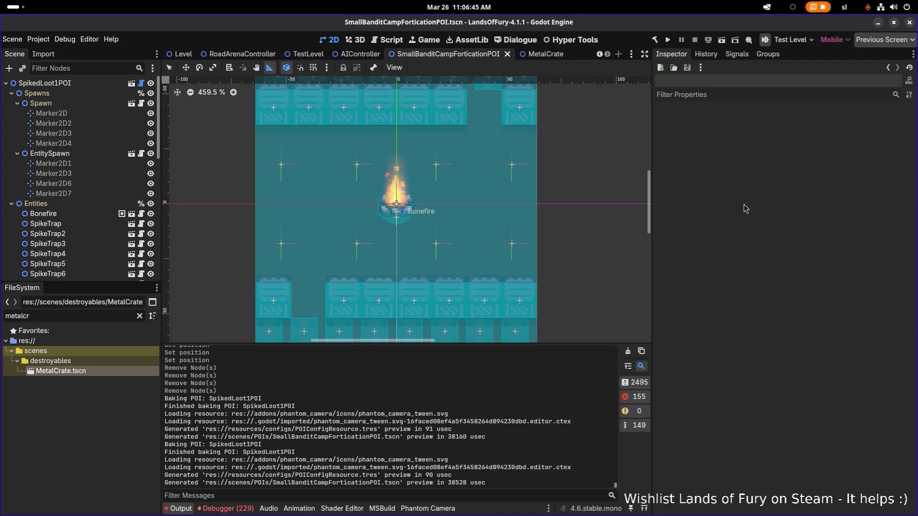
left_click(671, 39)
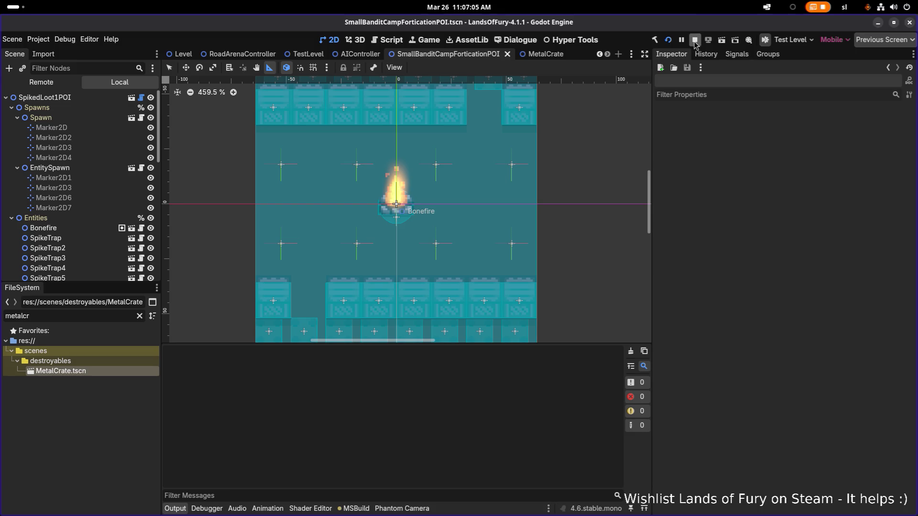
Bring the Ptyxis terminal showing Godot's log output to the front
key("alt+Tab")
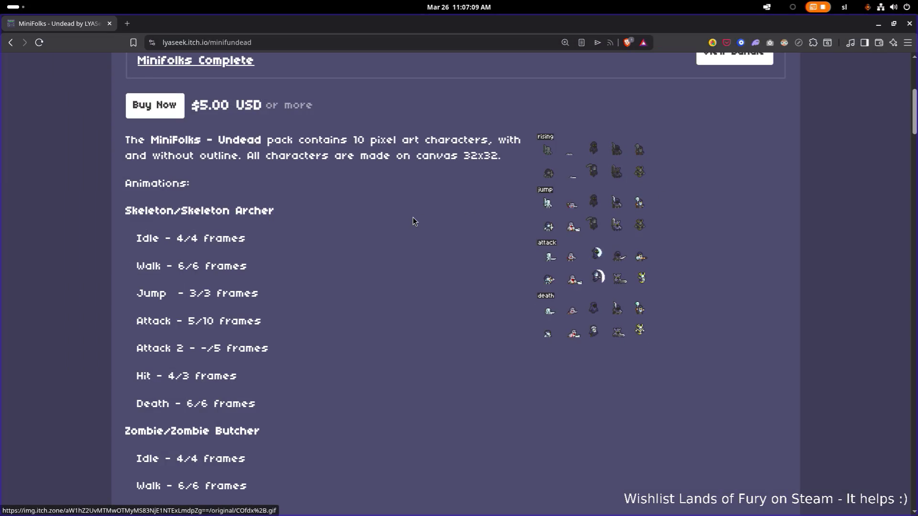
key("alt+Tab")
left_click(281, 257)
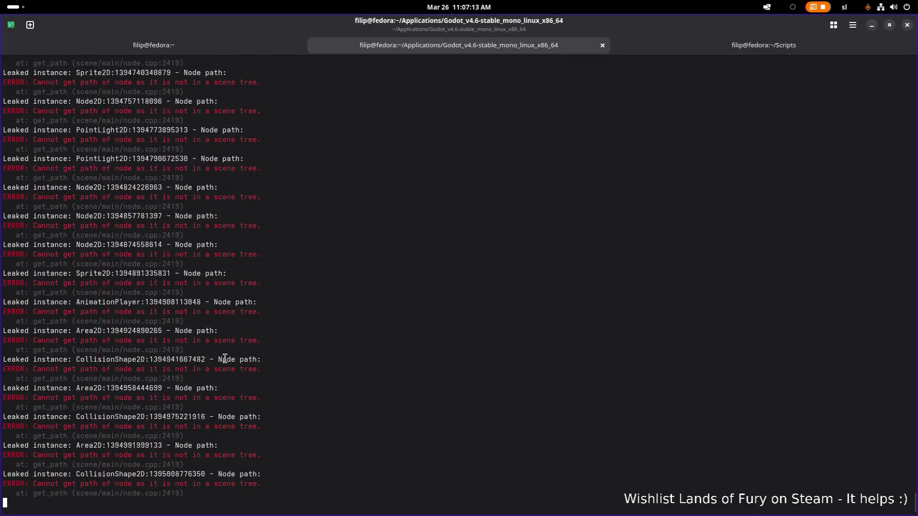
Stop Godot, rerun the previous launch command, and open the LandsOfFury project
key("ctrl+c")
key("Up")
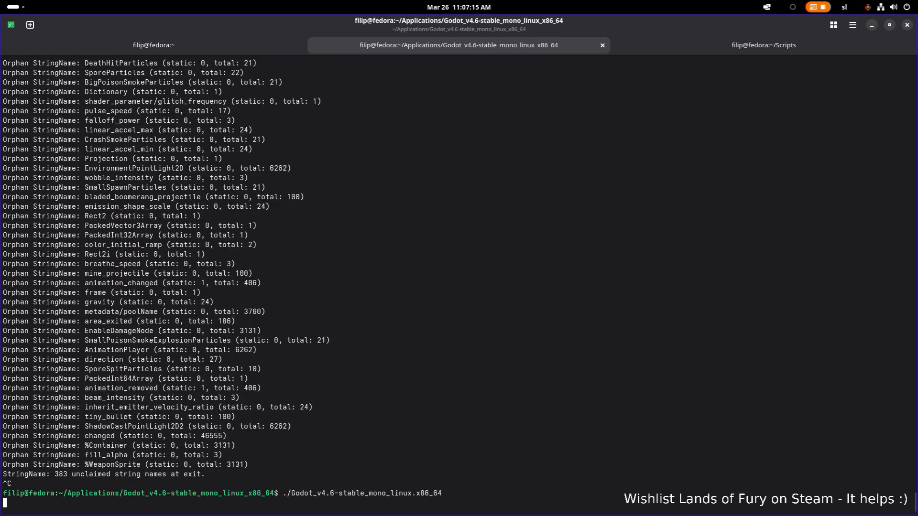
key("Return")
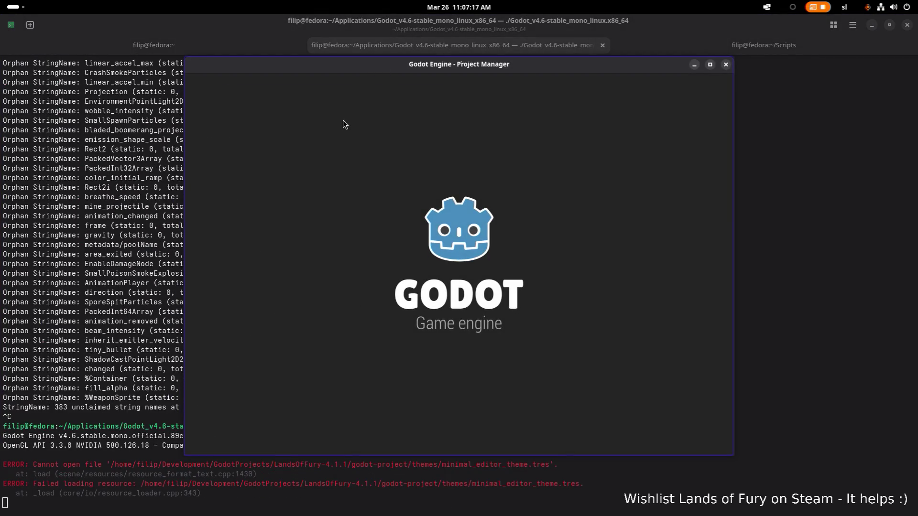
double_click(342, 122)
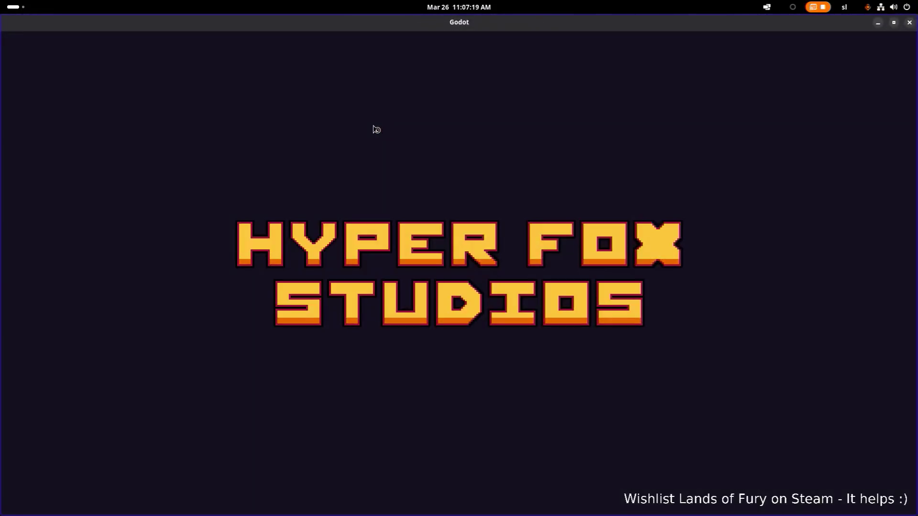
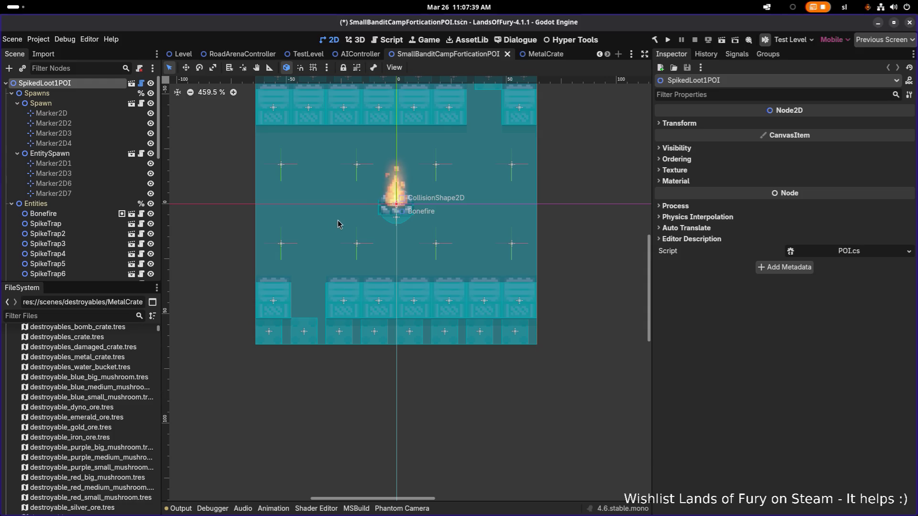
Adjust the view of the camp layout and save the SmallBanditCampForticationPOI scene
scroll(334, 222, "down", 2)
left_click_drag(334, 219, 333, 233)
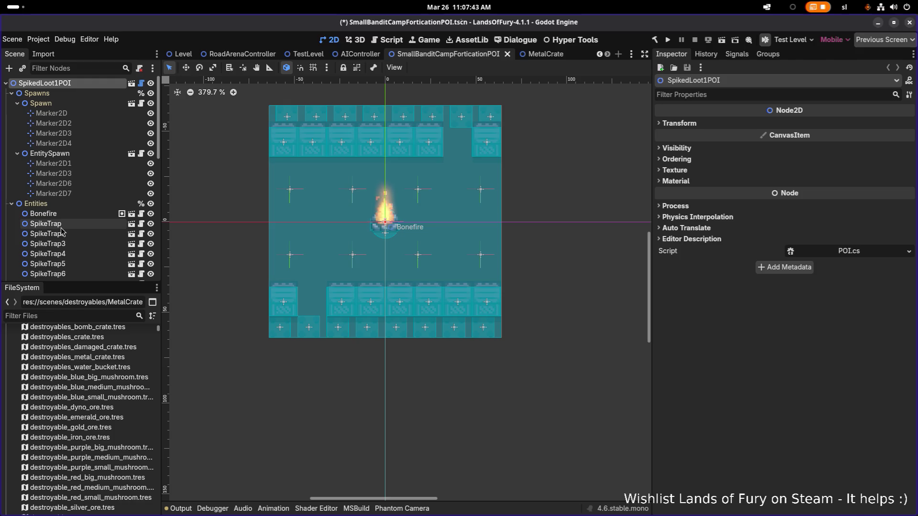
key("ctrl+s")
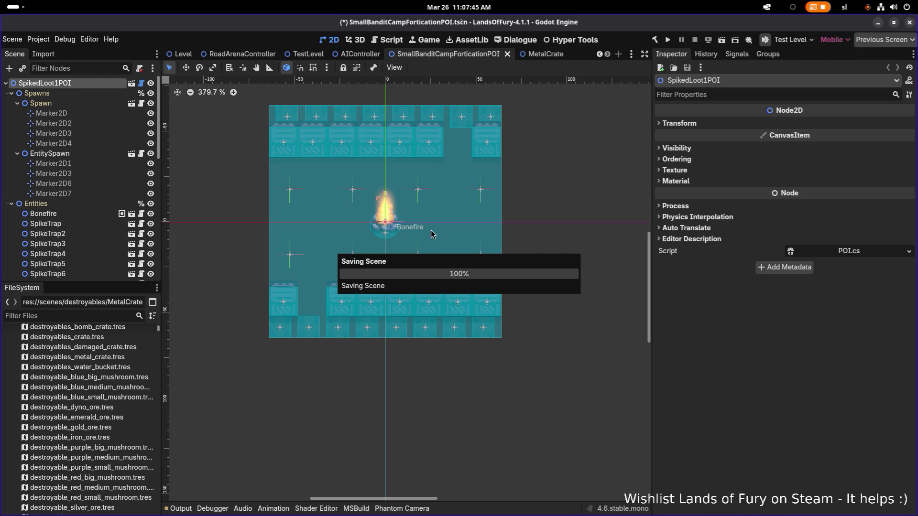
Filter the FileSystem dock for 'poi', then 'forest', then 'rainy', clearing each search
left_click(39, 316)
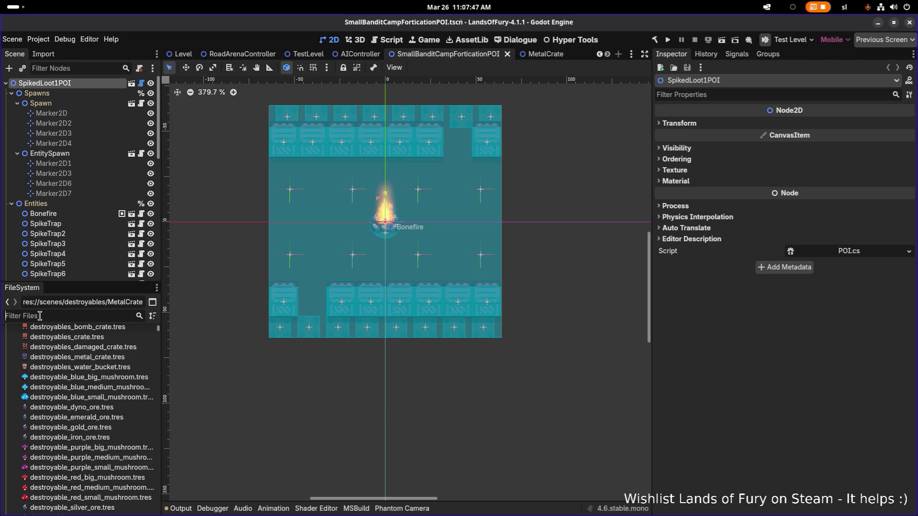
type("poi")
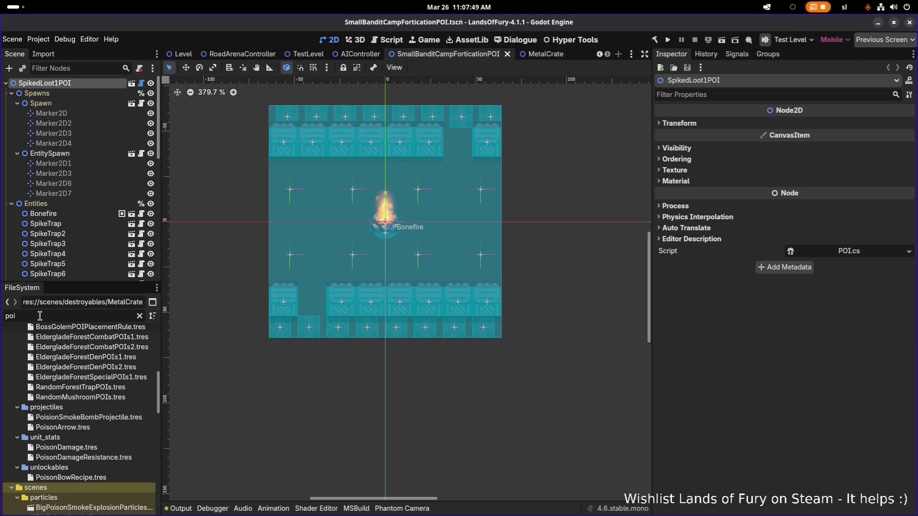
key("ctrl+a")
type("forest")
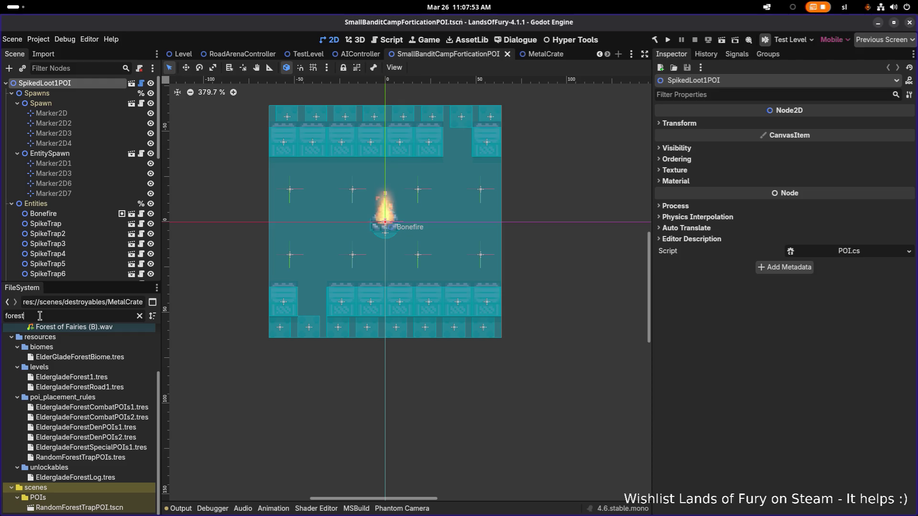
key("ctrl+a")
key("BackSpace")
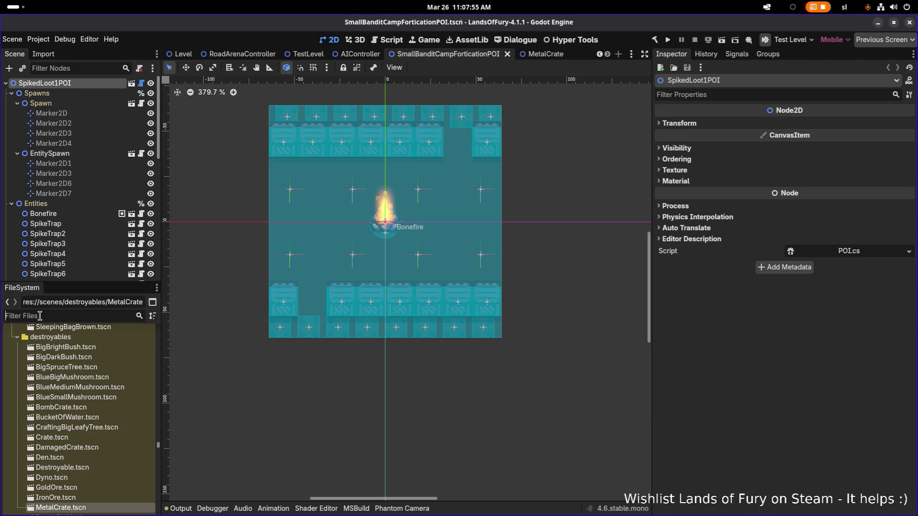
type("rainy")
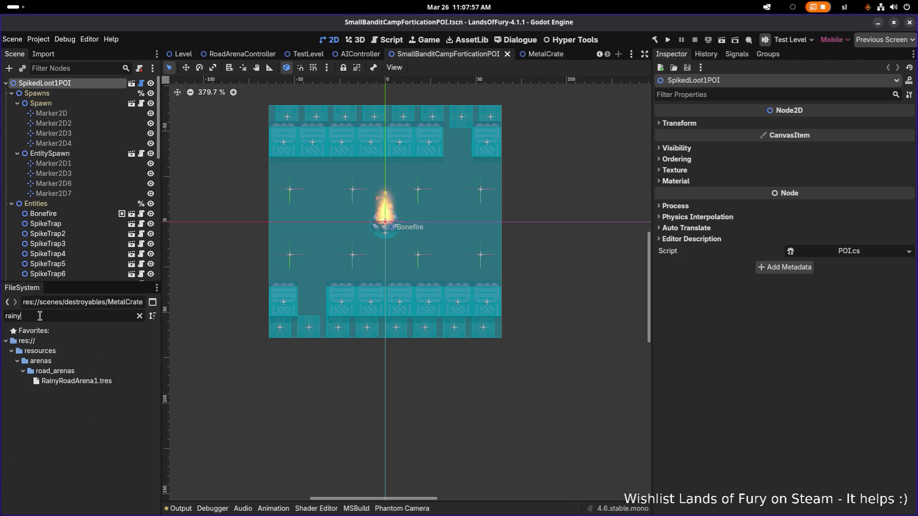
key("ctrl+a")
key("BackSpace")
Filter for 'forest', open EldergladeForestRoad1.tres and scroll the Inspector to its POIs
type("f")
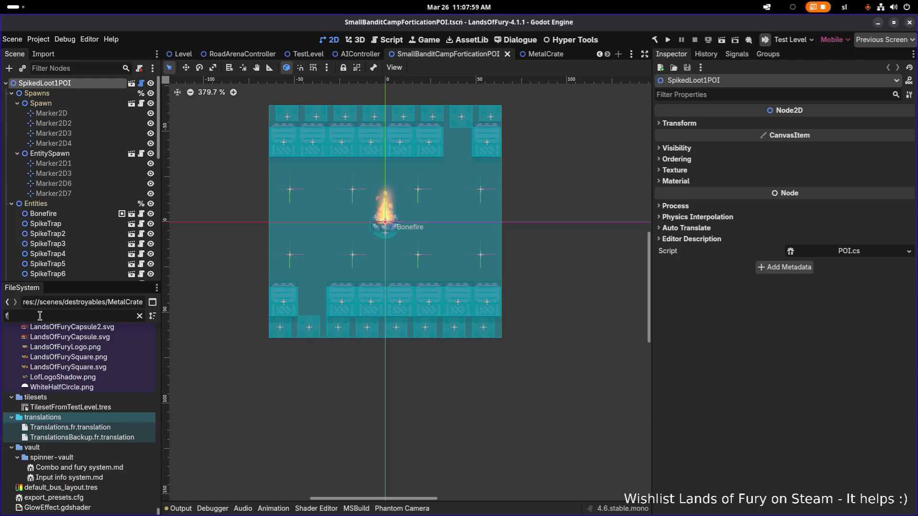
type("orest")
double_click(72, 428)
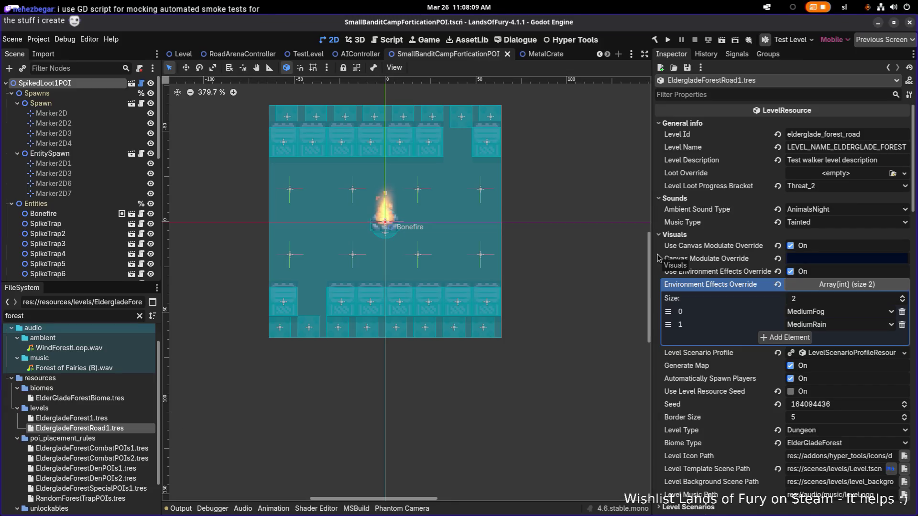
left_click_drag(650, 247, 622, 246)
scroll(753, 262, "down", 10)
scroll(752, 262, "down", 5)
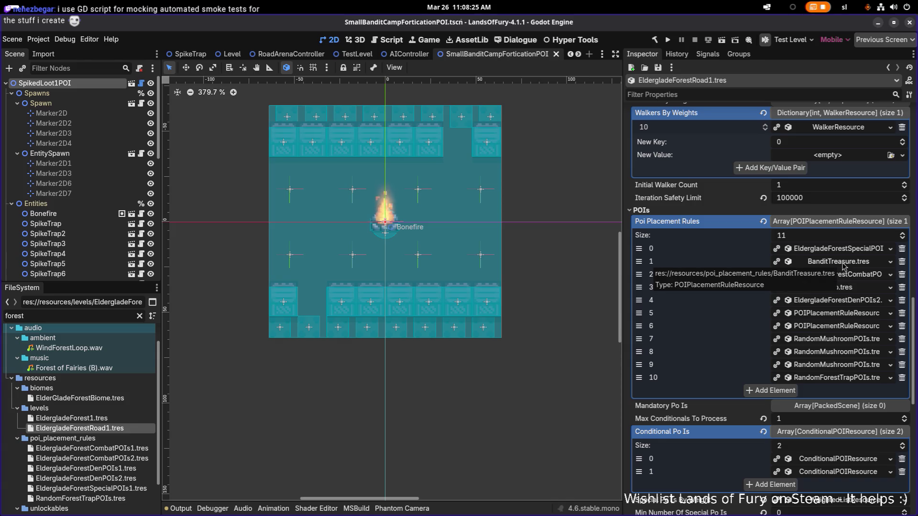
Expand and collapse the BanditTreasure and forest special POI rules, peeking at Weight By Variant
left_click(844, 266)
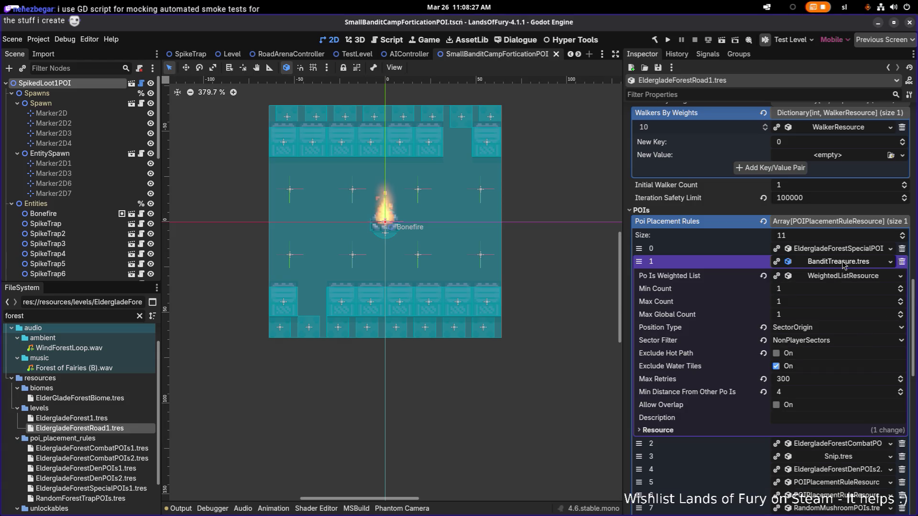
left_click(843, 264)
left_click(849, 249)
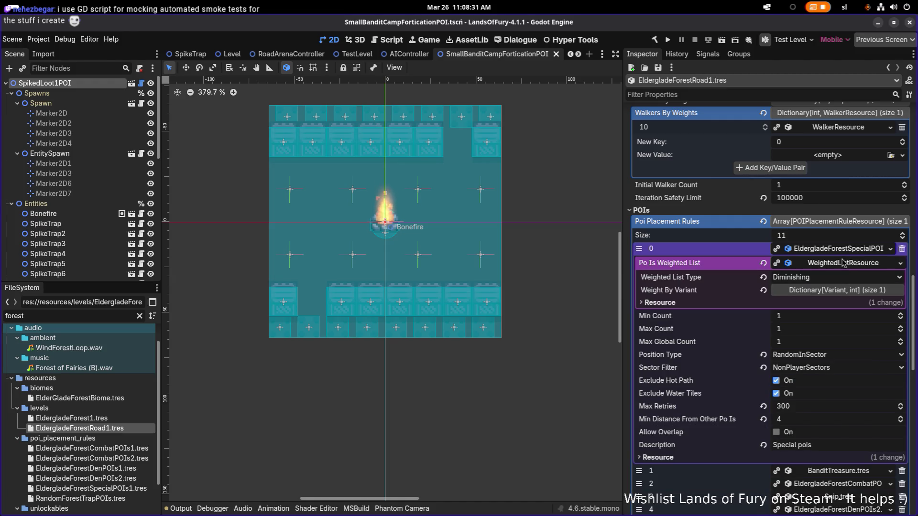
left_click(845, 250)
left_click(854, 252)
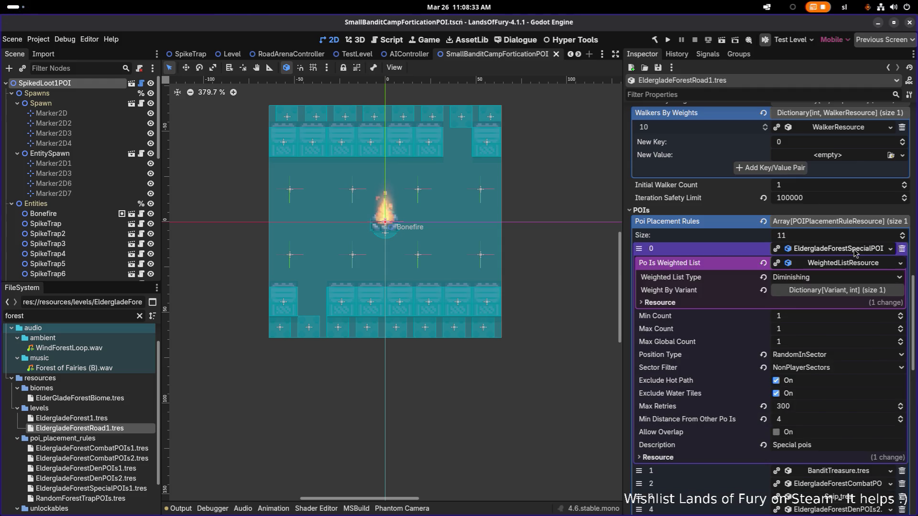
left_click(855, 253)
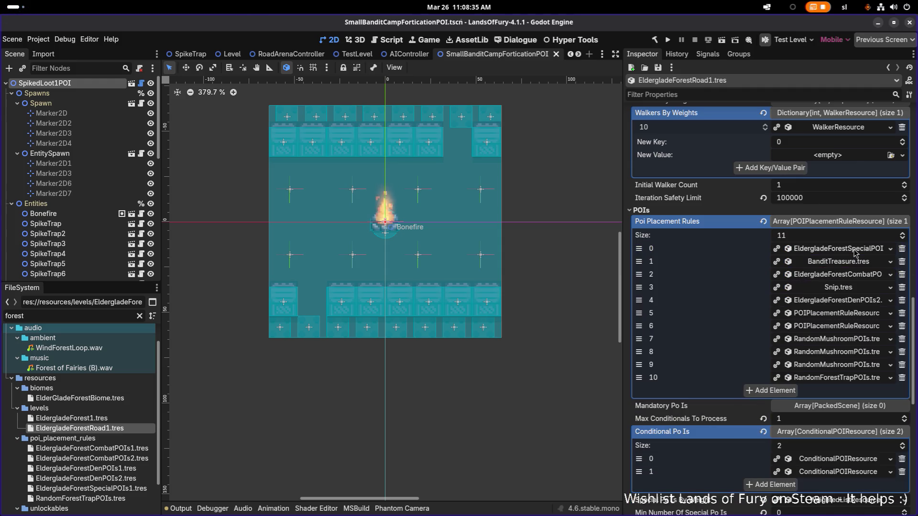
left_click(855, 252)
left_click(832, 290)
left_click(832, 291)
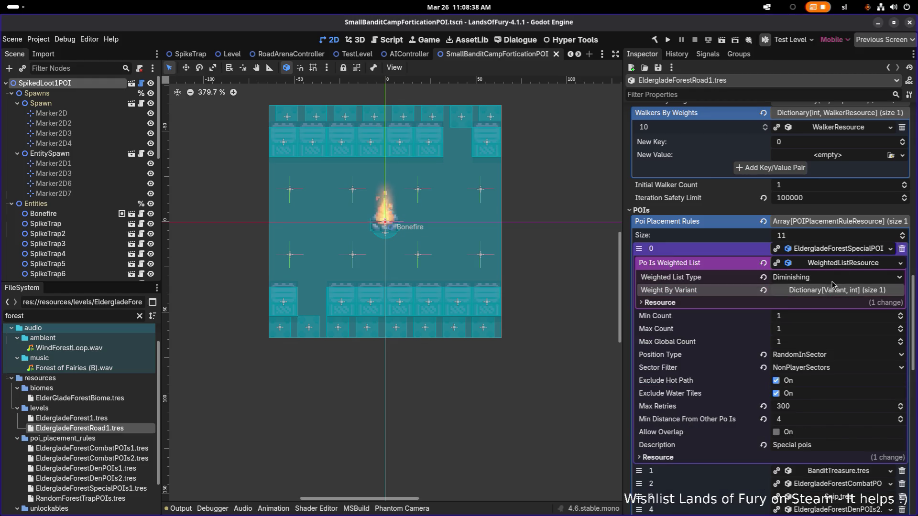
left_click(840, 249)
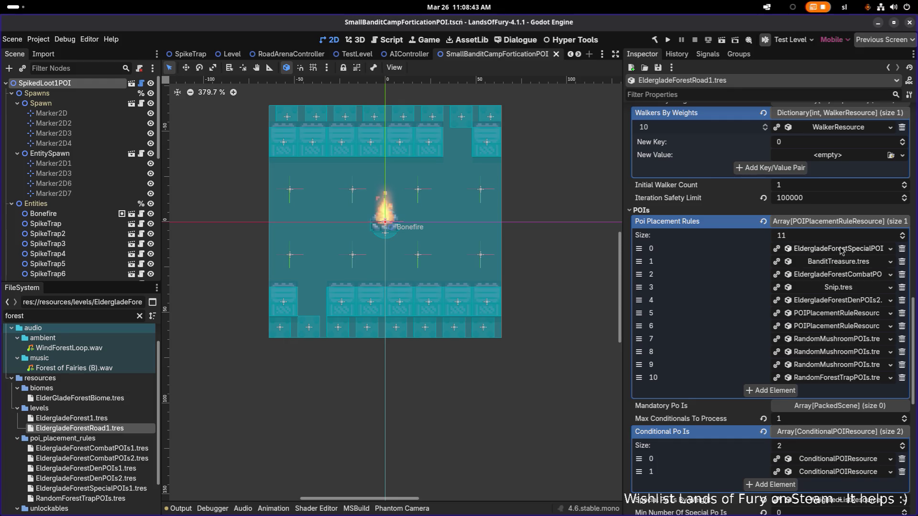
Scroll back through the rule list and re-expand the forest special POI rule
scroll(840, 250, "down", 3)
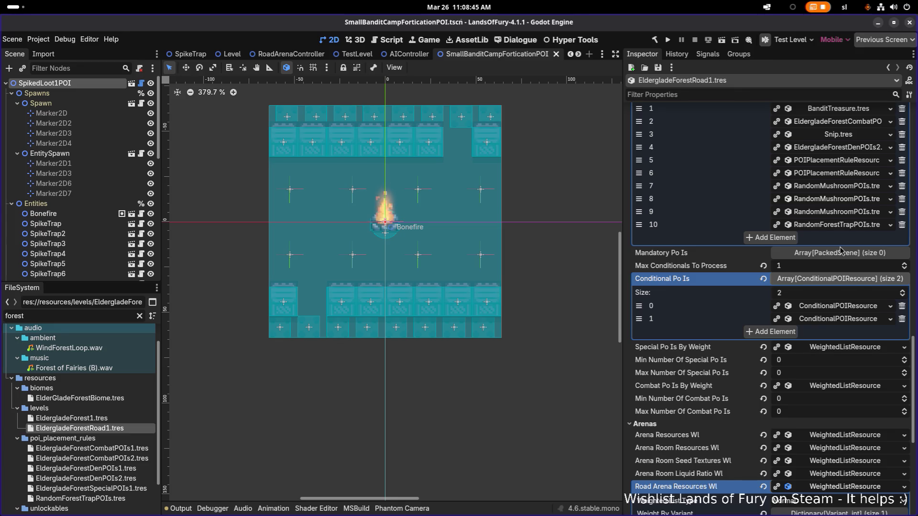
scroll(841, 250, "up", 2)
scroll(837, 254, "up", 1)
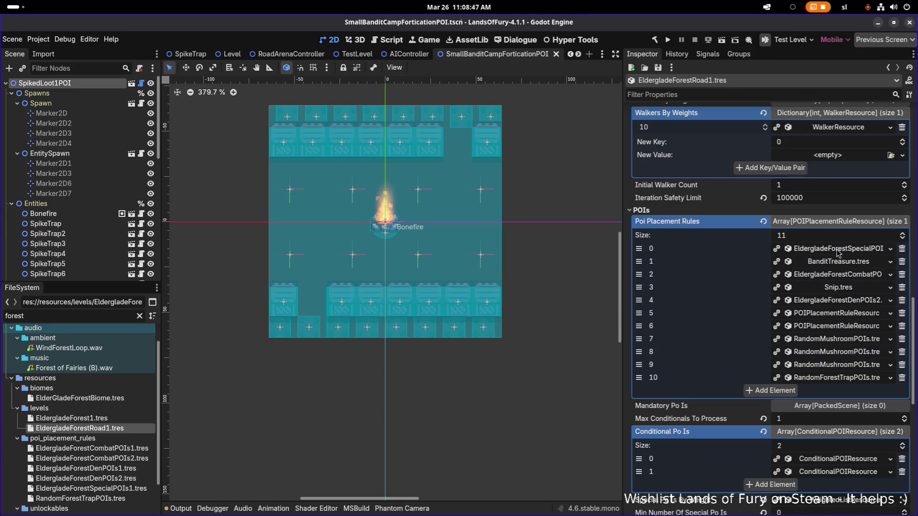
left_click(838, 252)
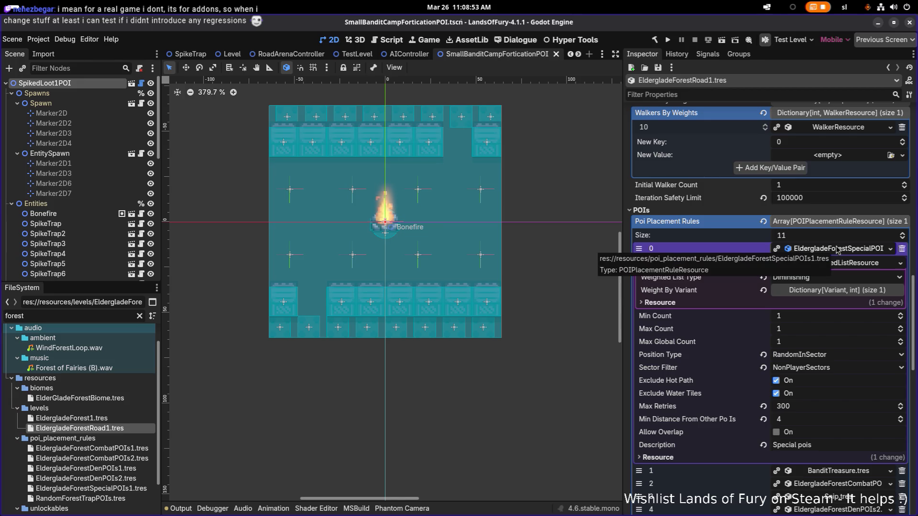
Show the first rule's Weight By Variant entries and review Position Type options without changing them
left_click(825, 290)
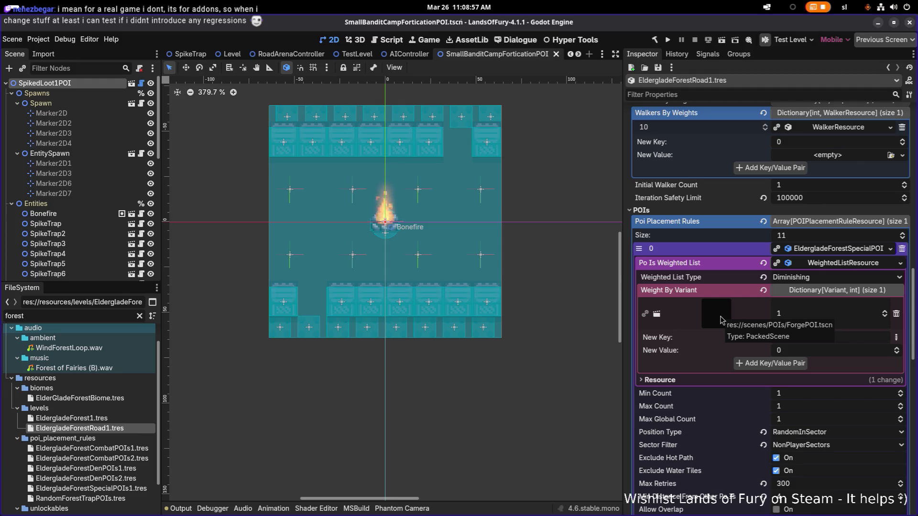
scroll(784, 303, "down", 4)
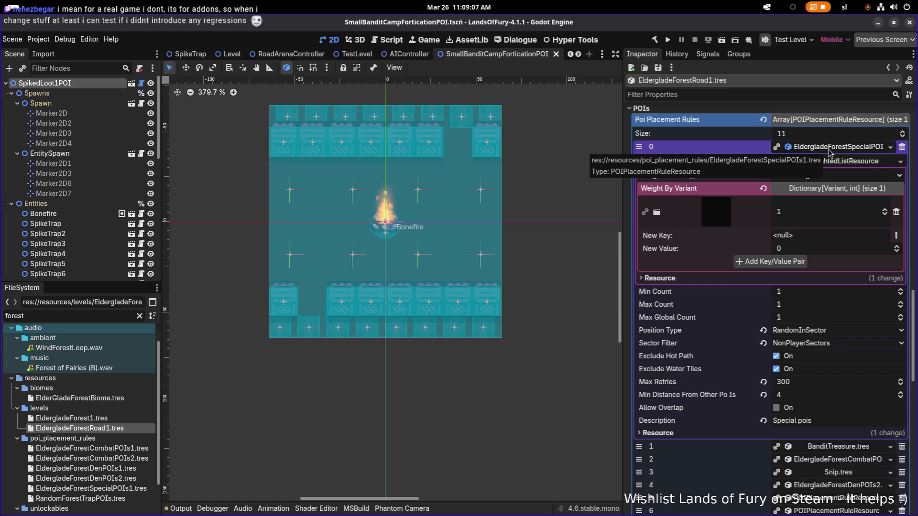
left_click(827, 330)
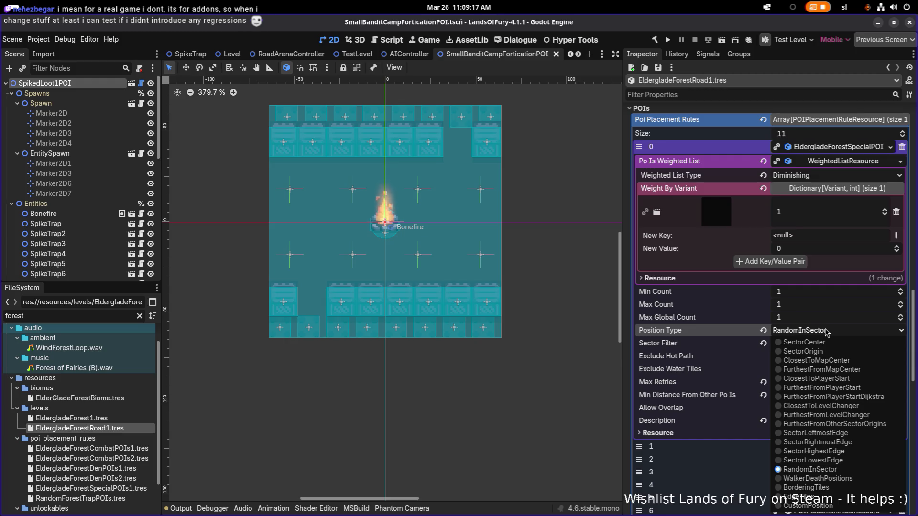
left_click(827, 331)
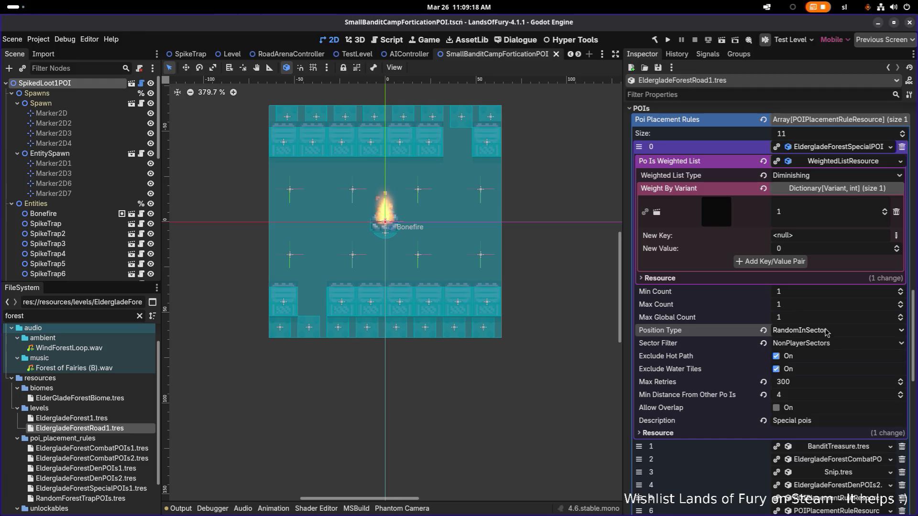
right_click(830, 149)
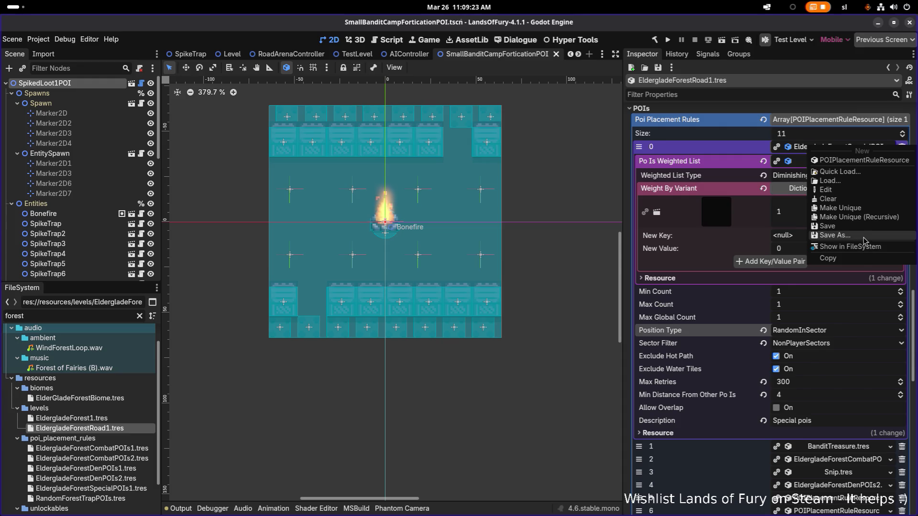
Save the first placement rule as RainyRoadForgePOIs.tres in resources/poi_placement_rules
left_click(835, 235)
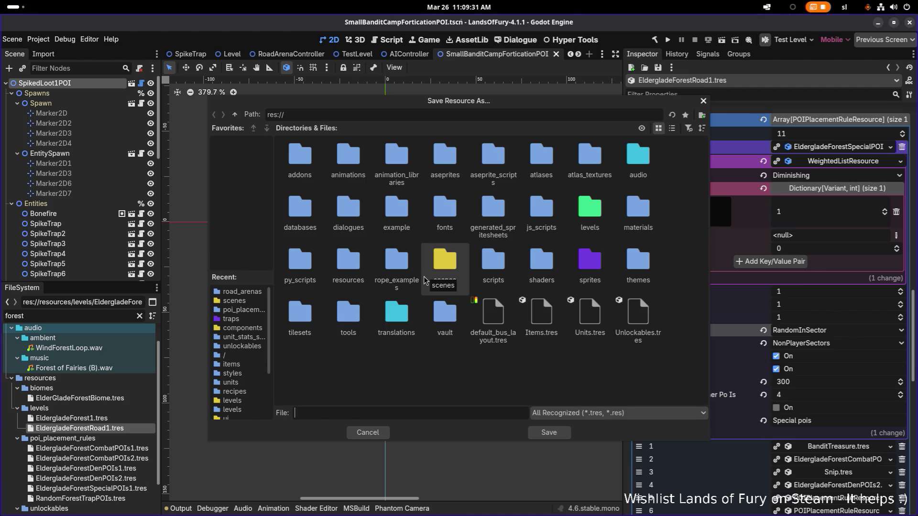
double_click(346, 260)
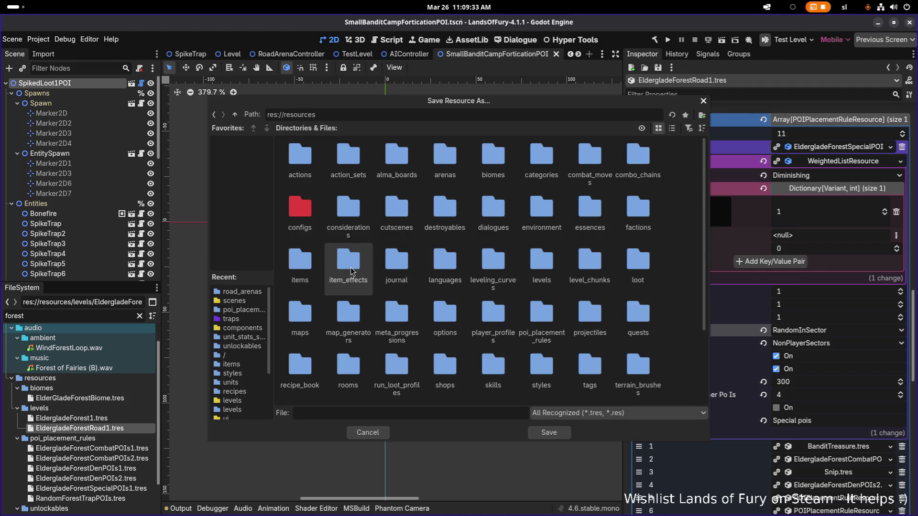
scroll(421, 246, "down", 3)
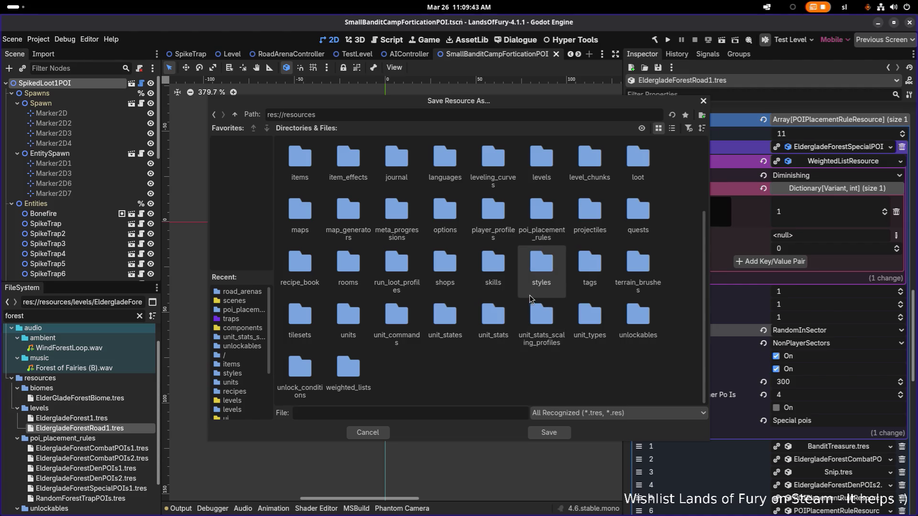
double_click(528, 214)
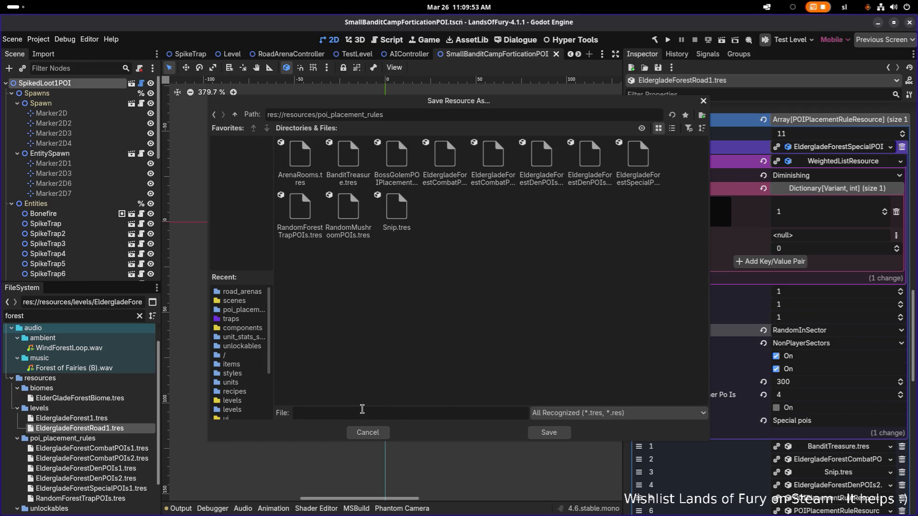
key("Return")
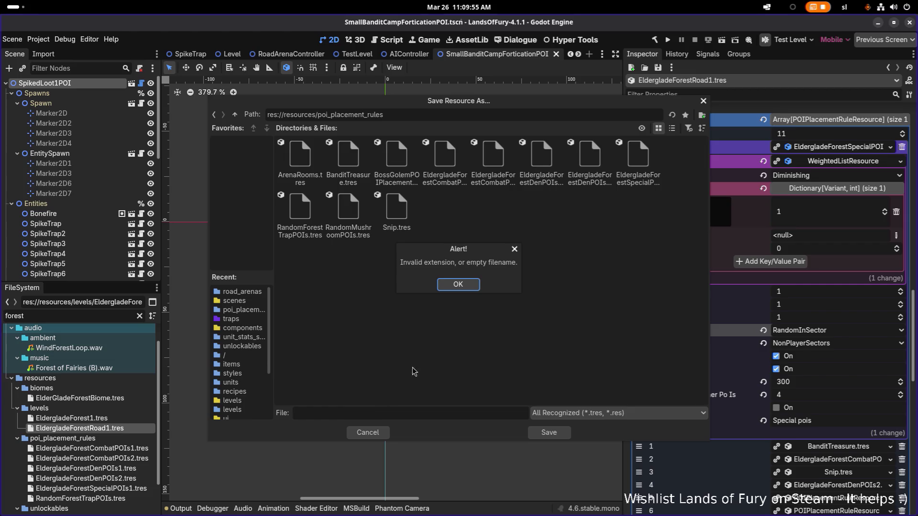
left_click(459, 285)
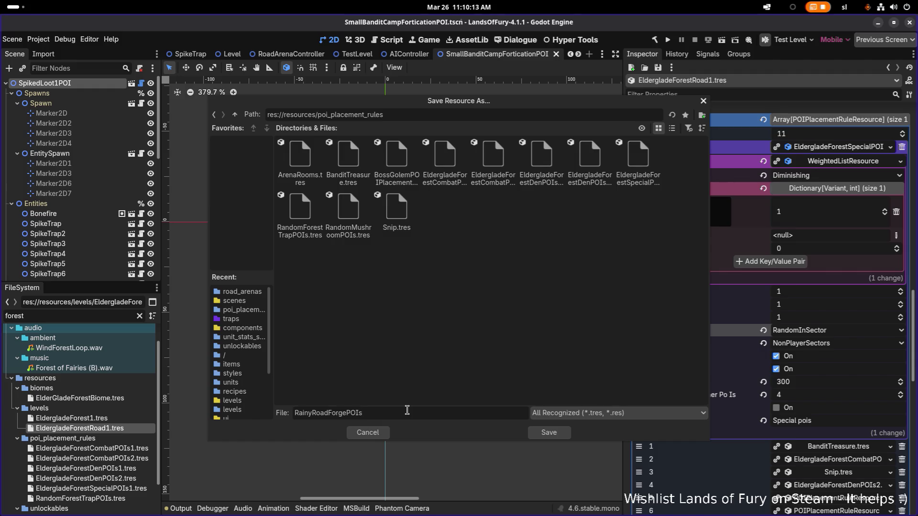
key("Return")
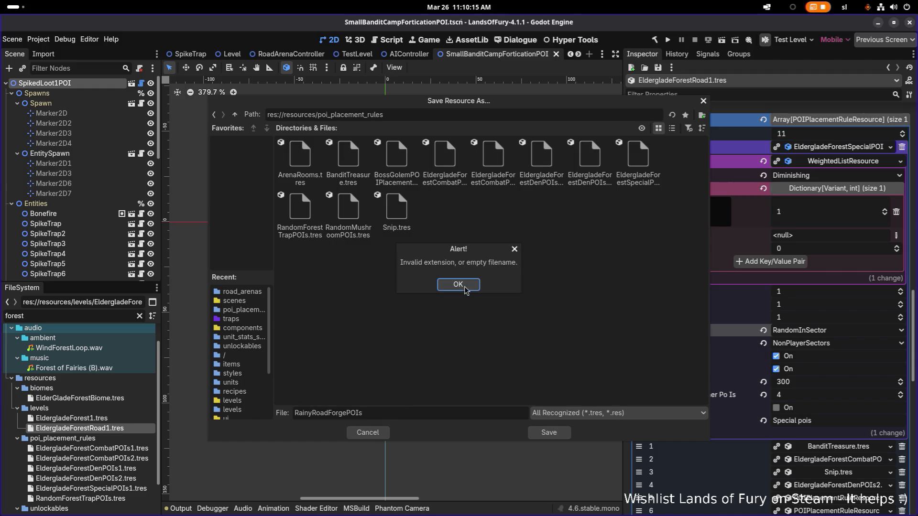
left_click(460, 285)
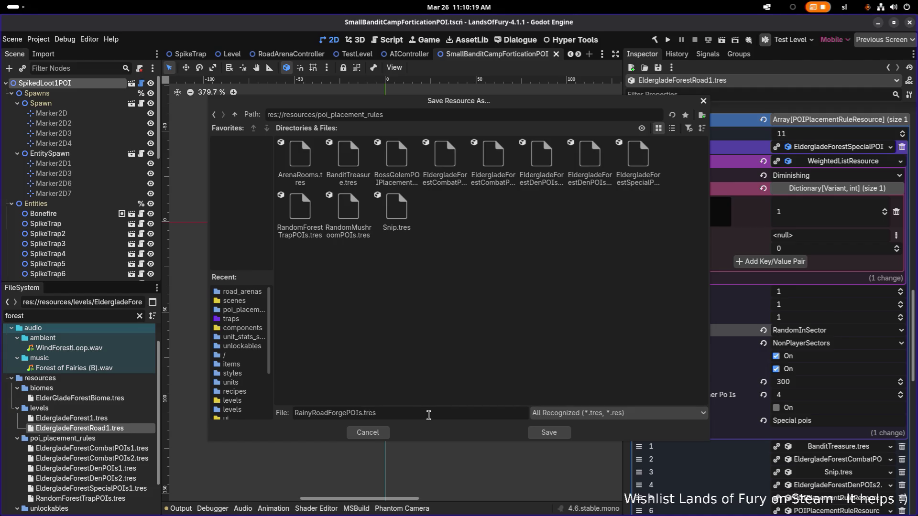
left_click(550, 433)
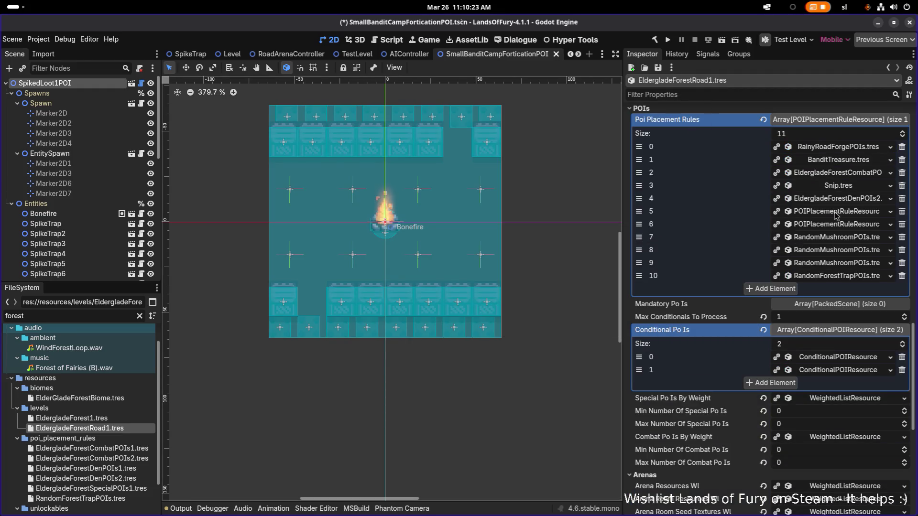
Make RainyRoadForgePOIs' weighted POI list unique recursively, keeping the ForgePOI scene shared
right_click(855, 146)
left_click(850, 245)
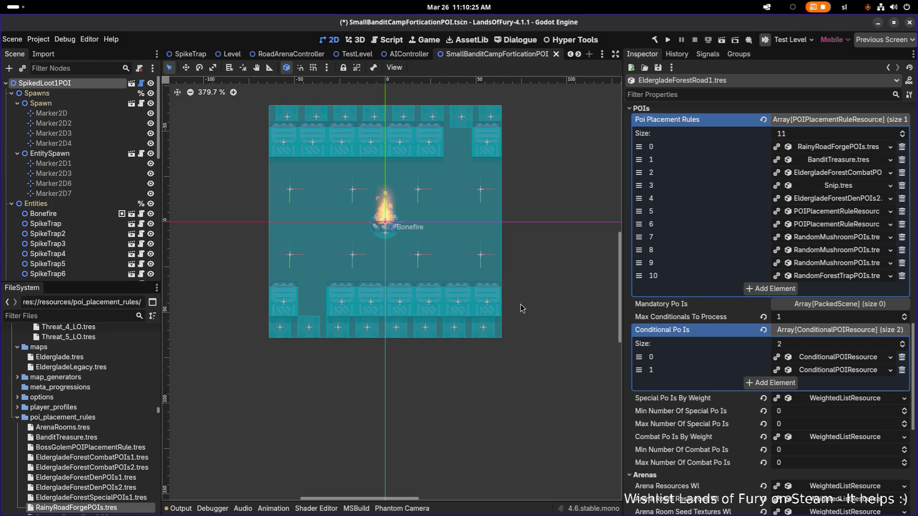
scroll(117, 410, "down", 2)
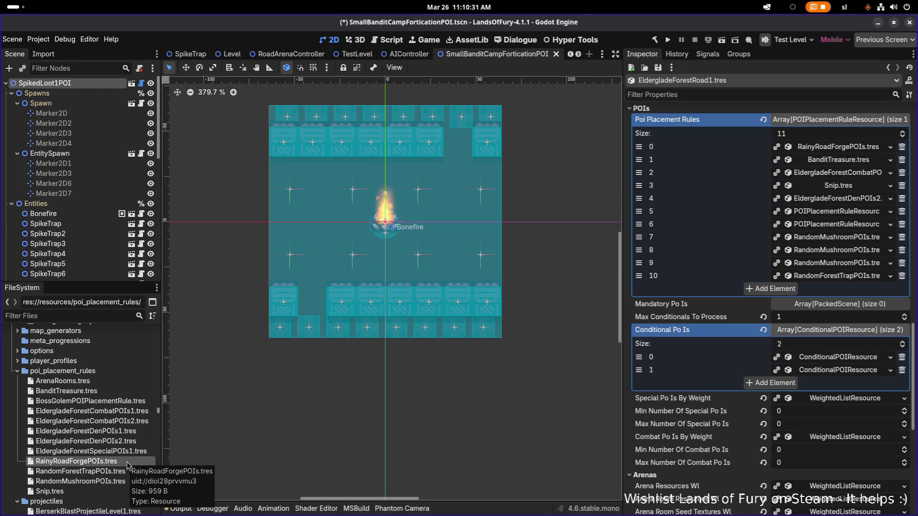
left_click(855, 163)
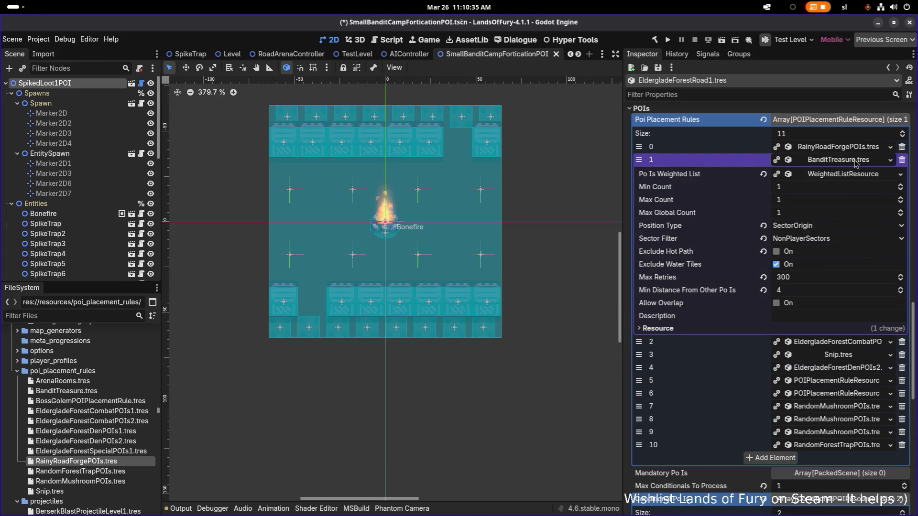
left_click(855, 148)
left_click(842, 162)
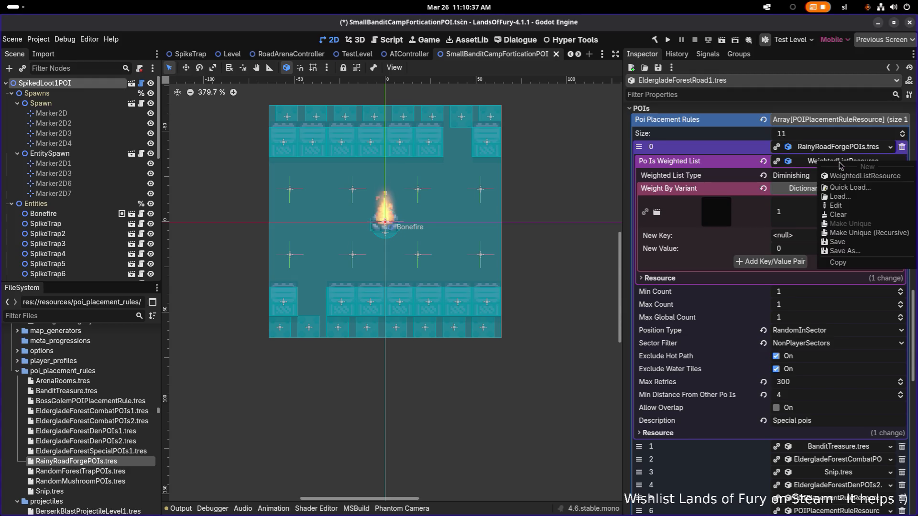
left_click(854, 236)
left_click(430, 220)
left_click(509, 363)
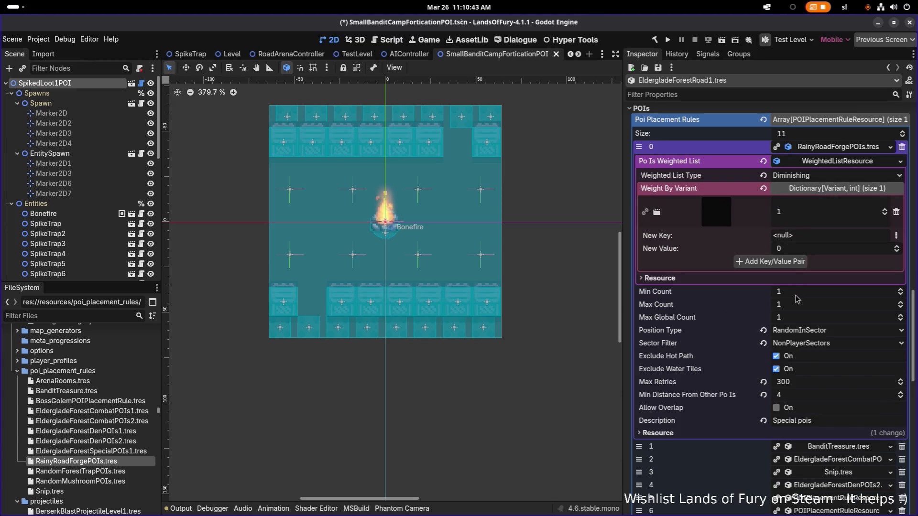
Set the rule's Position Type to FurthestFromPlayerStartDijkstra and save
left_click(818, 331)
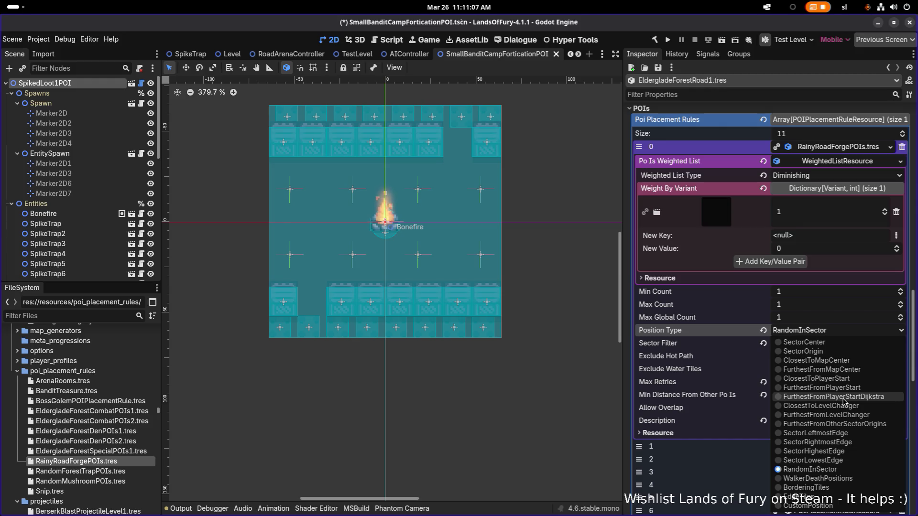
left_click(844, 398)
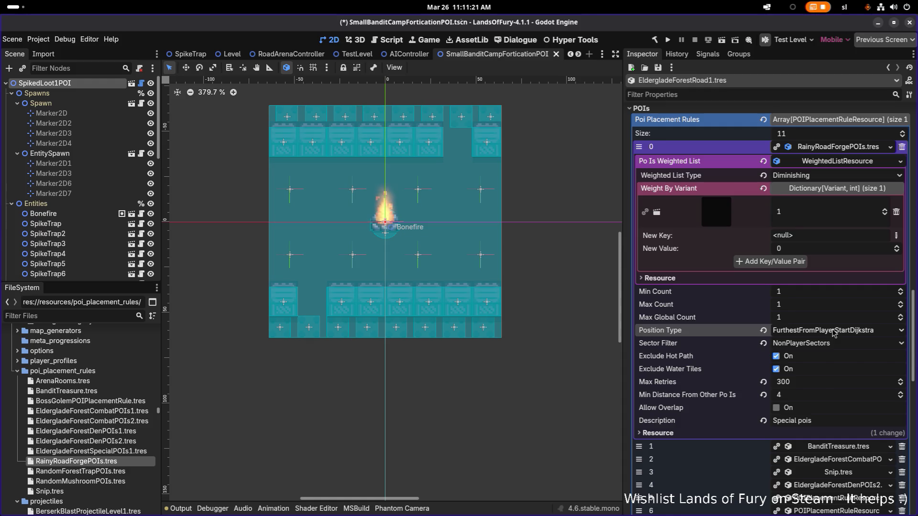
left_click(844, 332)
left_click(844, 331)
key("ctrl+s")
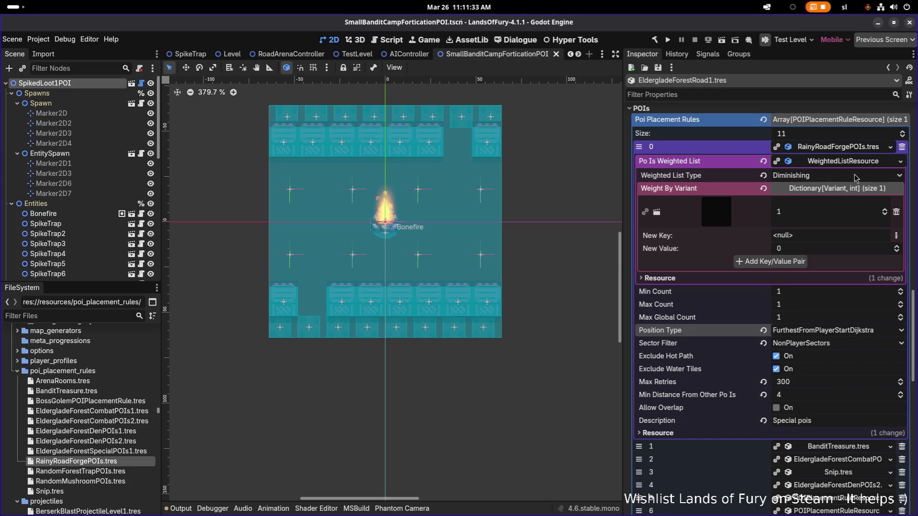
Open BanditTreasure's Weight By Variant entries and show its ChestPOI.tscn in the FileSystem
left_click(848, 151)
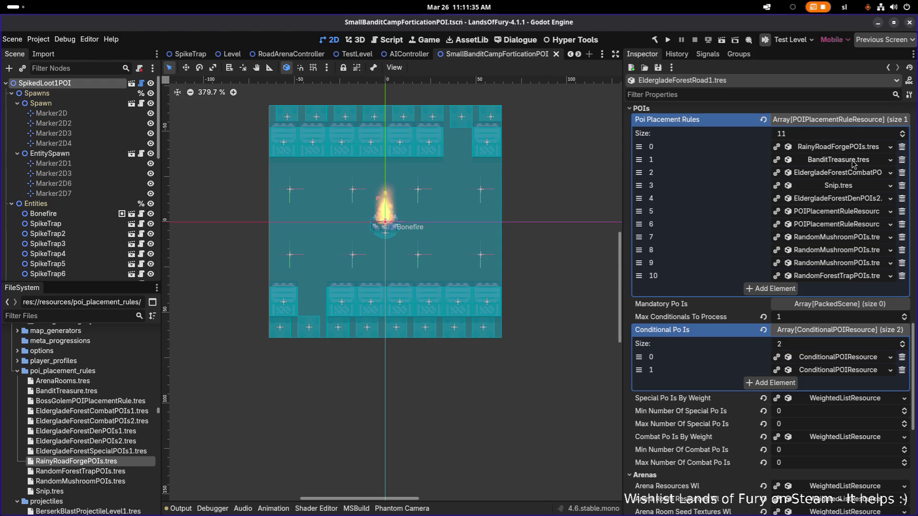
left_click(853, 163)
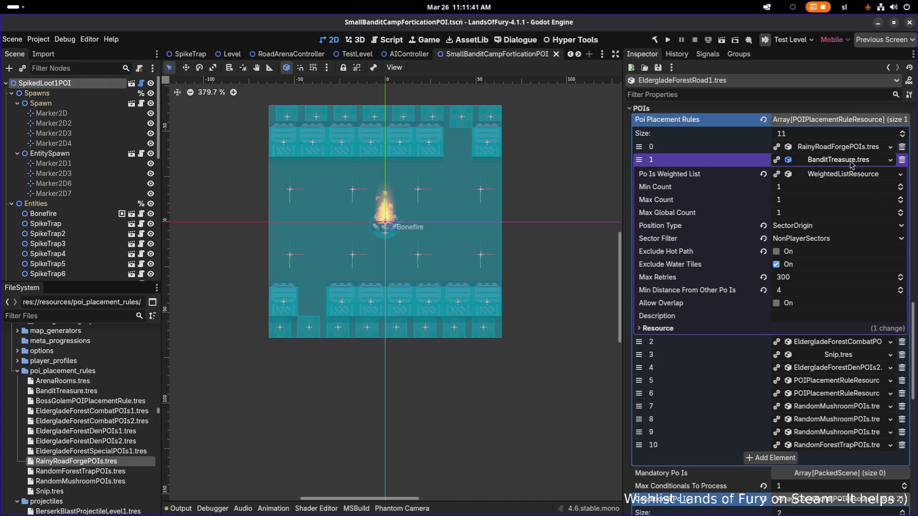
left_click(849, 175)
left_click(834, 201)
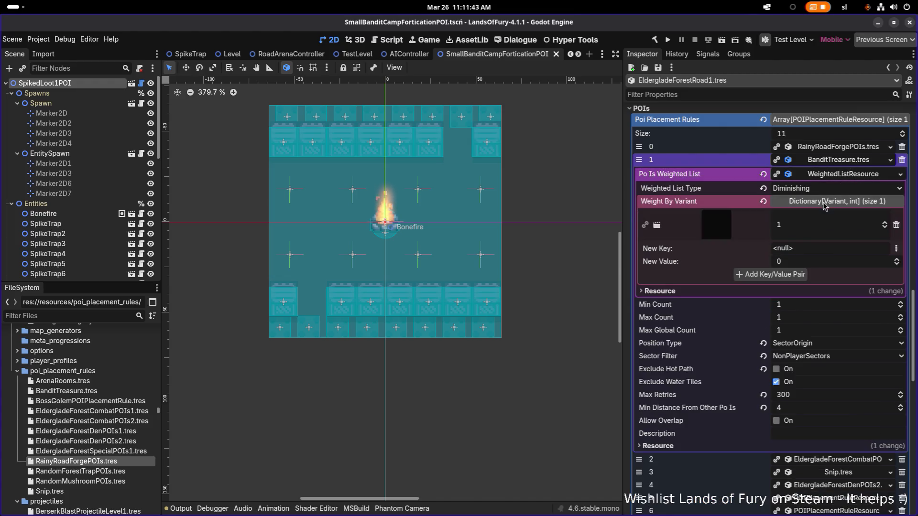
right_click(708, 233)
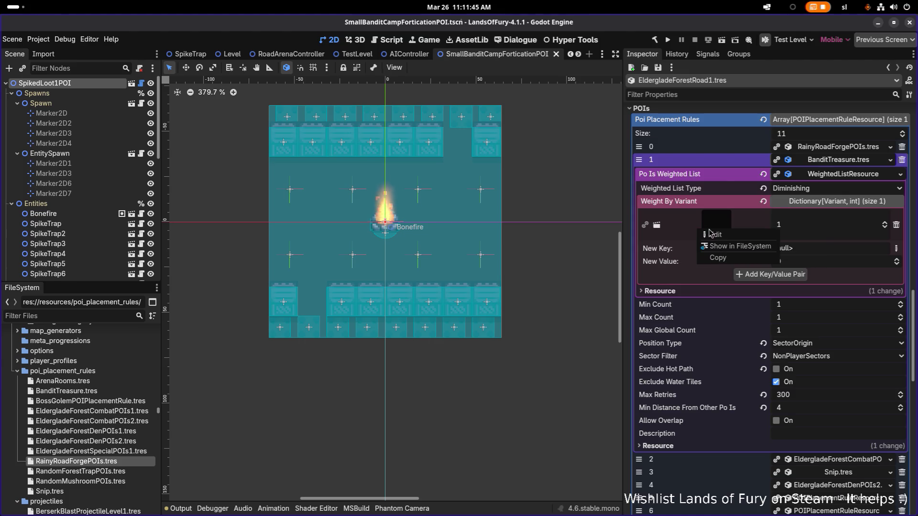
left_click(724, 246)
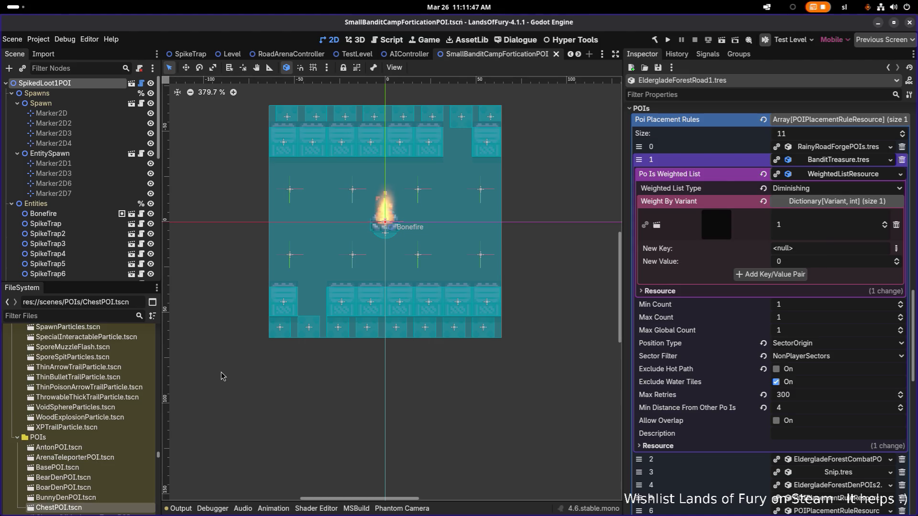
Duplicate ChestPOI.tscn as FortifiedChestPOI.tscn
scroll(203, 359, "down", 1)
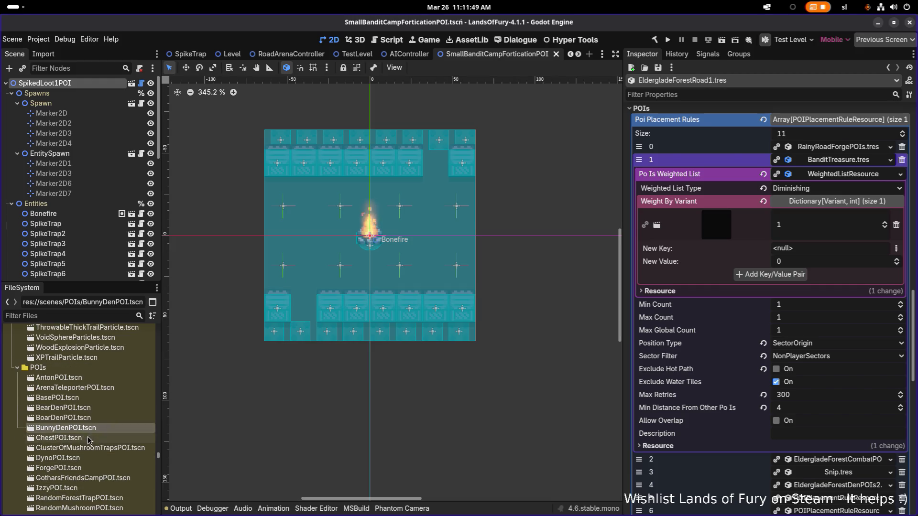
key("ctrl+d")
key("Home")
type("Fortified")
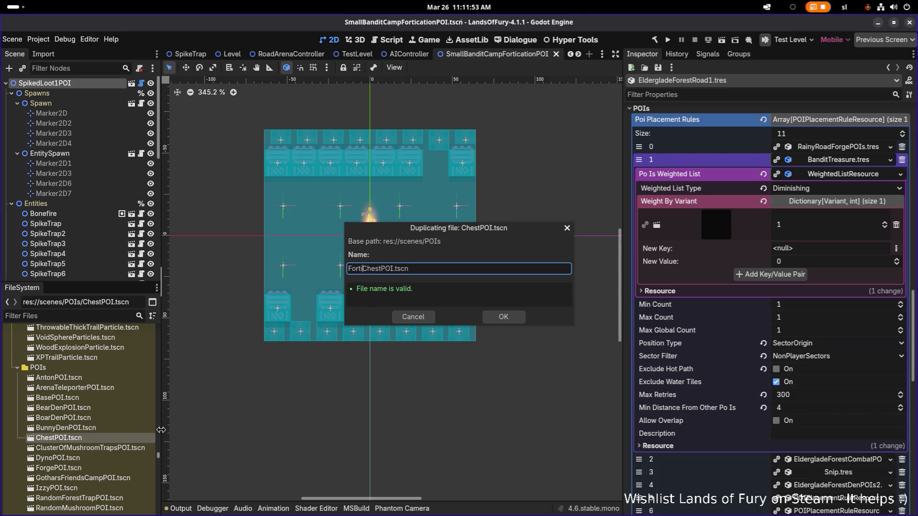
key("Return")
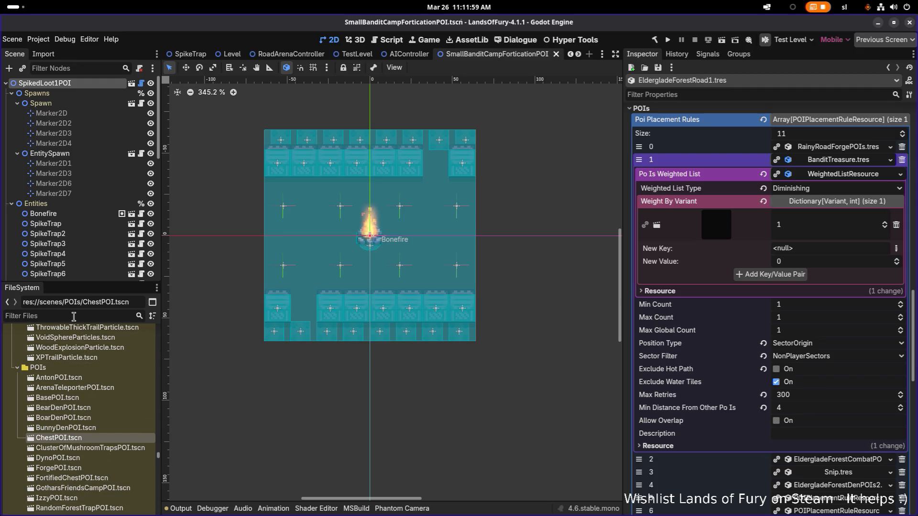
Filter for 'forti', open FortifiedChestPOI.tscn and start renaming its root node
type("forti")
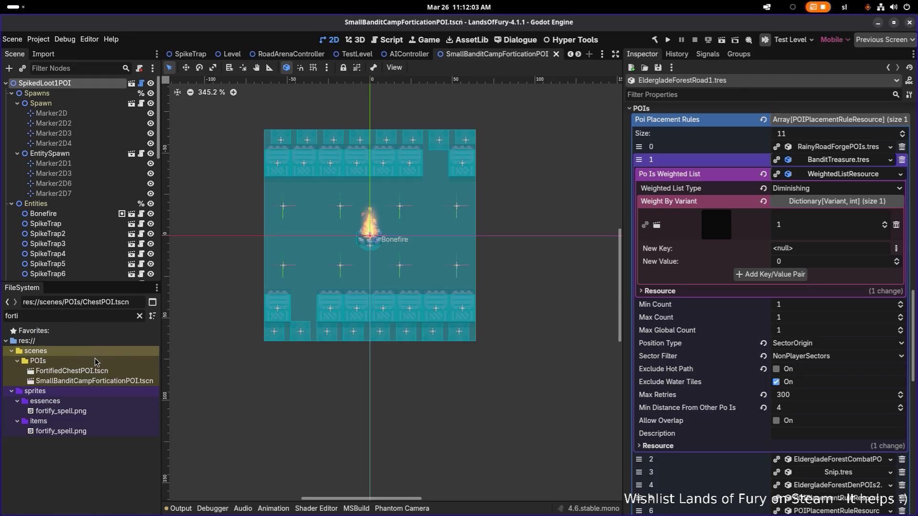
double_click(72, 370)
left_click(89, 372)
left_click(51, 83)
left_click(51, 83)
Name the root node FortifiedChestPOI and centre the POI layout in the view
type("FortifiedChestPOI")
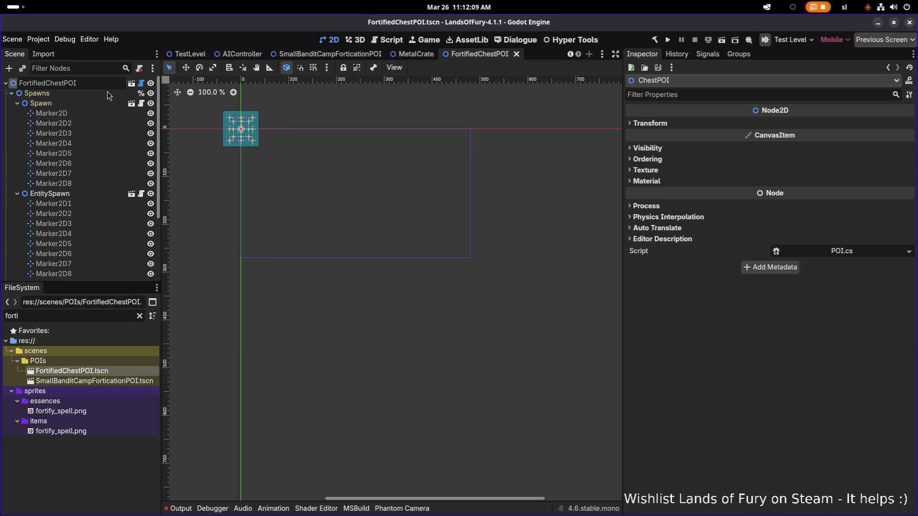
key("Return")
scroll(234, 145, "up", 15)
left_click_drag(244, 151, 281, 197)
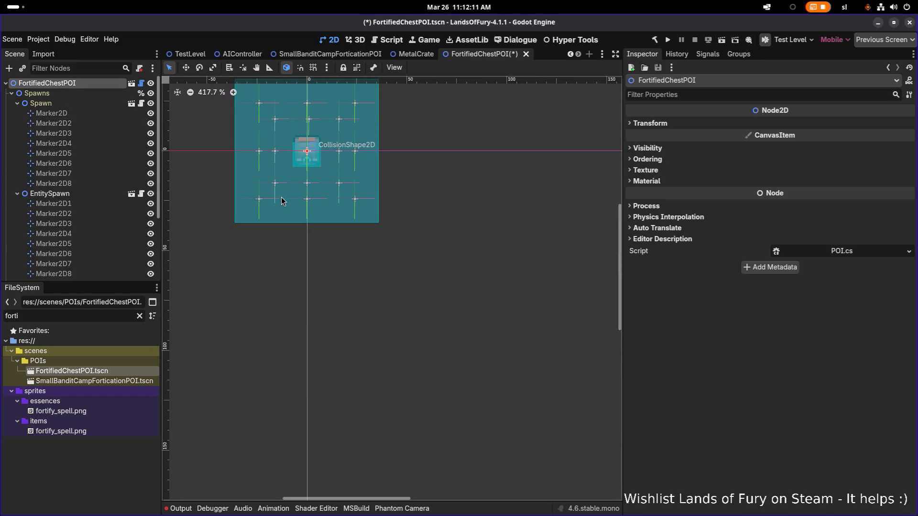
scroll(281, 197, "down", 4)
scroll(281, 224, "up", 5)
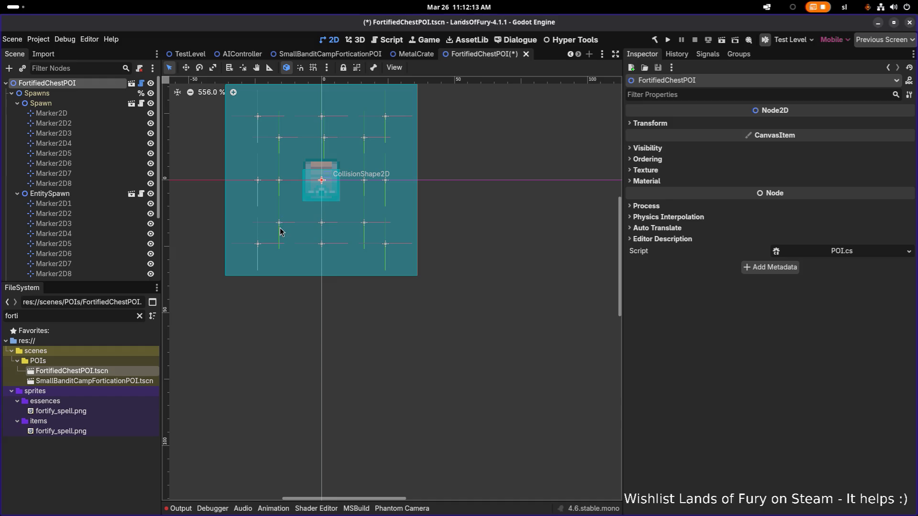
Inspect the Spawns, Chest, GuardPositions and root nodes, ending on the Chest instance's properties
left_click(97, 95)
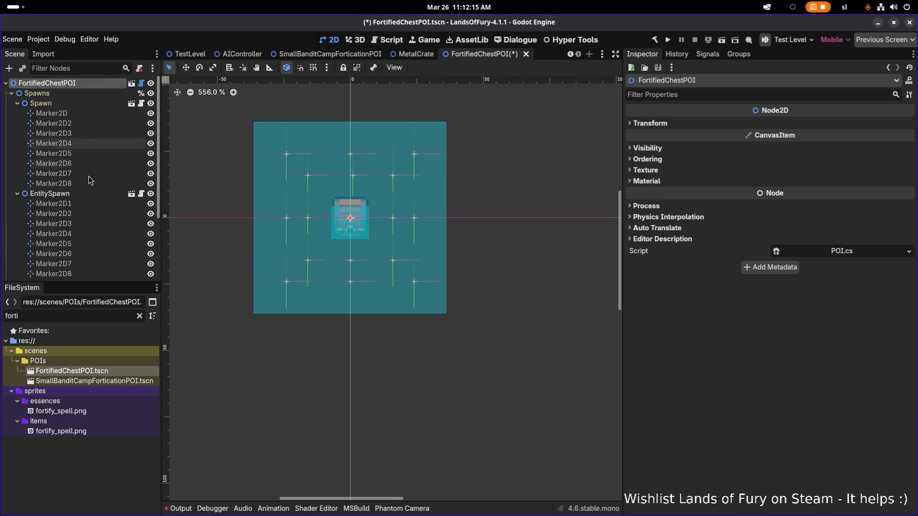
scroll(88, 176, "down", 4)
left_click(84, 203)
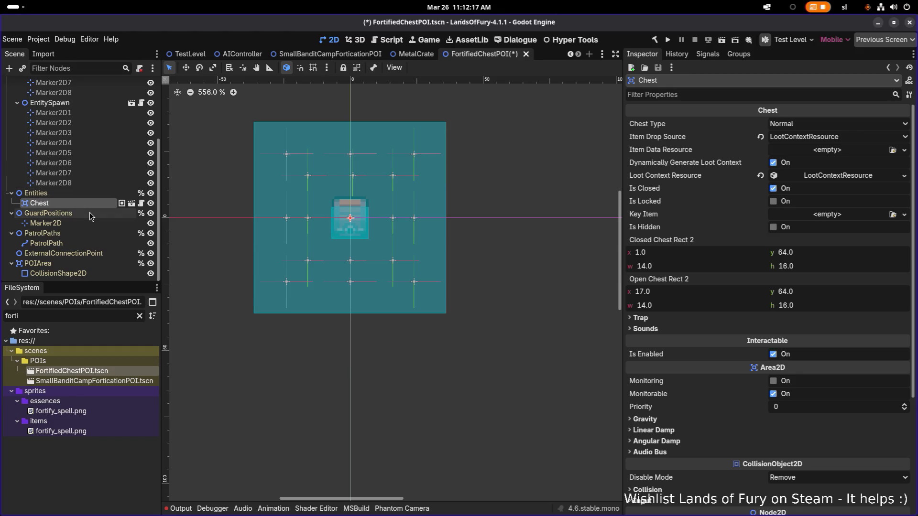
left_click(90, 212)
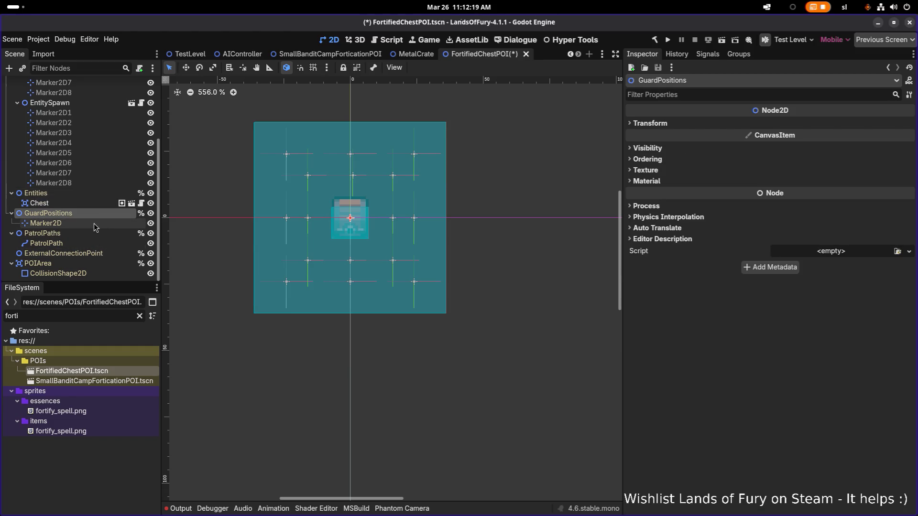
scroll(95, 225, "up", 5)
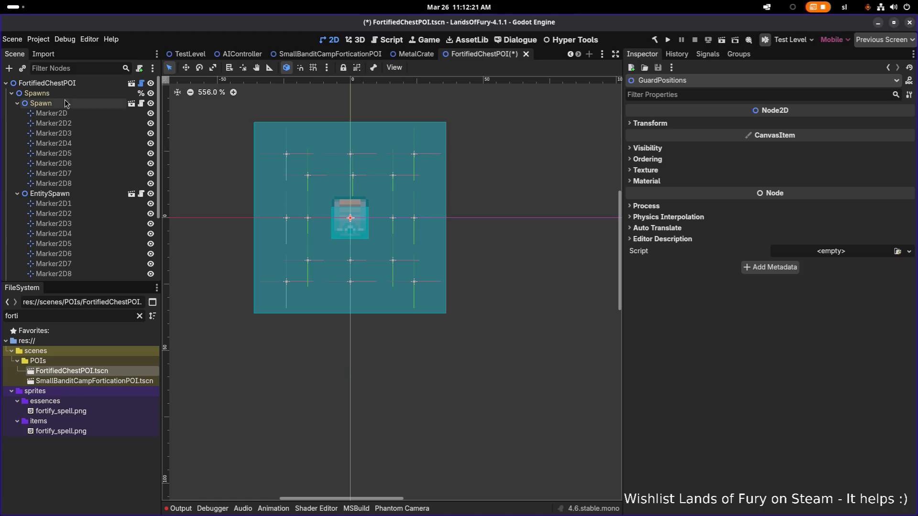
left_click(47, 82)
scroll(311, 221, "up", 1)
scroll(312, 222, "down", 4)
scroll(91, 200, "down", 3)
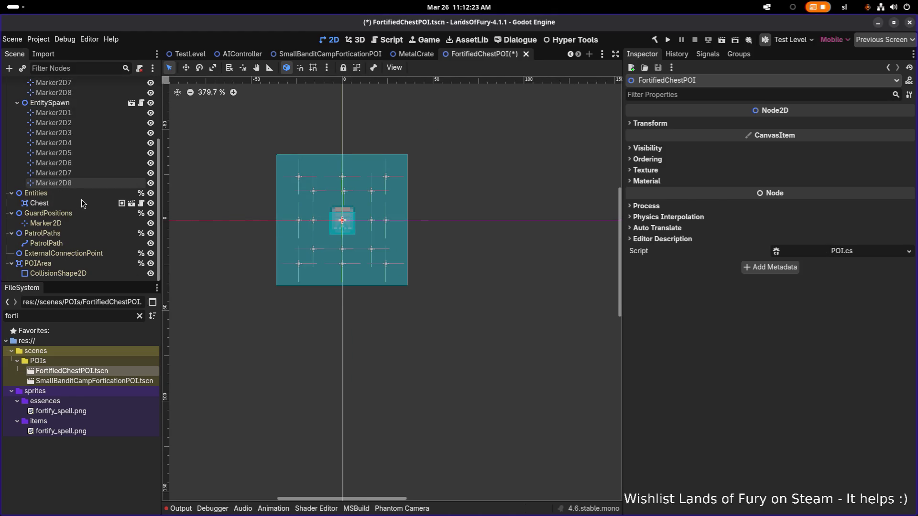
left_click(105, 203)
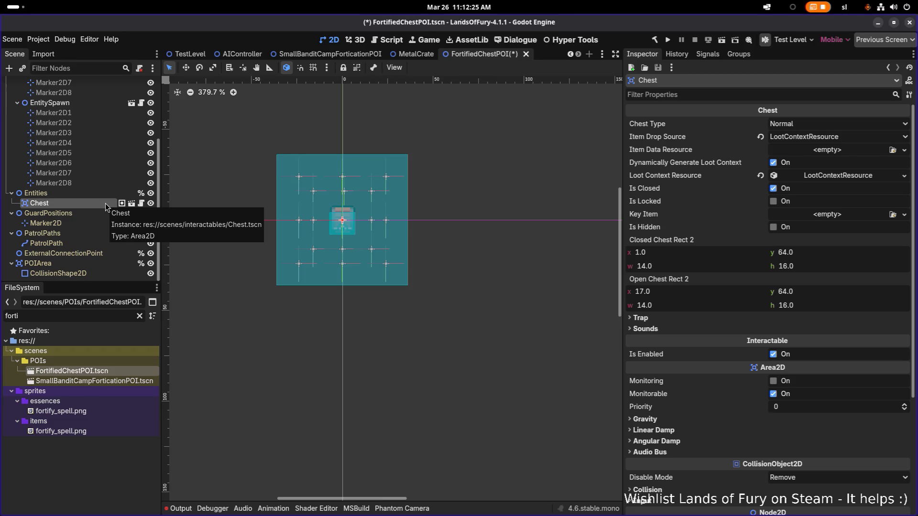
left_click(72, 273)
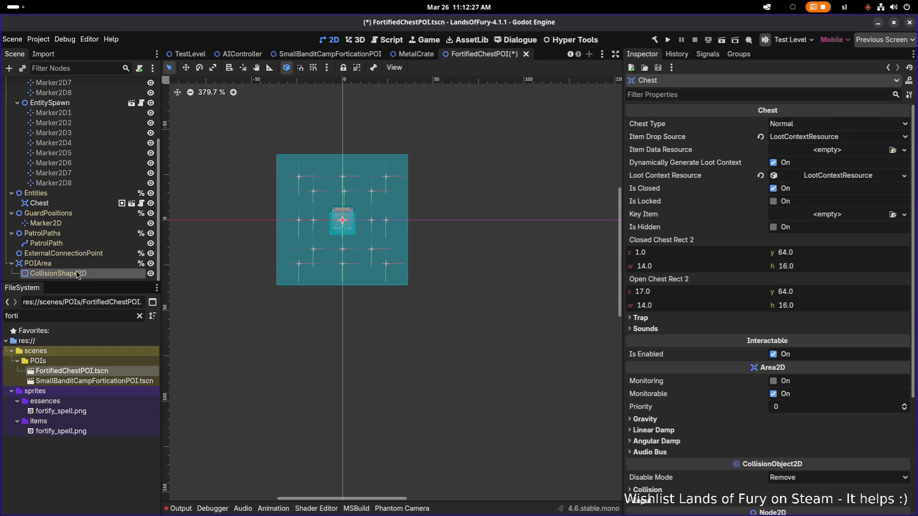
Replace the POIArea collision shape with a new RectangleShape2D
right_click(830, 126)
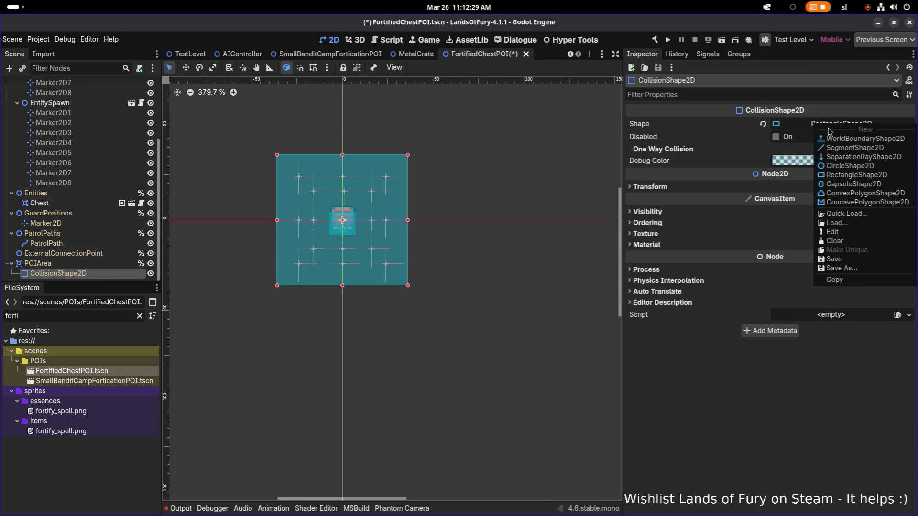
left_click(844, 125)
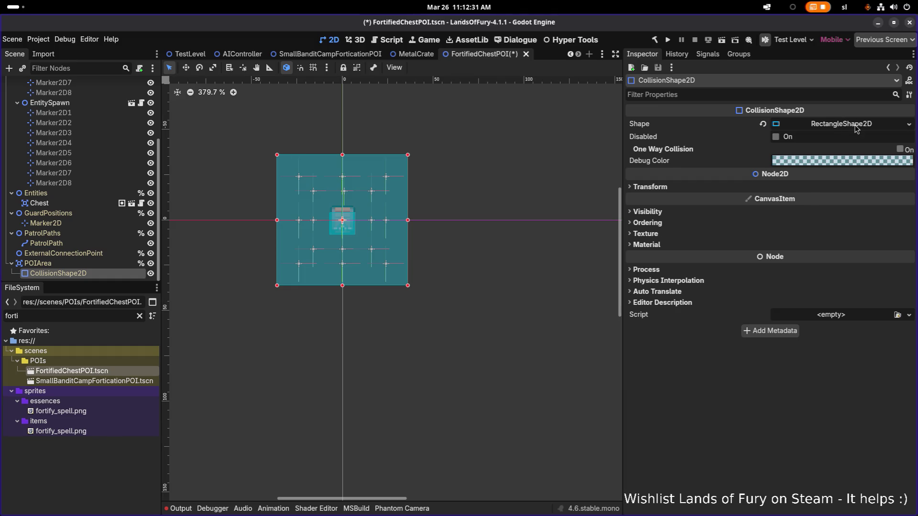
left_click(854, 128)
right_click(855, 127)
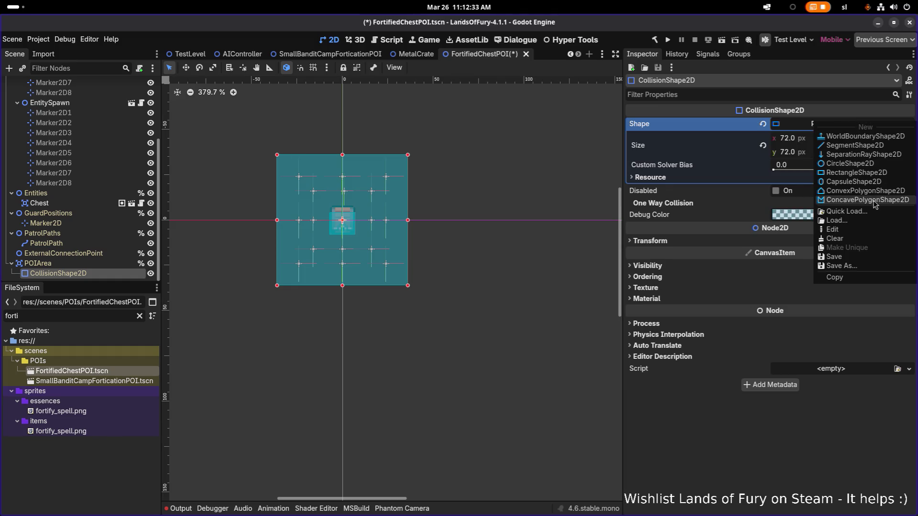
left_click(838, 181)
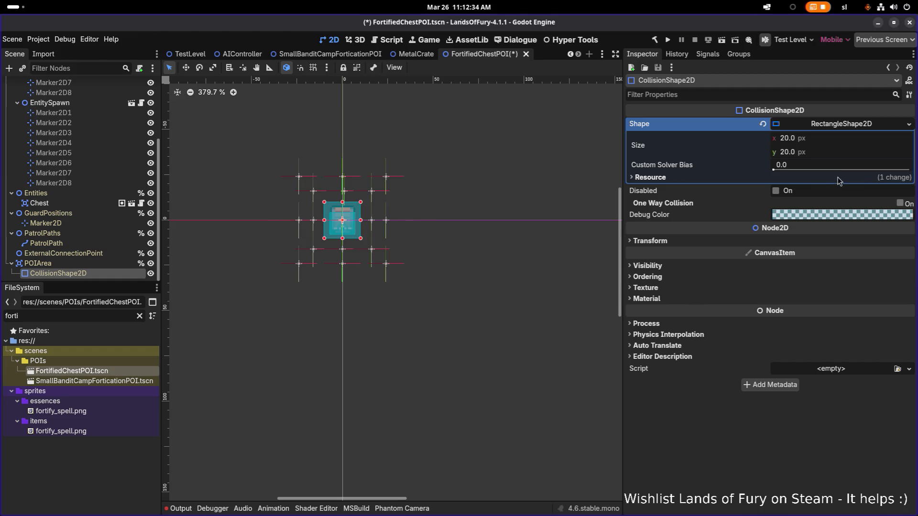
Set the rectangle's size to 64 × 64 px
left_click(818, 140)
type("48")
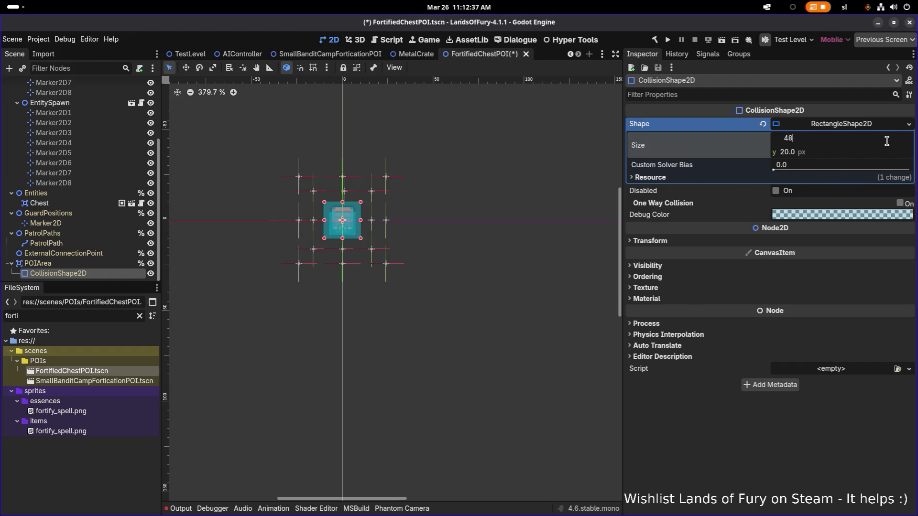
key("Return")
key("ctrl+a")
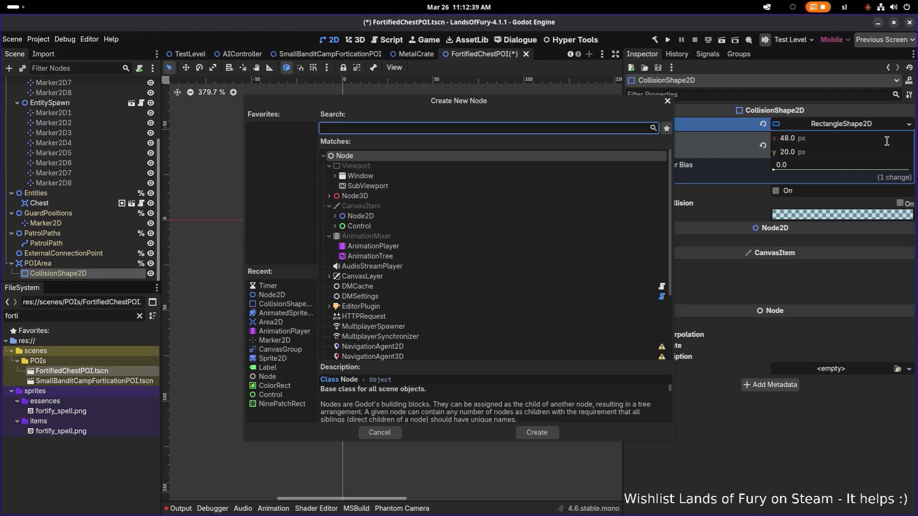
key("Escape")
left_click(886, 143)
type("64")
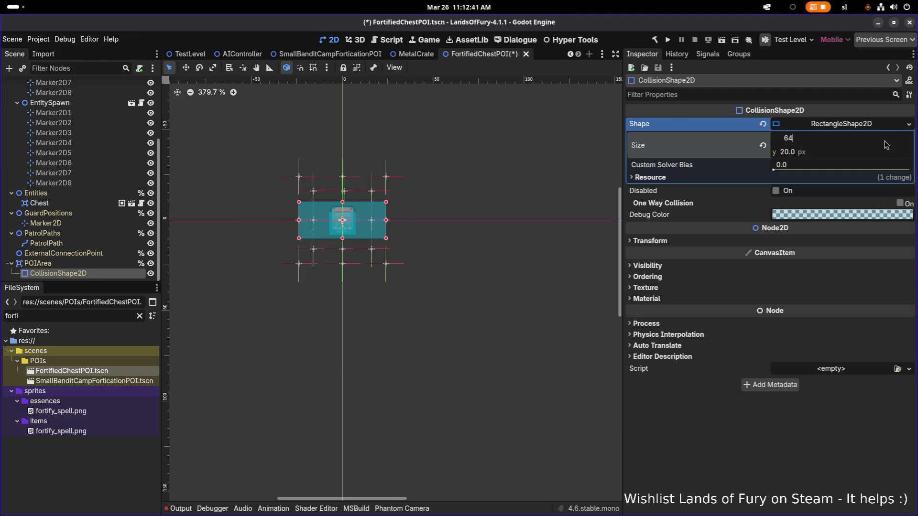
key("Return")
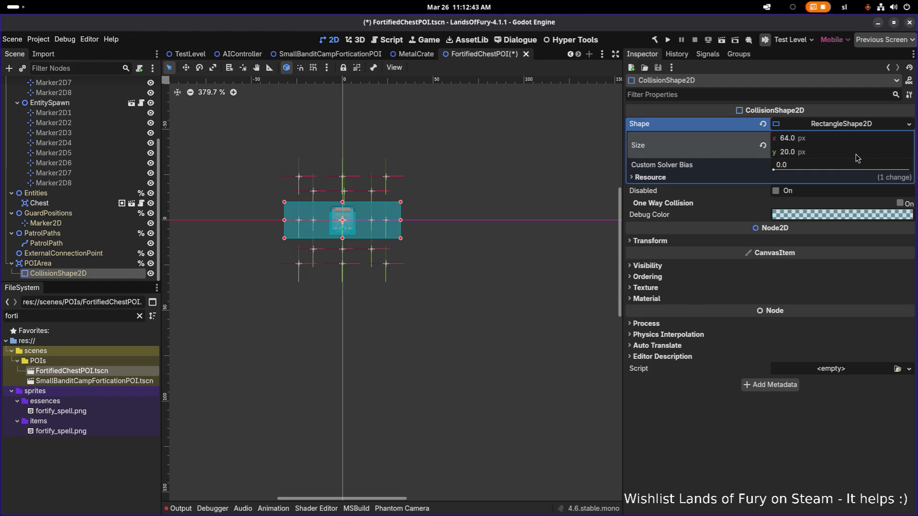
left_click(859, 152)
type("64")
key("Return")
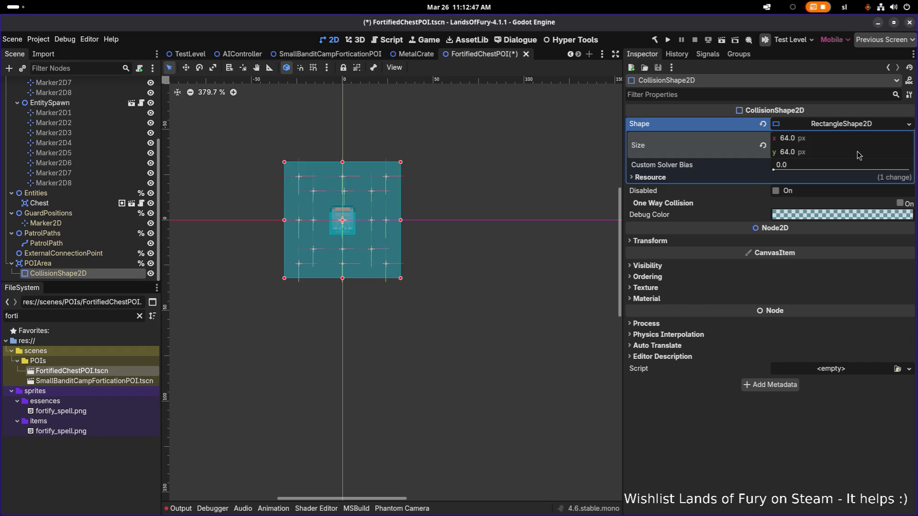
Enlarge the rectangle to 80 × 80 px by adding 16 to width and setting height 80
left_click(862, 141)
type("+16")
key("Return")
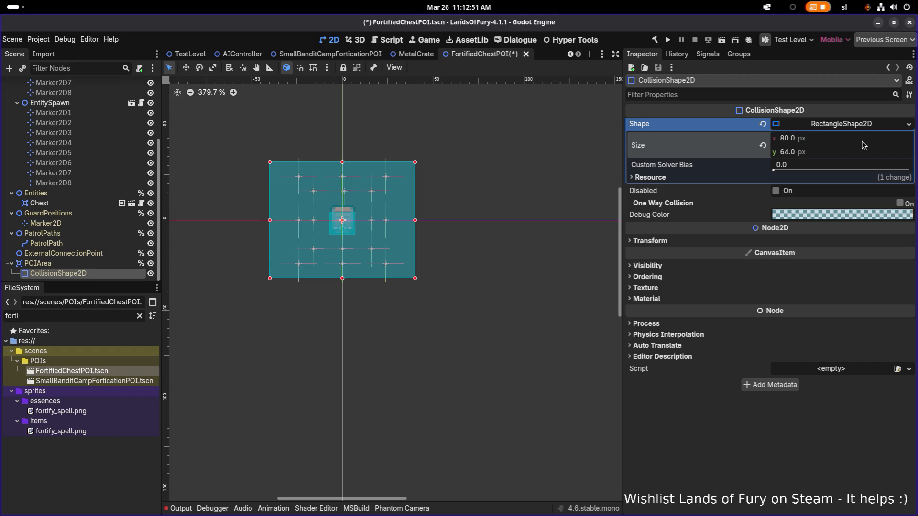
left_click(853, 147)
type("80")
key("Return")
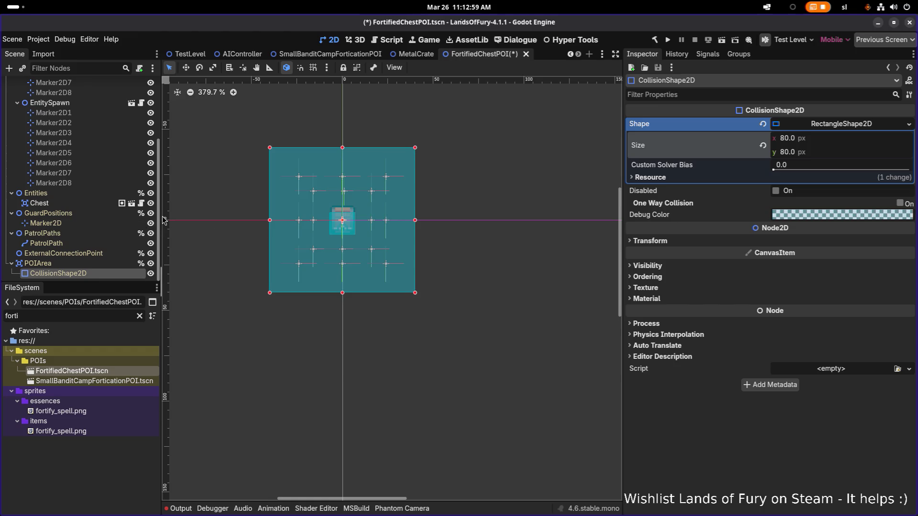
left_click(96, 244)
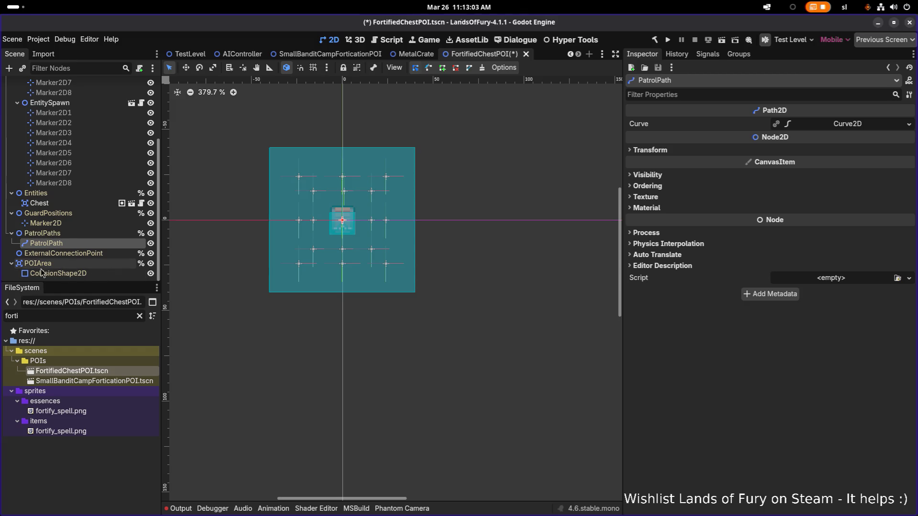
Collapse the scene tree branches and select the Entities node
left_click(11, 263)
left_click(11, 244)
left_click(12, 233)
left_click(12, 223)
left_click(17, 142)
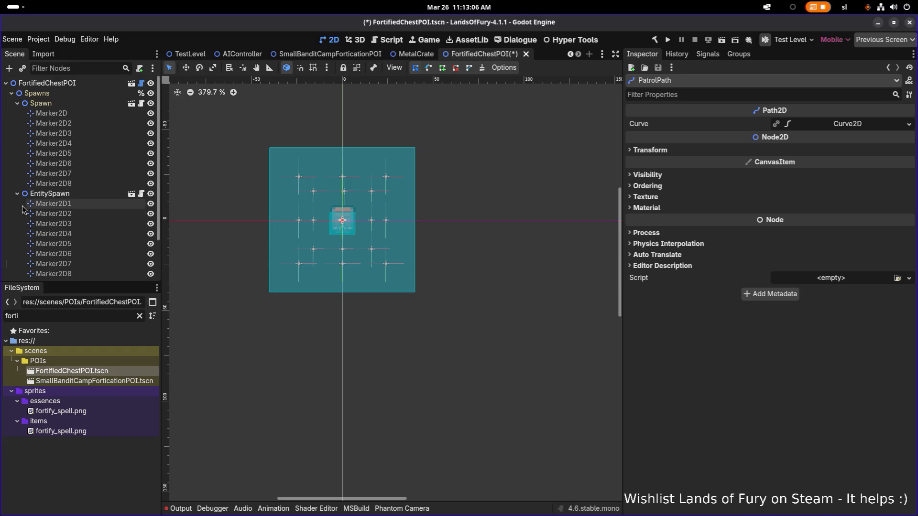
left_click(12, 93)
left_click(58, 103)
Filter the FileSystem for 'crate' and add a MetalCrate.tscn instance under Entities
left_click(67, 316)
double_click(67, 315)
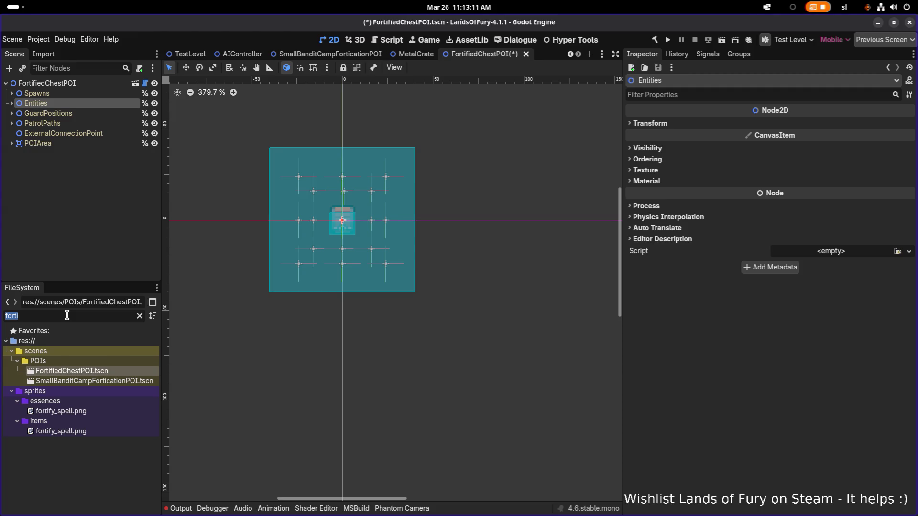
key("BackSpace")
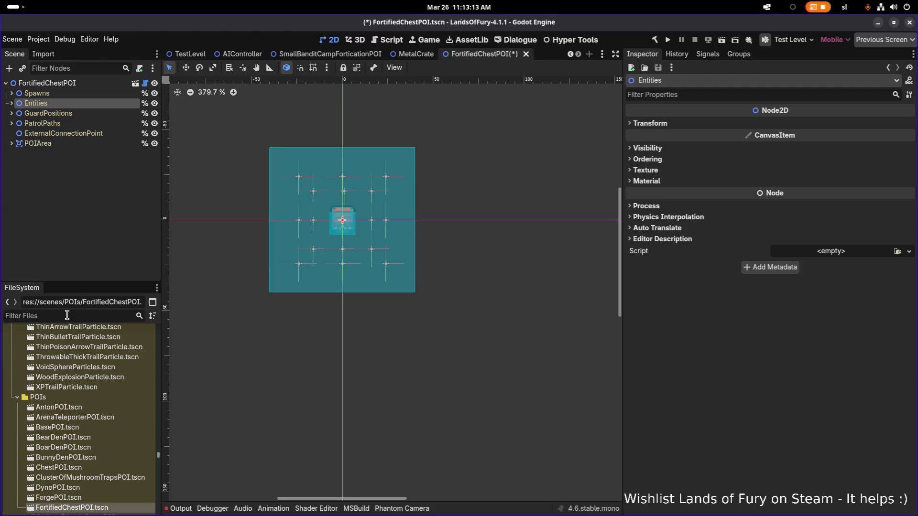
type("crate")
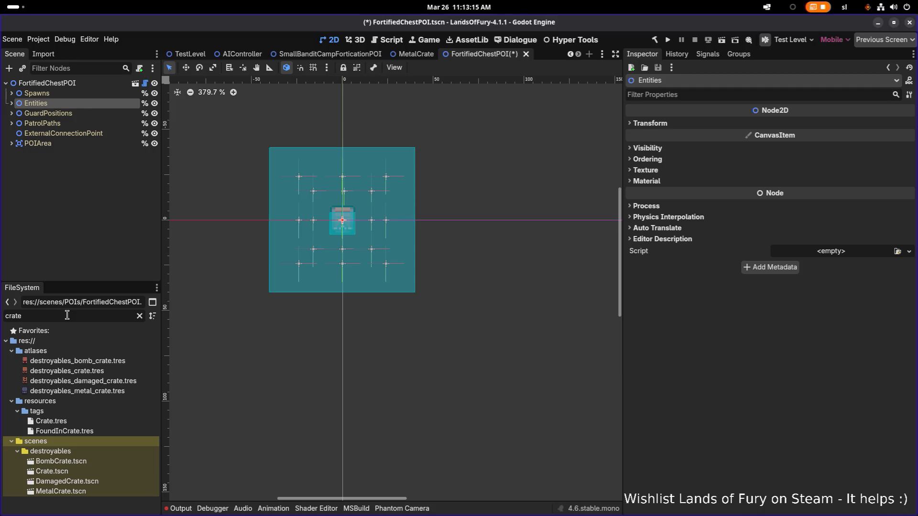
mouse_move(71, 495)
left_mouse_down()
mouse_move(48, 143)
mouse_move(28, 104)
left_mouse_up()
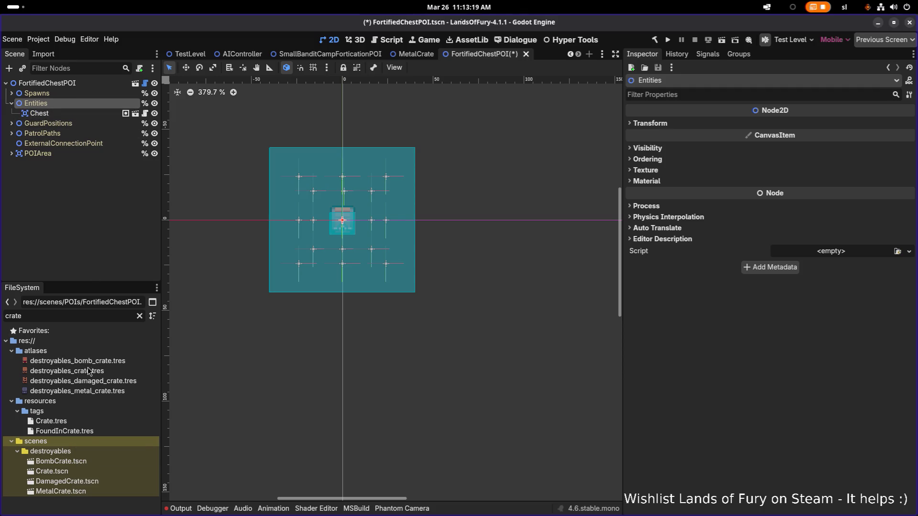
mouse_move(60, 491)
left_mouse_down()
mouse_move(86, 473)
mouse_move(198, 122)
mouse_move(106, 138)
mouse_move(105, 120)
left_mouse_up()
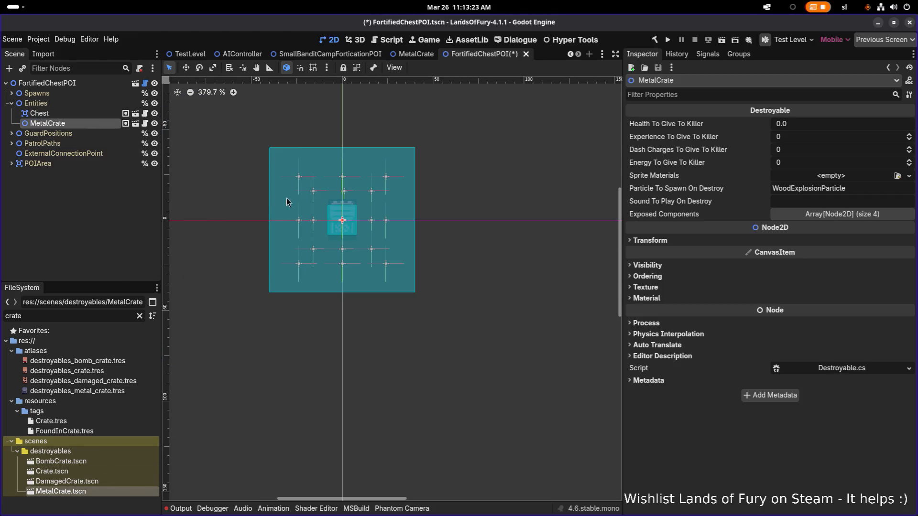
Move the MetalCrate to the left of the chest with the Move tool
scroll(291, 205, "up", 2)
key("w")
left_click_drag(378, 233, 291, 242)
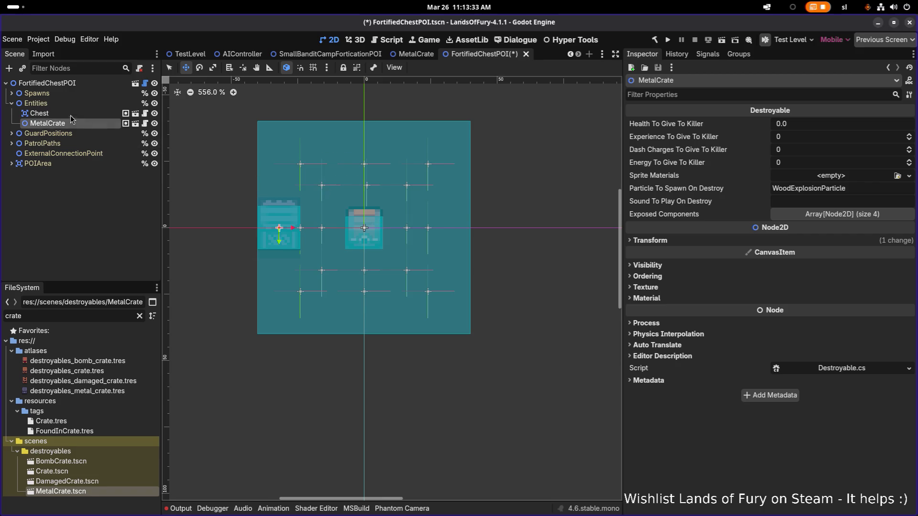
Expand Spawns and inspect the Marker2D4 and neighbouring spawn marker positions
left_click(12, 95)
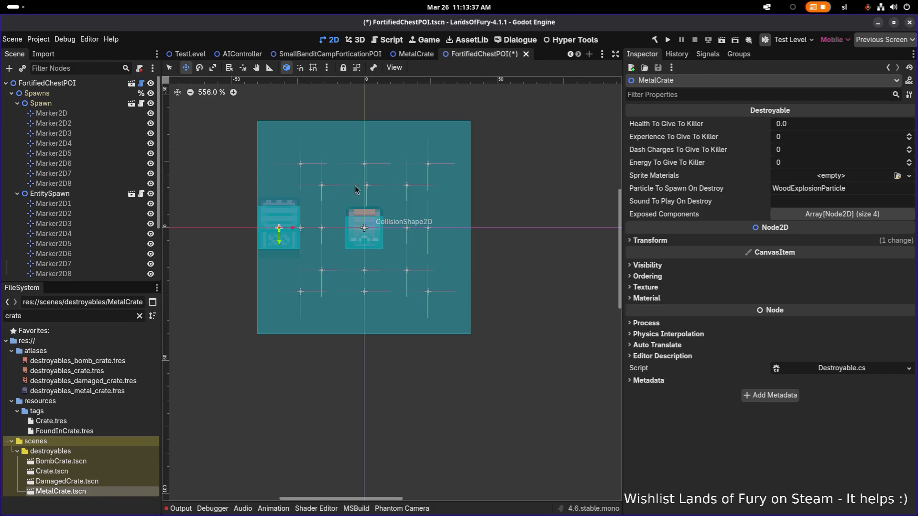
scroll(94, 179, "down", 3)
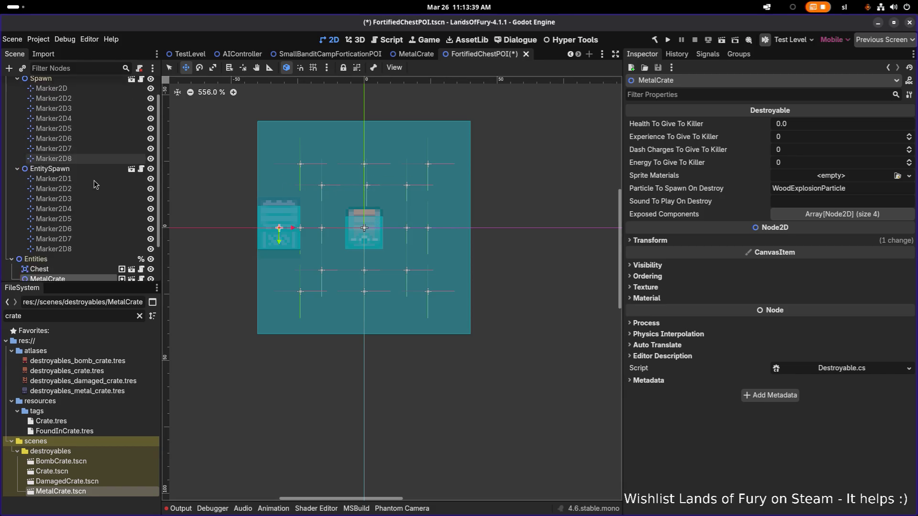
left_click(105, 186)
left_click(96, 213)
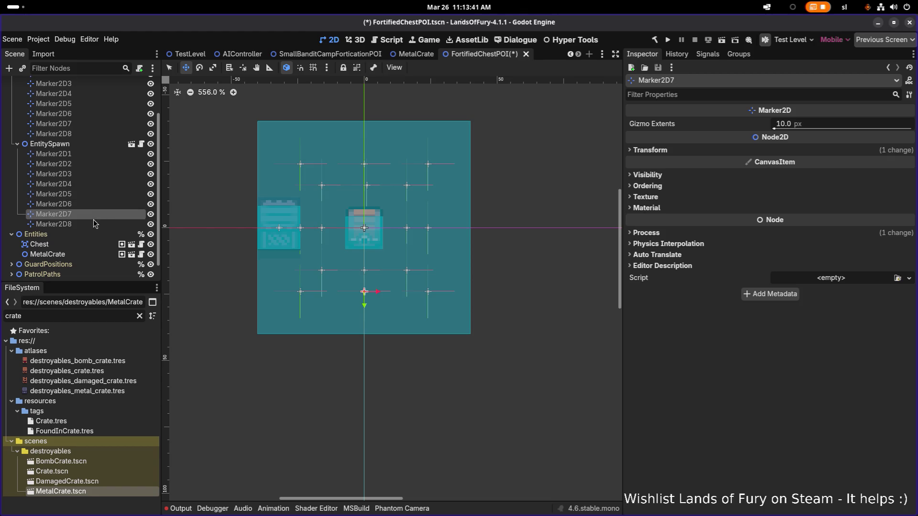
Select EntitySpawn and expand its Entity Weighted List and Weight By Variant entries
left_click(96, 224)
left_click(89, 146)
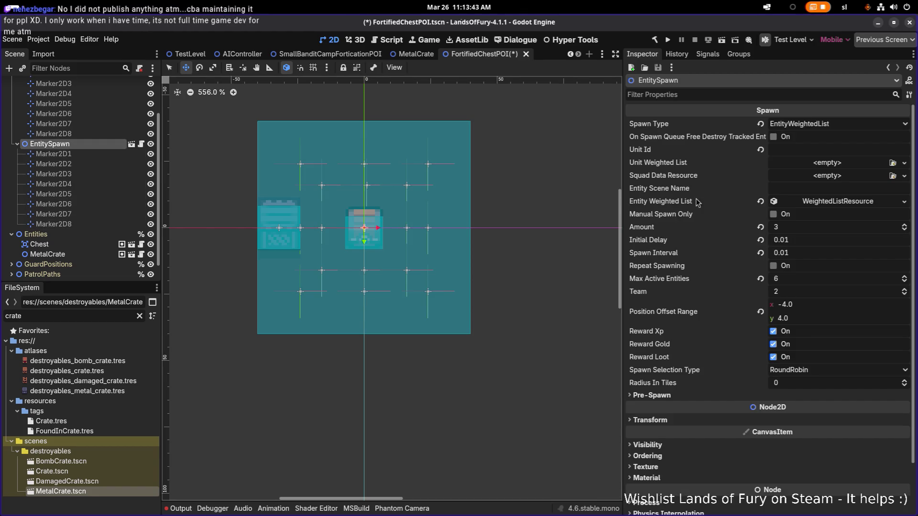
left_click(831, 202)
left_click(839, 228)
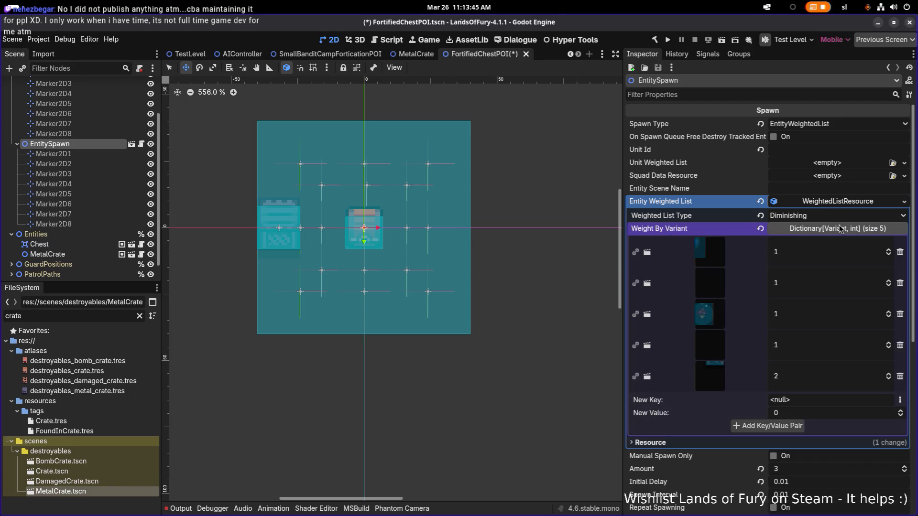
Make the weighted list recursively unique, keeping the blue, purple, red and yellow variant scenes shared
right_click(818, 207)
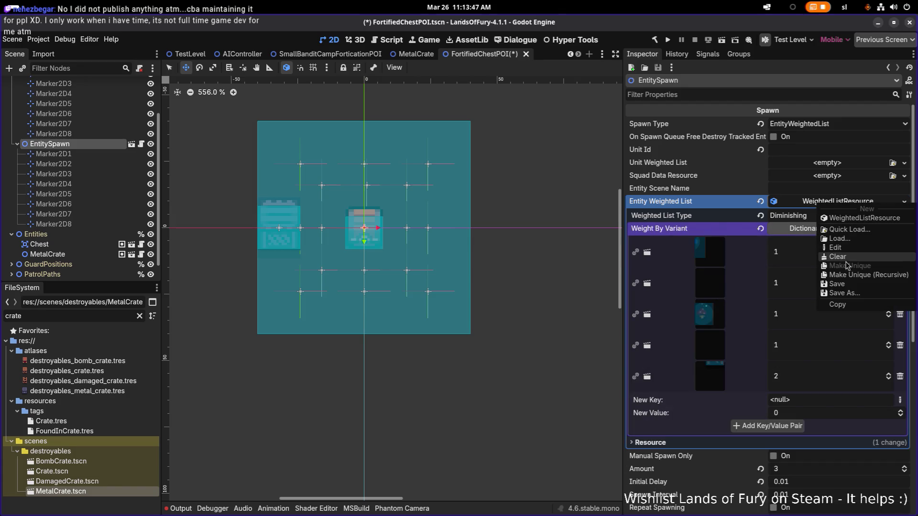
left_click(854, 275)
left_click(359, 220)
left_click(359, 231)
left_click(359, 240)
left_click(359, 251)
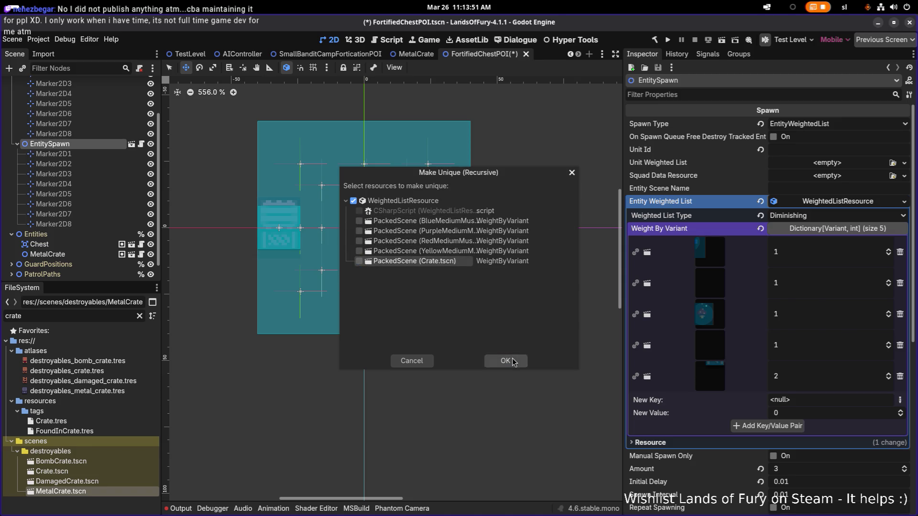
left_click(510, 359)
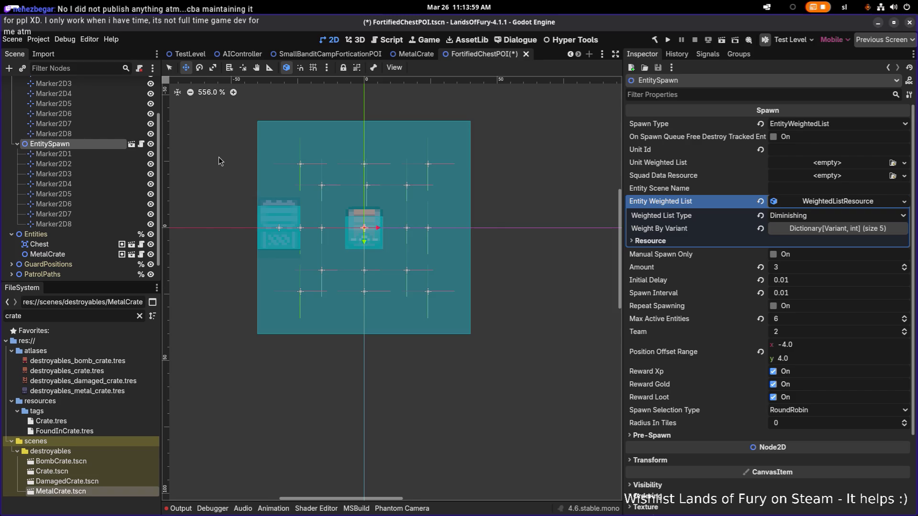
scroll(75, 150, "up", 2)
scroll(72, 191, "down", 3)
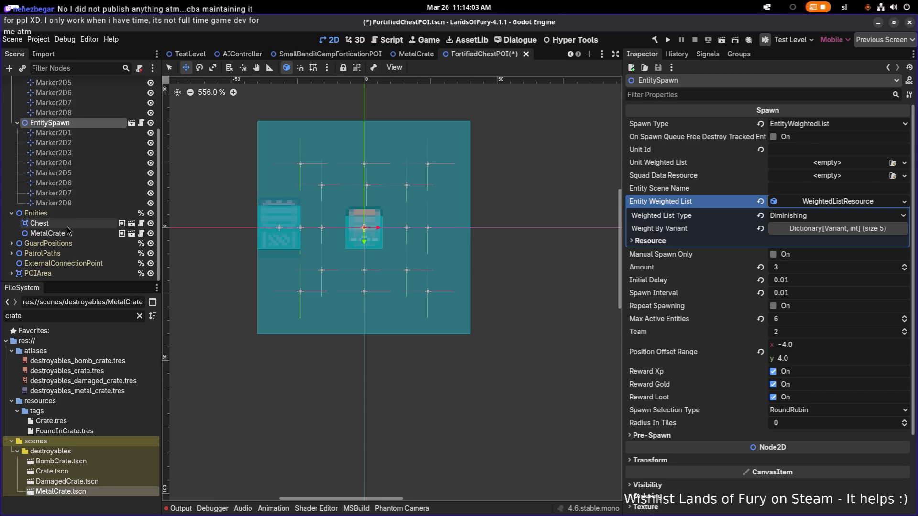
Expand POIArea in the Scene tree and select its CollisionShape2D
left_click(67, 224)
left_click(39, 273)
left_click(11, 273)
scroll(54, 276, "down", 1)
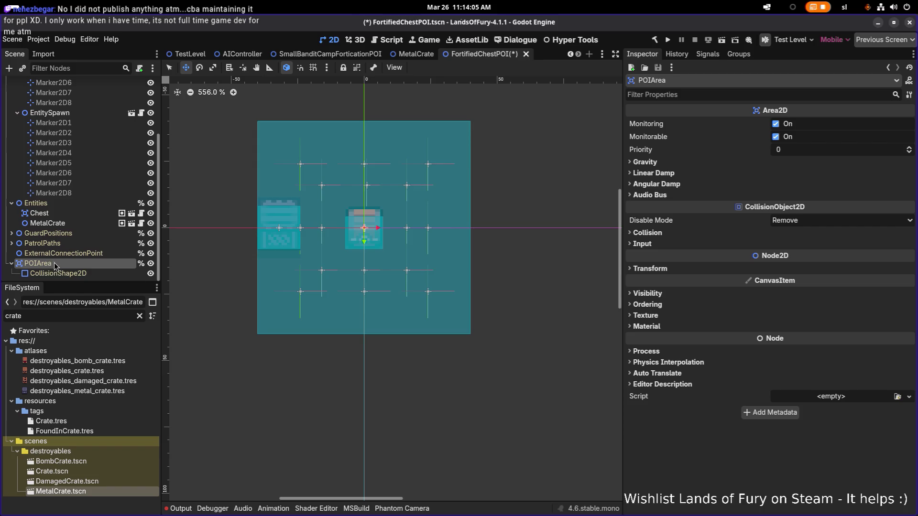
left_click(56, 273)
Resize the rectangle to 96×96 px and drag the MetalCrate out to the area's left edge
left_click(831, 137)
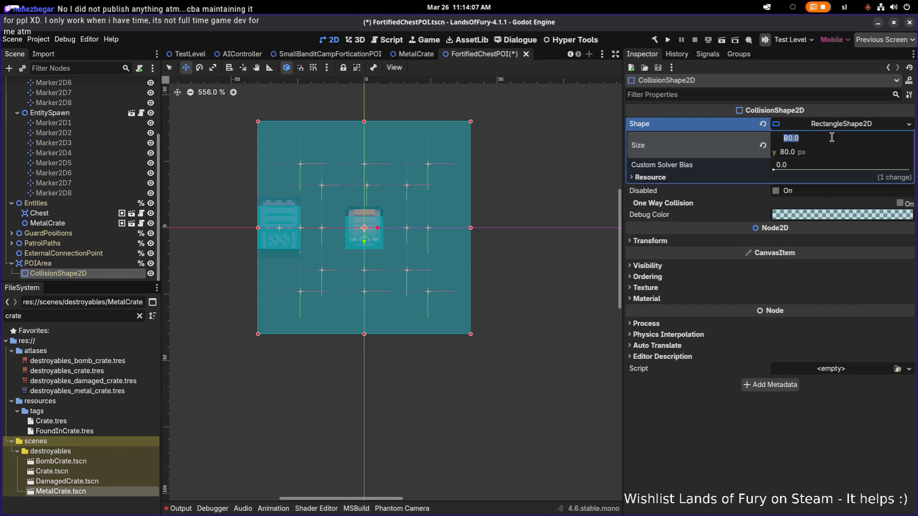
type("96")
key("Return")
key("Tab")
type("96")
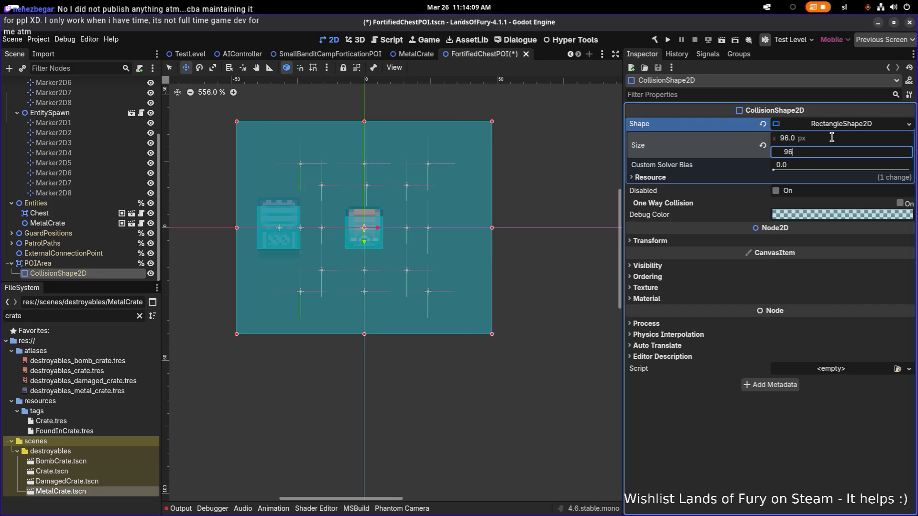
key("Return")
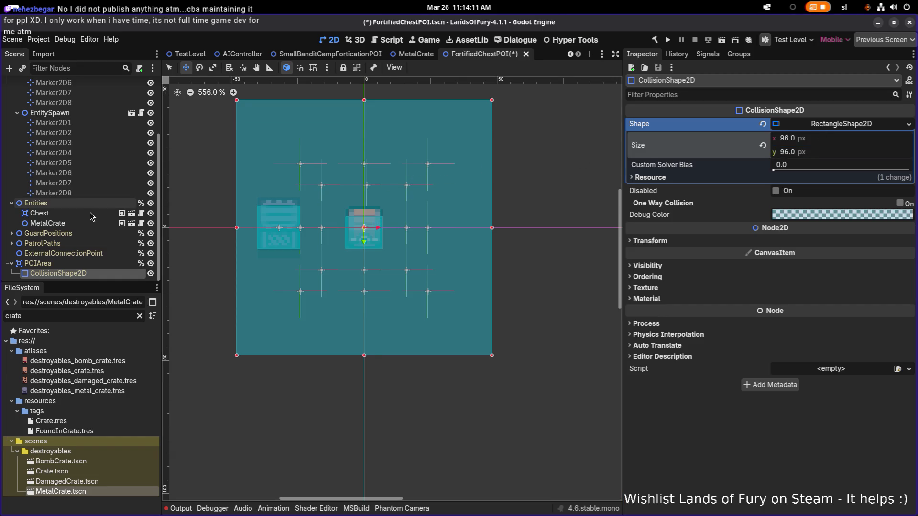
left_click(293, 231)
mouse_move(293, 230)
left_mouse_down()
mouse_move(257, 257)
mouse_move(250, 351)
left_mouse_up()
Nudge the crate up one grid step and try Position y values 40 and -38
scroll(250, 352, "up", 6)
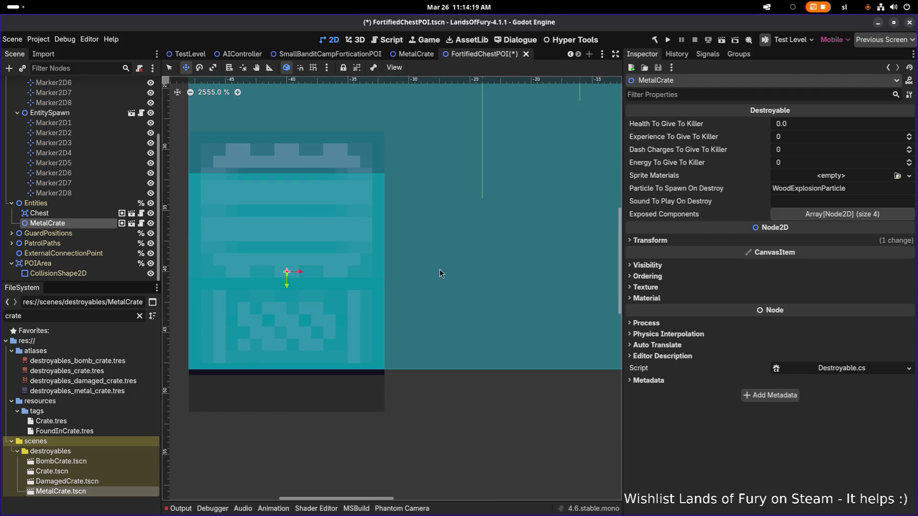
left_click_drag(287, 287, 288, 275)
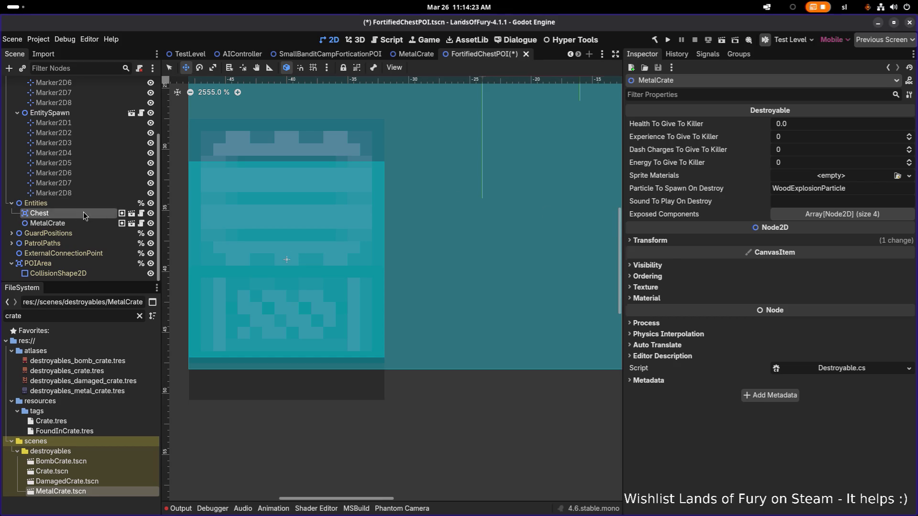
left_click(680, 240)
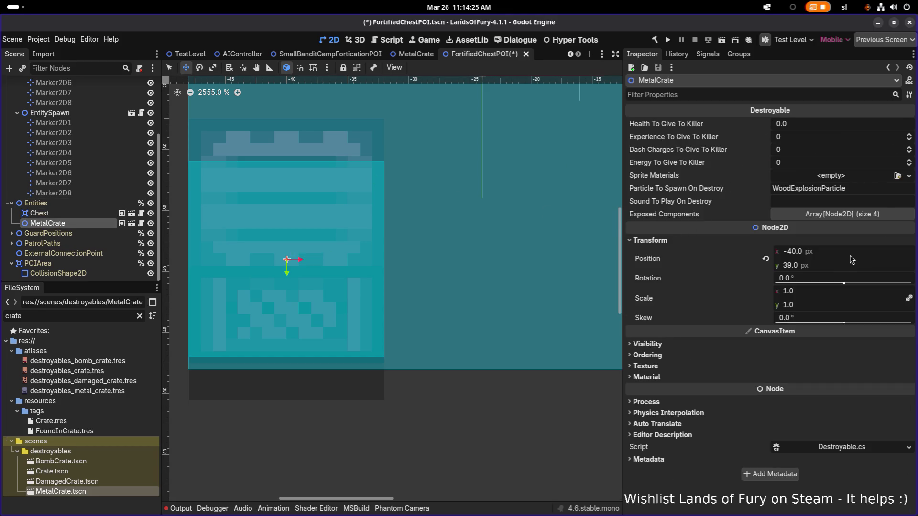
left_click(853, 267)
type("40")
key("Return")
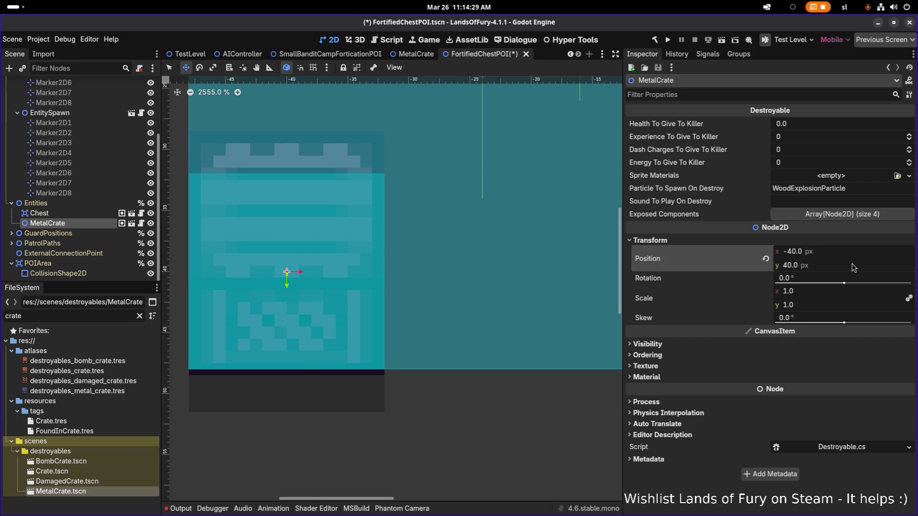
left_click(854, 266)
type("-38")
key("Return")
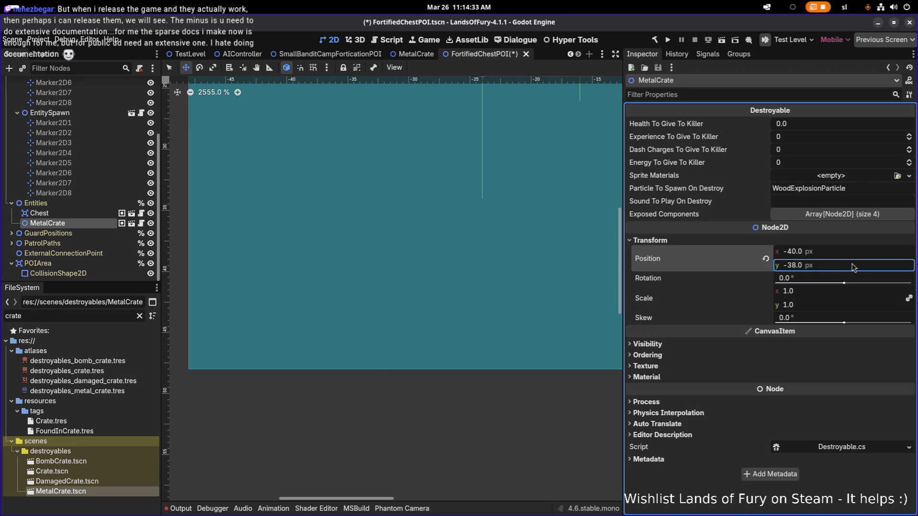
Settle the crate's Position y at 39 after trying 38 and 40
left_click(854, 266)
type("38")
key("Return")
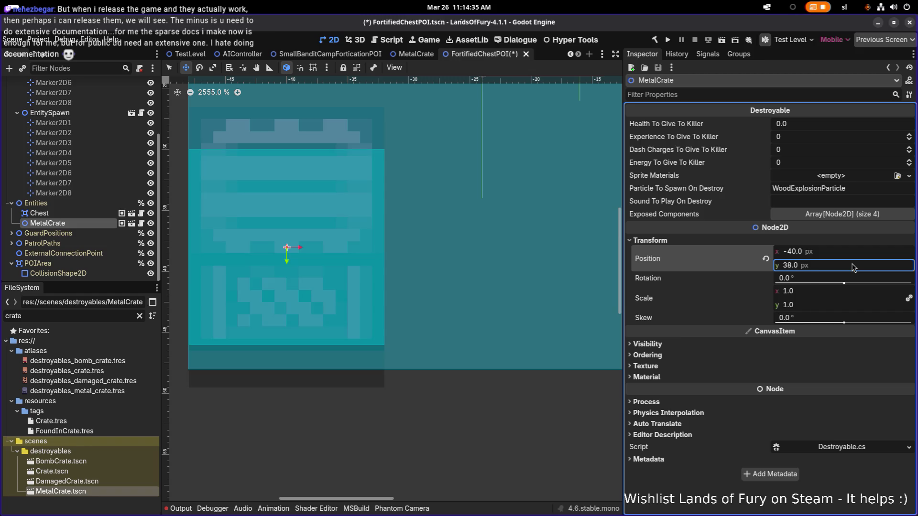
left_click(853, 266)
type("40")
key("Return")
left_click(853, 266)
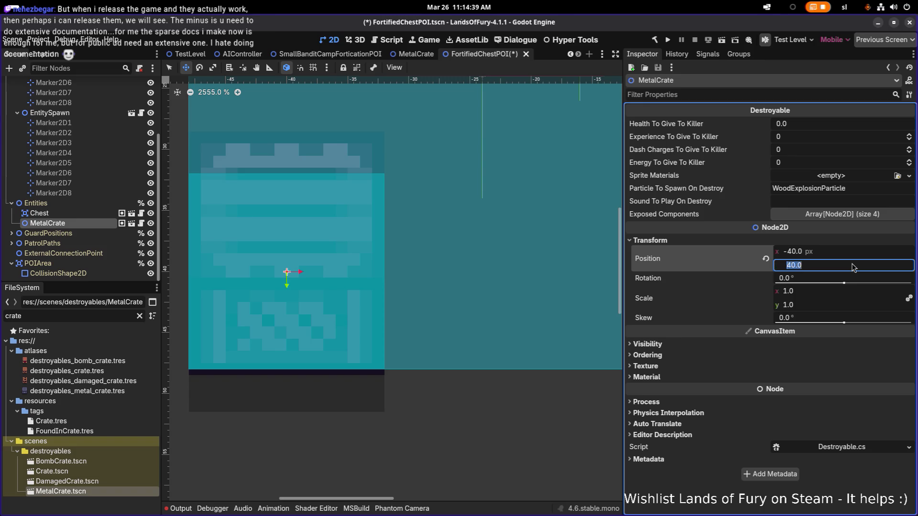
type("39")
key("Return")
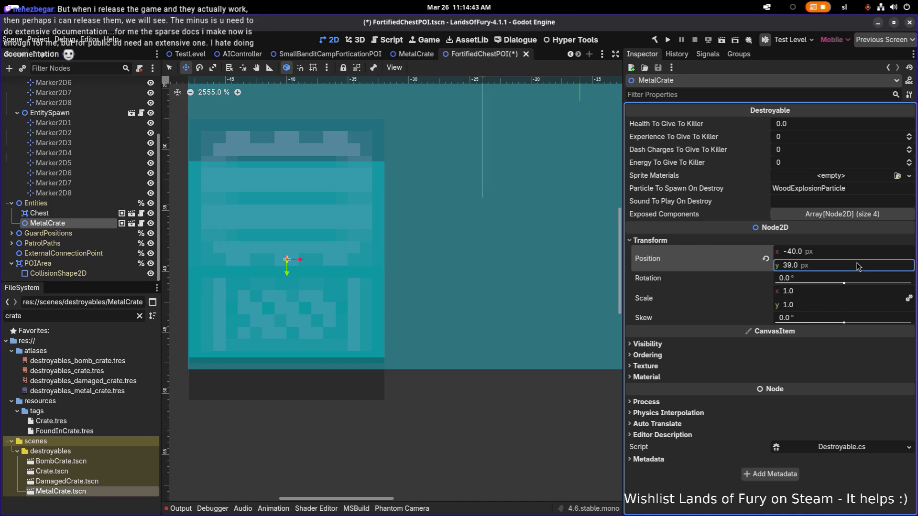
Measure the gap at the crate's corner and its offset from the area edge with the Ruler
left_click(270, 68)
scroll(379, 334, "up", 4)
left_click_drag(391, 425, 390, 400)
scroll(377, 394, "down", 6)
scroll(372, 391, "up", 4)
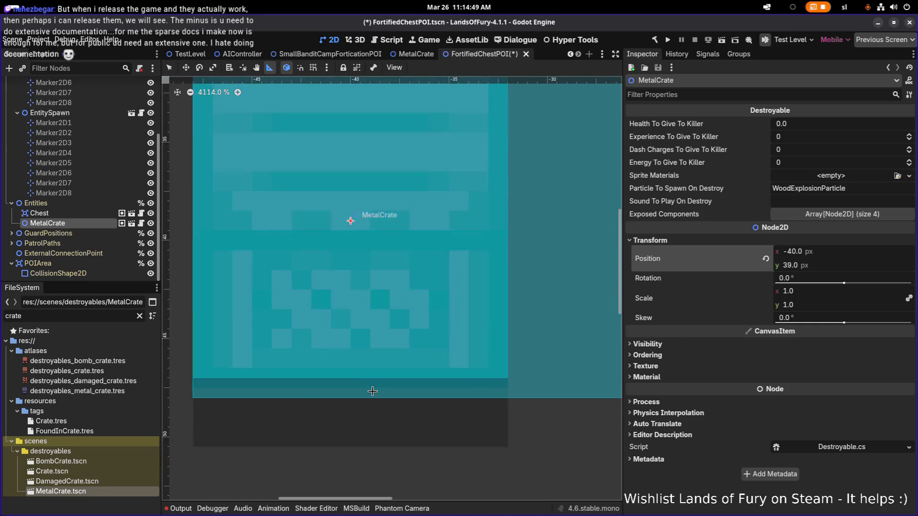
scroll(371, 391, "up", 2)
scroll(359, 353, "down", 2)
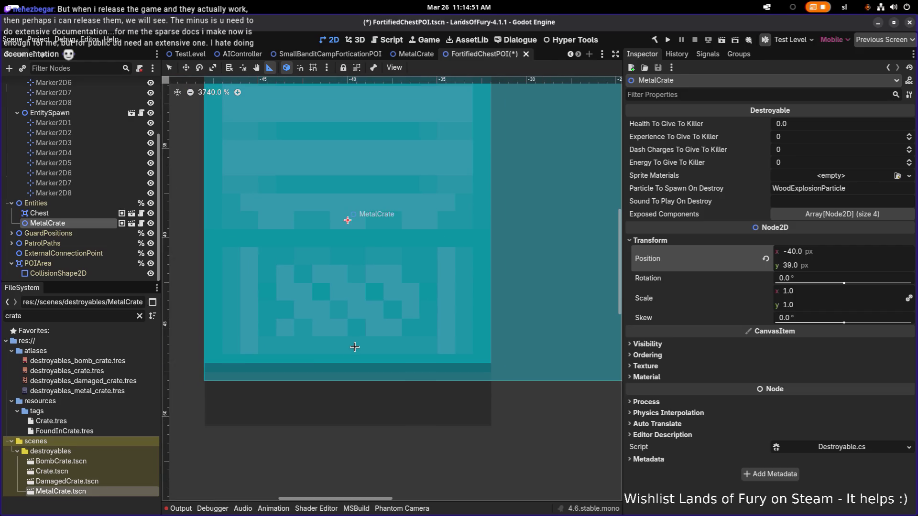
scroll(246, 363, "up", 4)
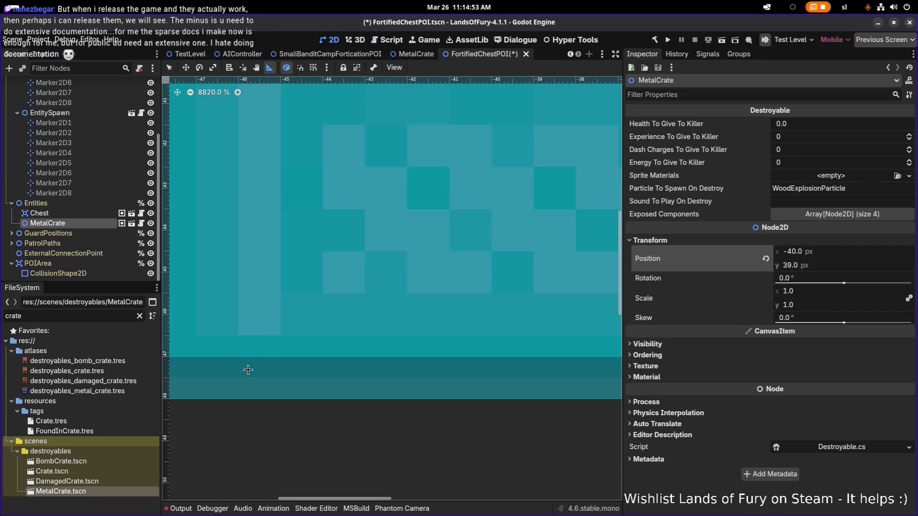
scroll(261, 356, "left", 5)
left_click_drag(397, 329, 390, 372)
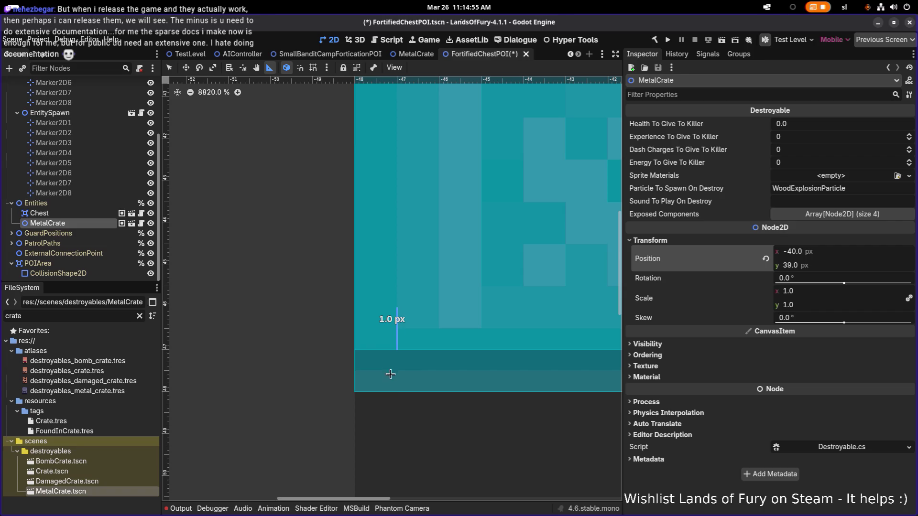
scroll(451, 337, "down", 6)
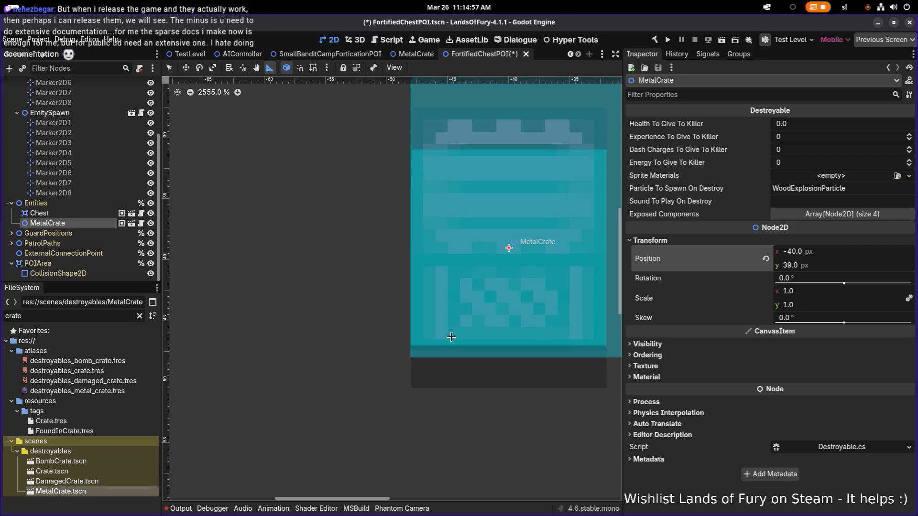
scroll(430, 316, "up", 2)
scroll(428, 306, "down", 5)
scroll(430, 267, "up", 6)
Measure the space below the crate, the gap above the chest and the crate's left-edge gap
left_click_drag(431, 250, 425, 316)
scroll(453, 317, "down", 5)
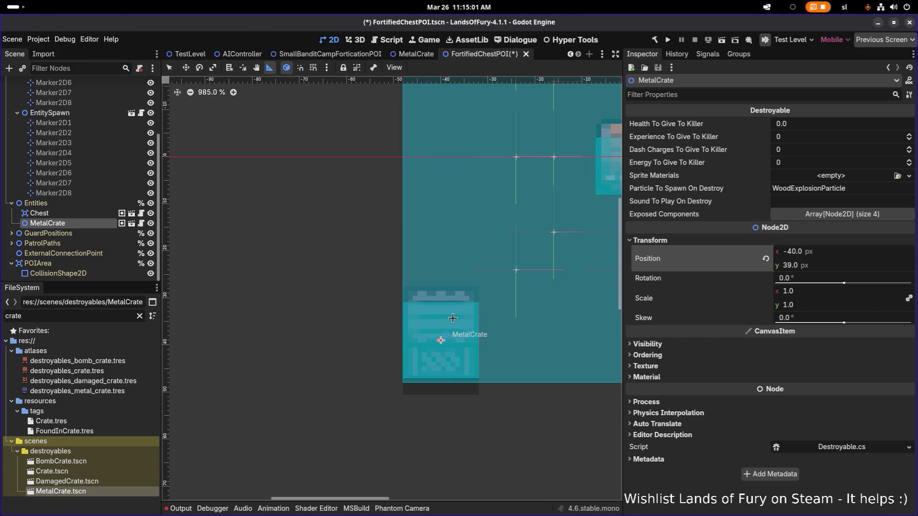
scroll(453, 318, "up", 5)
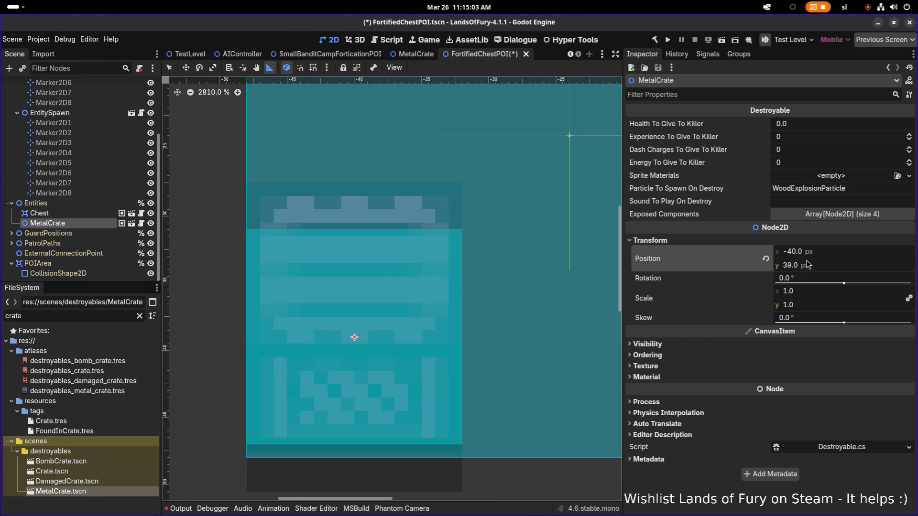
scroll(445, 344, "down", 5)
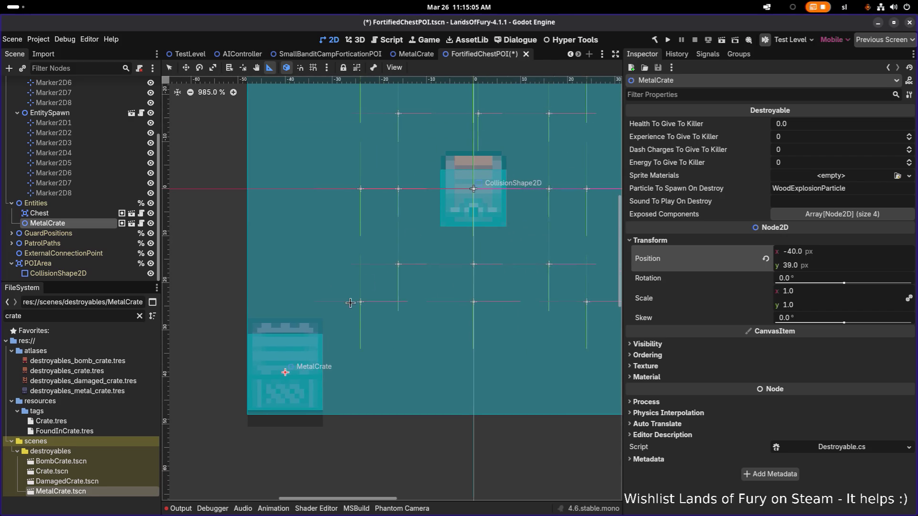
scroll(503, 155, "up", 6)
left_click_drag(514, 142, 482, 145)
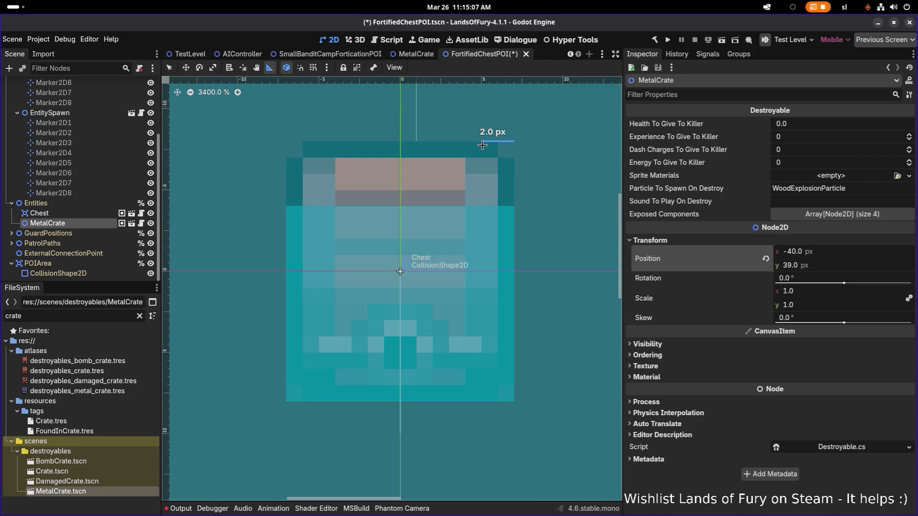
scroll(411, 258, "down", 5)
scroll(290, 239, "up", 7)
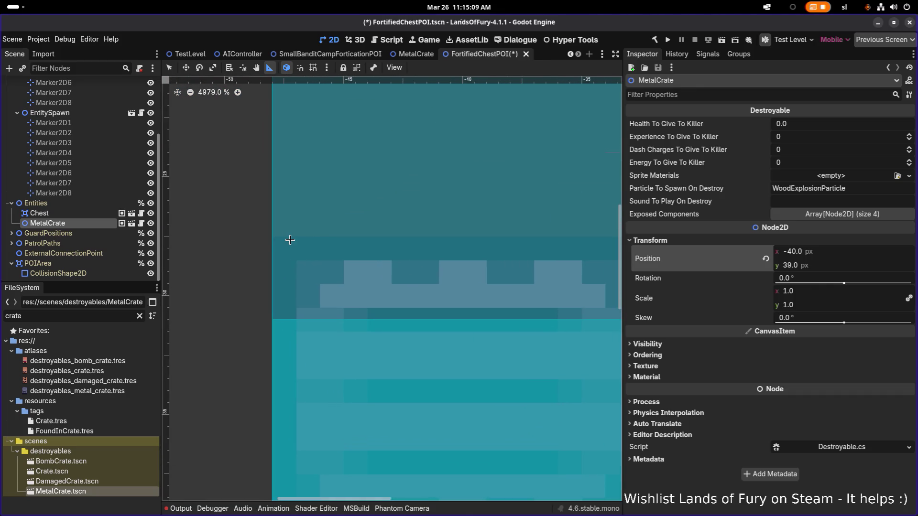
mouse_move(273, 236)
left_mouse_down()
mouse_move(328, 236)
mouse_move(304, 229)
mouse_move(301, 243)
left_mouse_up()
scroll(301, 243, "down", 5)
scroll(383, 347, "down", 5)
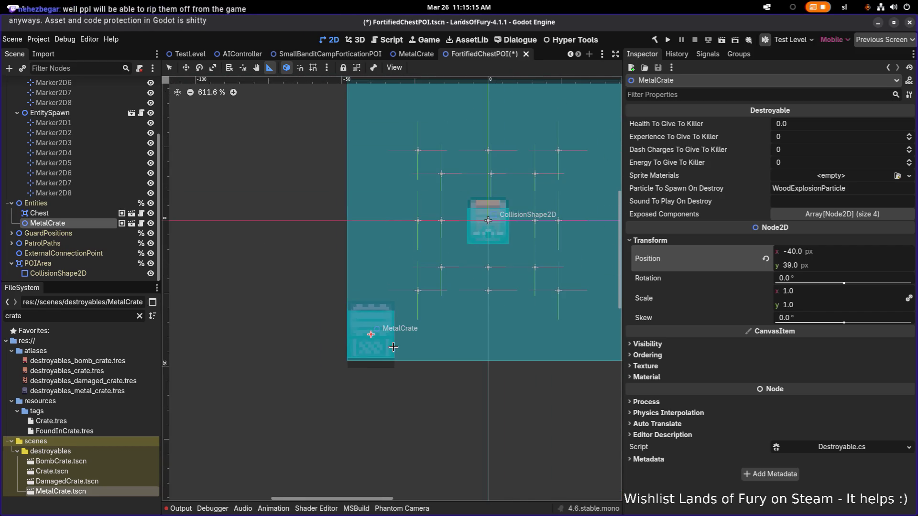
scroll(384, 347, "up", 8)
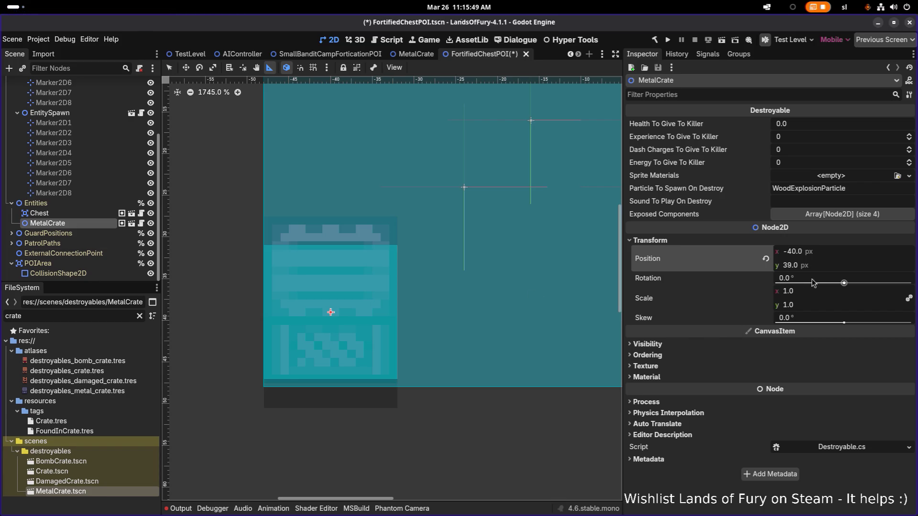
Adjust the crate's y position to 38.5, then to 39.5
left_click(860, 262)
type("38")
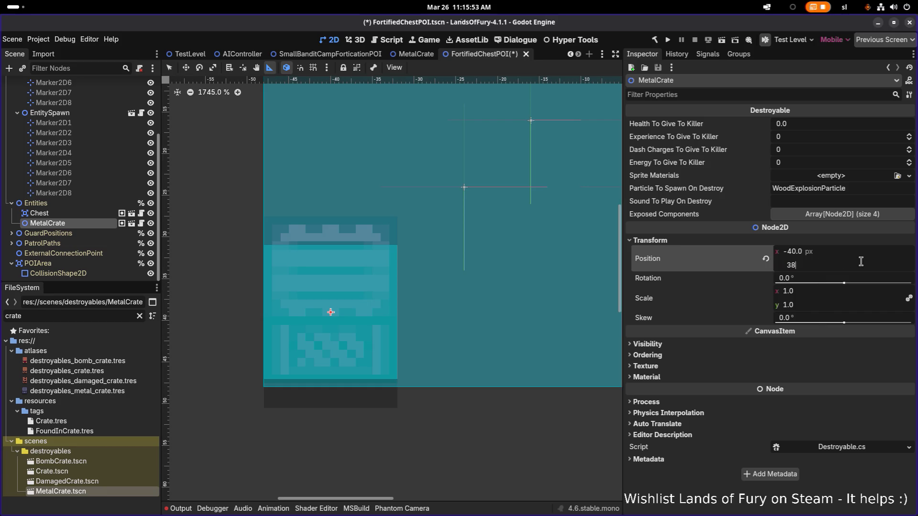
key("Return")
left_click(860, 262)
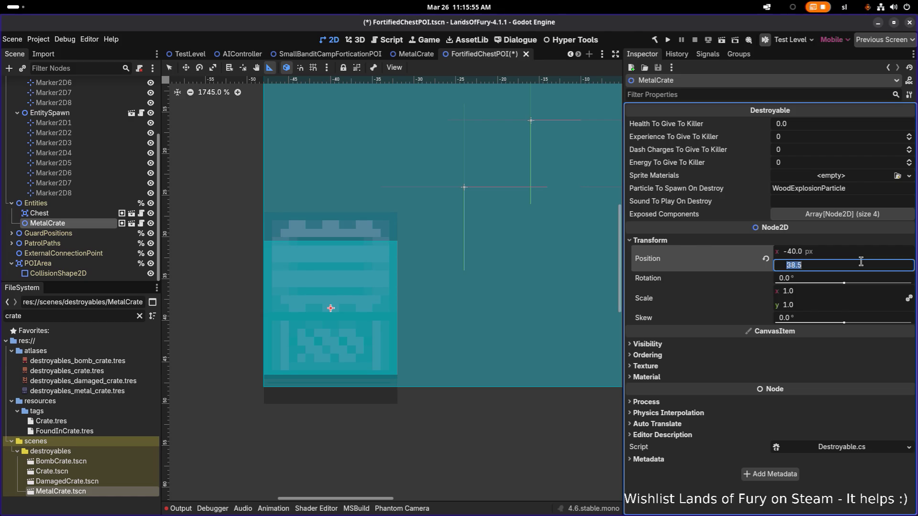
type("3")
key("Return")
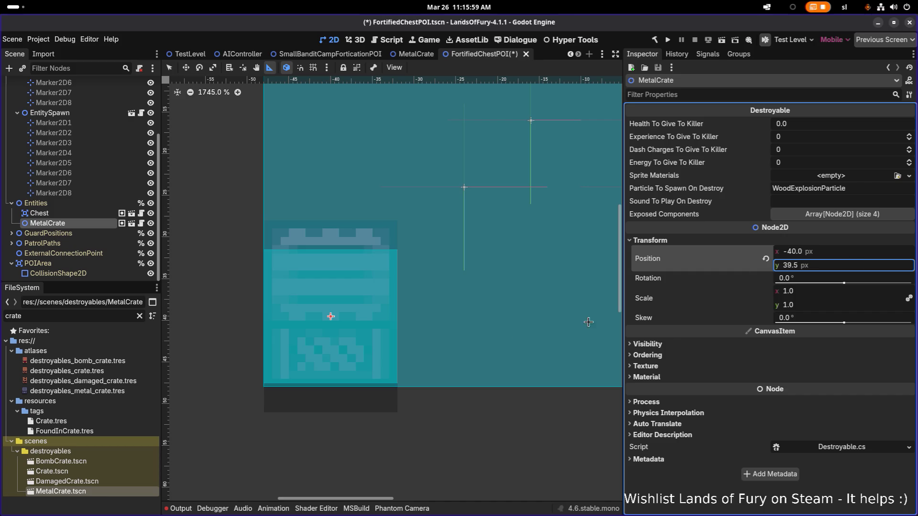
Measure the thin strip at the crate's bottom, then open MetalCrate.tscn in its own tab
scroll(345, 356, "up", 5)
scroll(411, 407, "up", 3)
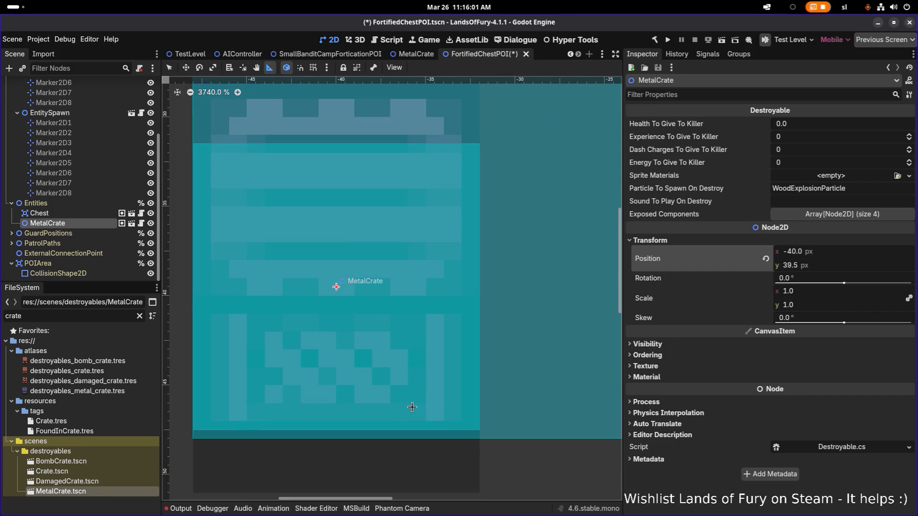
left_click_drag(513, 450, 517, 425)
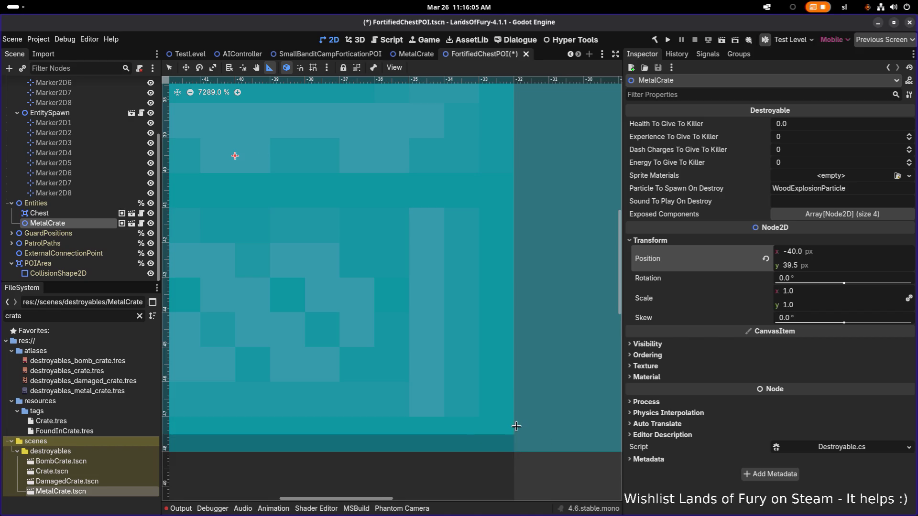
left_click(131, 224)
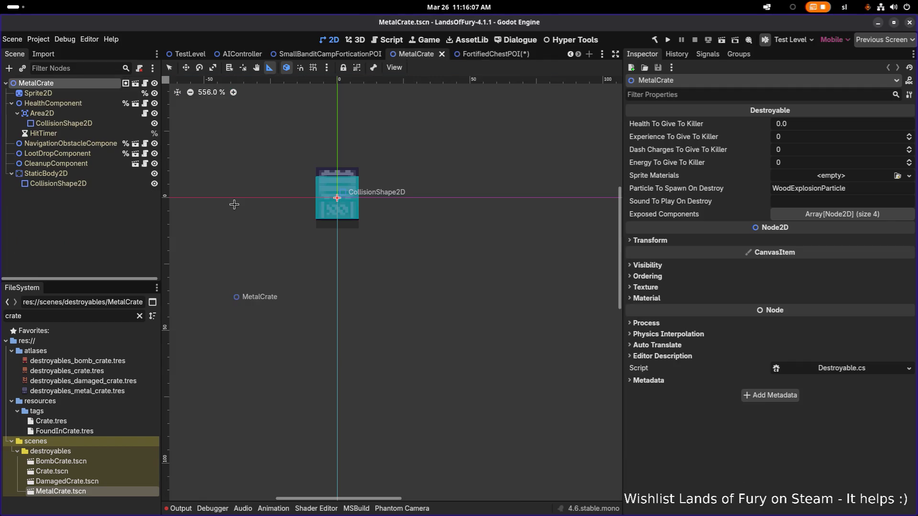
Expand the MetalCrate root's Transform section to check its position values
scroll(355, 270, "up", 5)
scroll(355, 271, "down", 2)
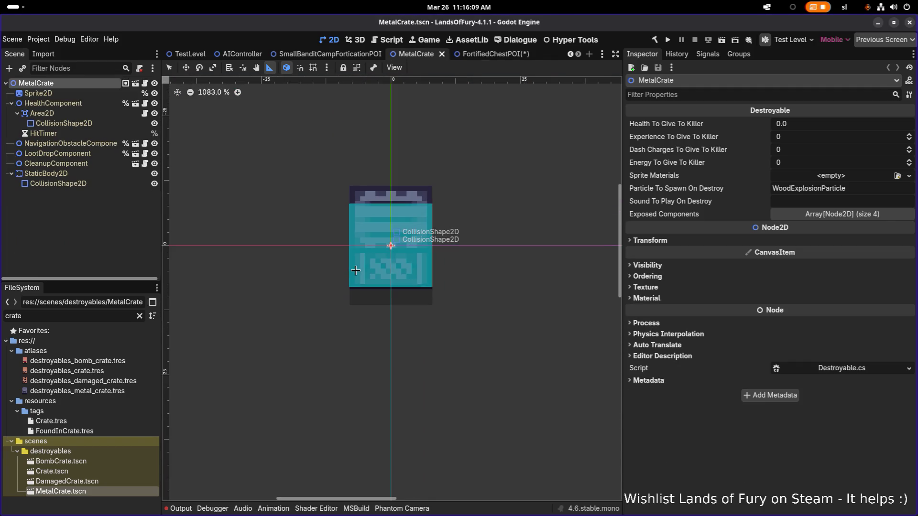
scroll(348, 329, "up", 5)
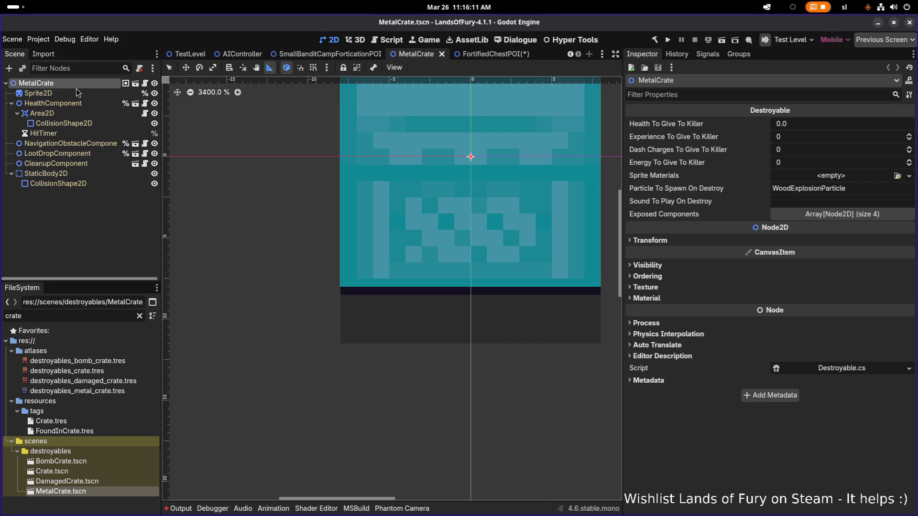
left_click(682, 240)
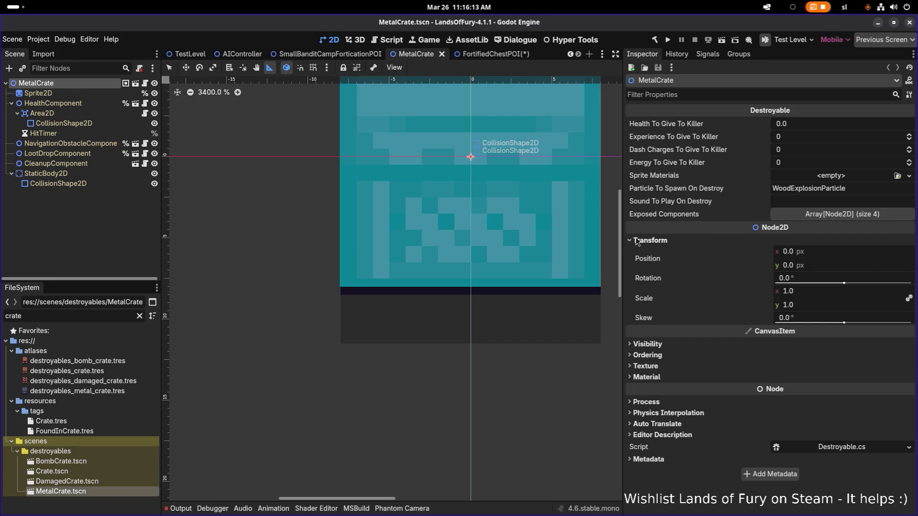
scroll(476, 224, "down", 1)
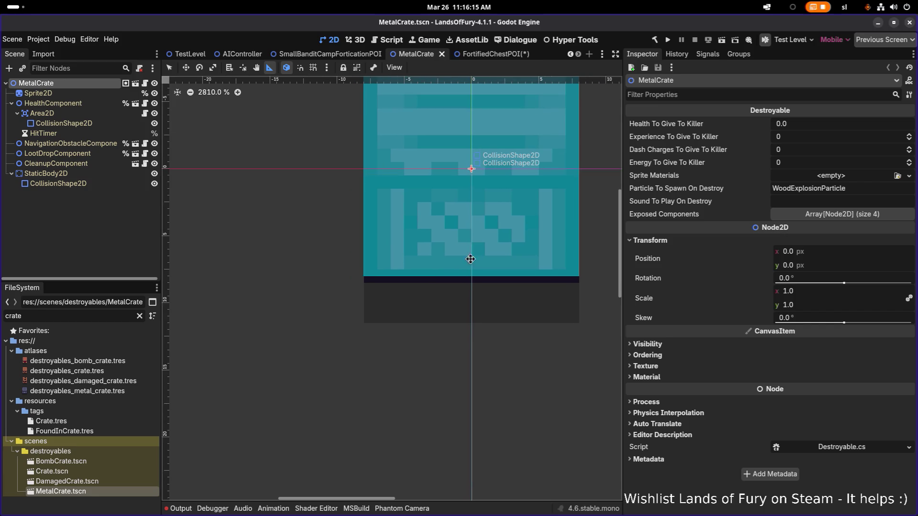
scroll(538, 321, "up", 3)
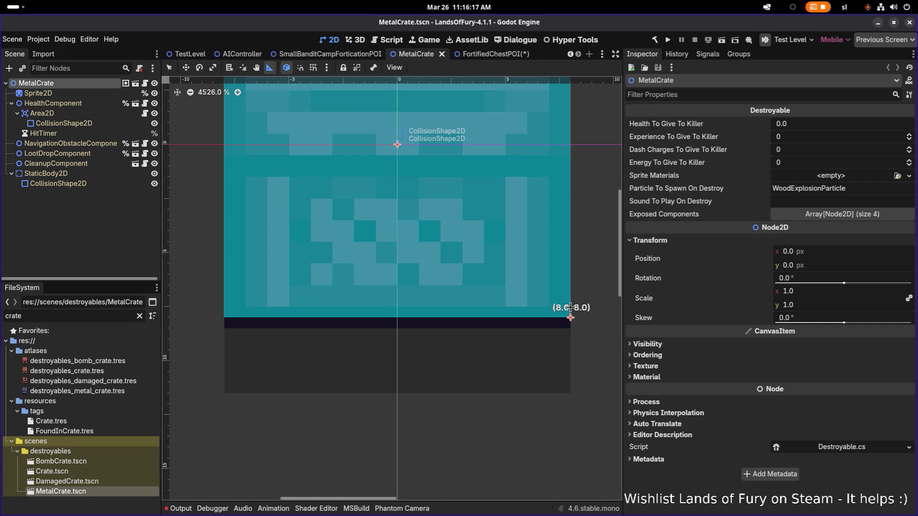
scroll(531, 364, "down", 4)
scroll(499, 153, "up", 1)
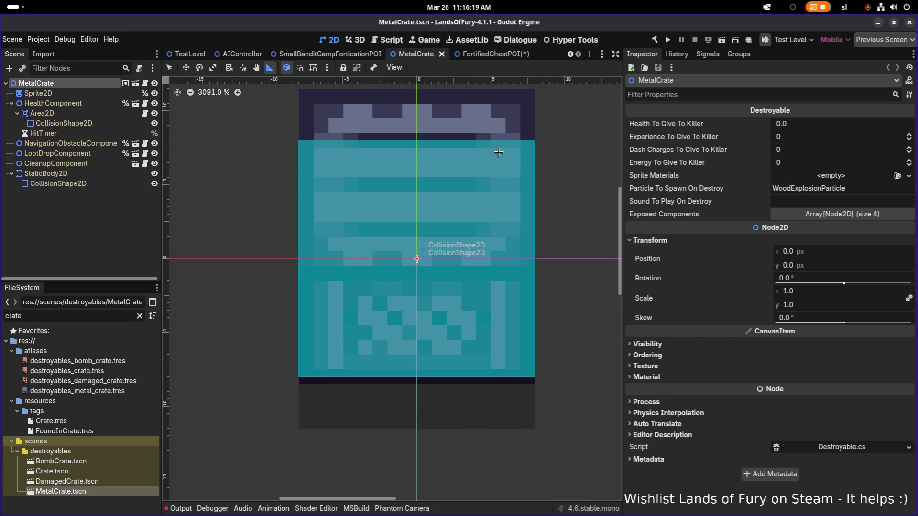
scroll(508, 191, "up", 4)
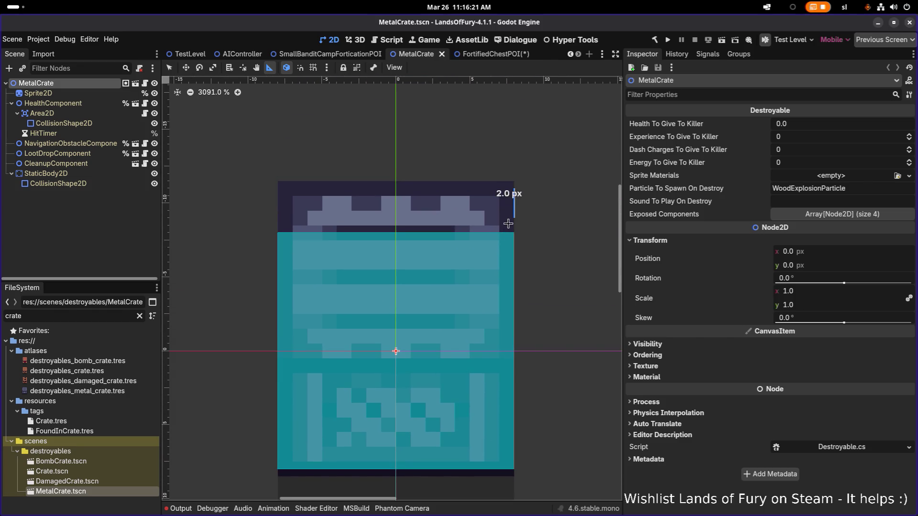
Select the Sprite2D node and expand its Offset and Transform sections in the Inspector
left_click(76, 94)
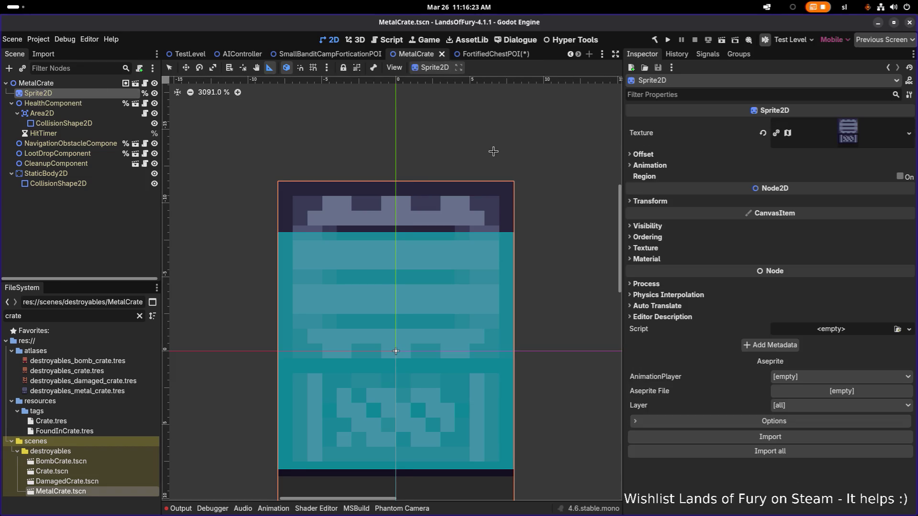
scroll(492, 150, "down", 1)
left_click(659, 156)
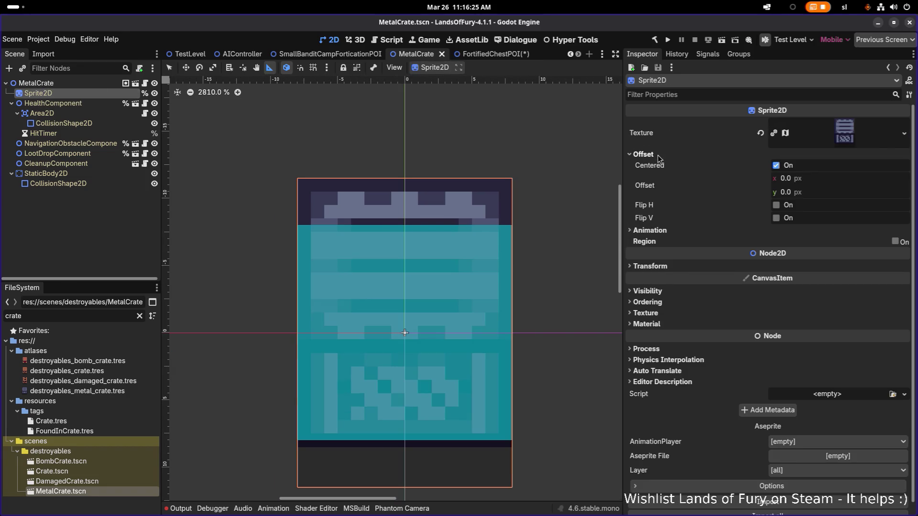
left_click(662, 269)
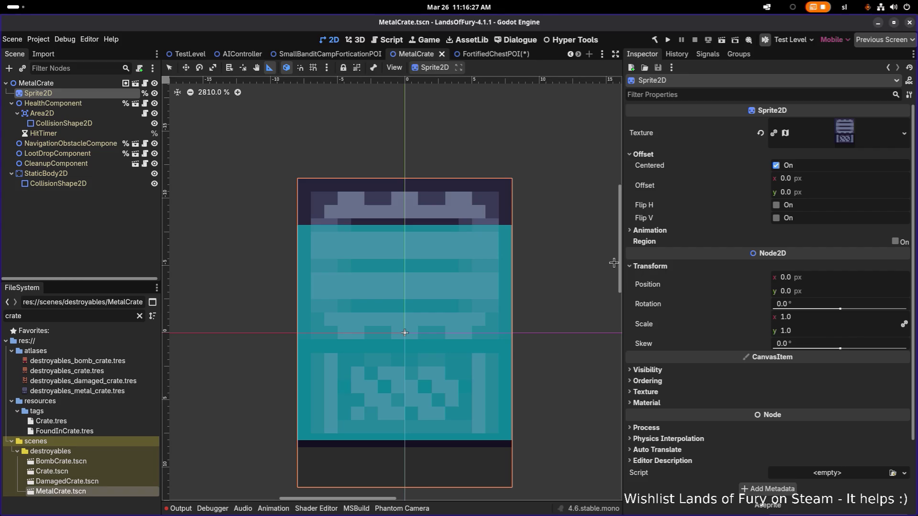
left_click_drag(425, 338, 409, 304)
scroll(409, 304, "up", 11)
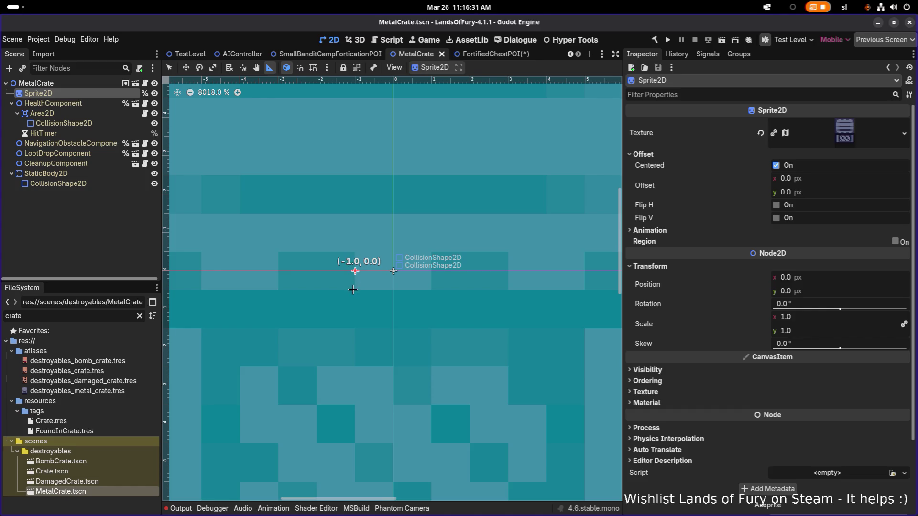
scroll(370, 280, "down", 20)
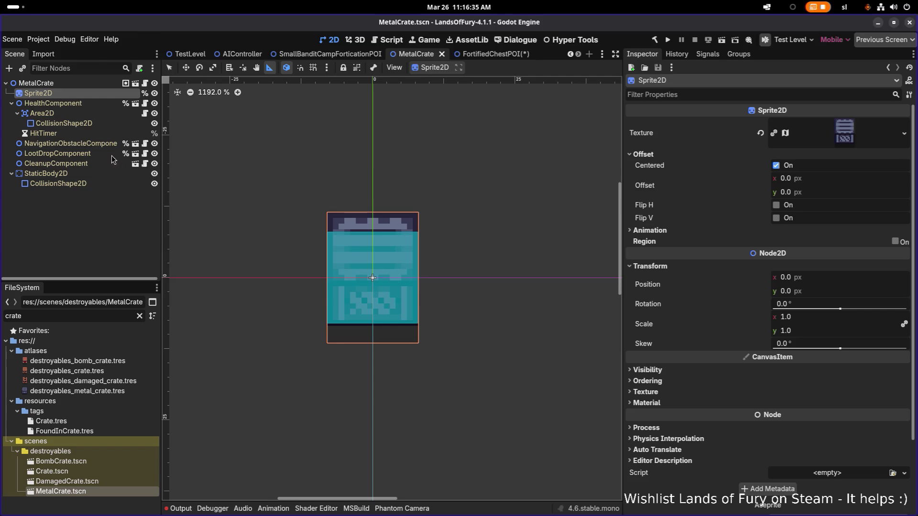
left_click(79, 85)
Test a 1 px vertical Offset on the sprite, then reset Offset y to 0
left_click(80, 93)
left_click(809, 194)
type("1")
key("Return")
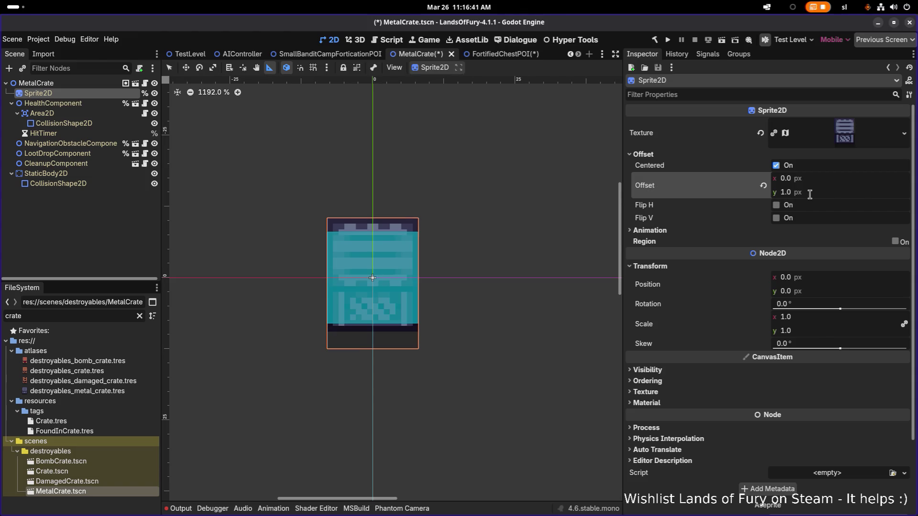
scroll(395, 222, "up", 5)
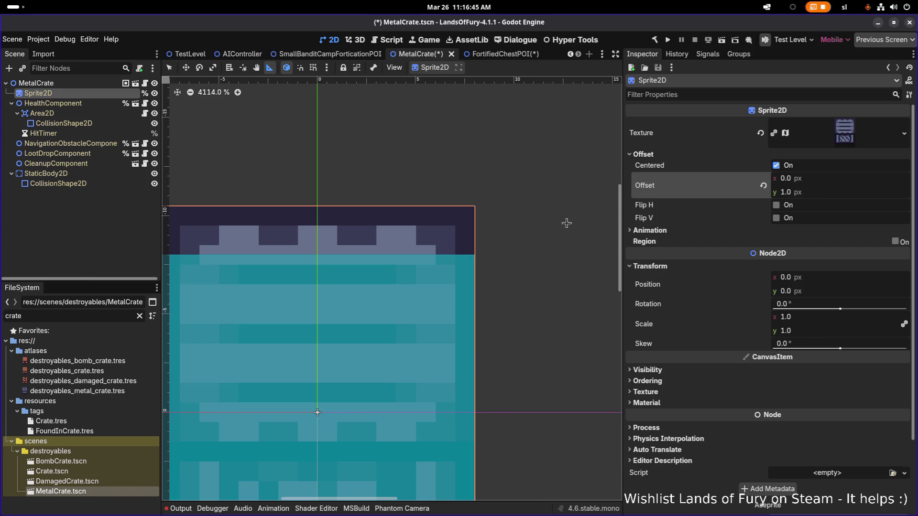
left_click(818, 193)
type("0")
key("Return")
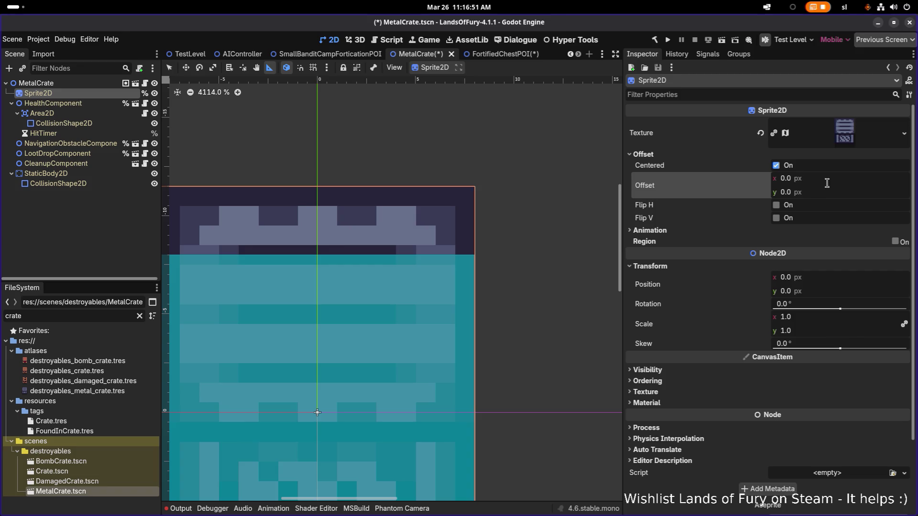
Measure the crate's half-width from its centre, then close MetalCrate.tscn choosing Don't Save
scroll(450, 201, "down", 2)
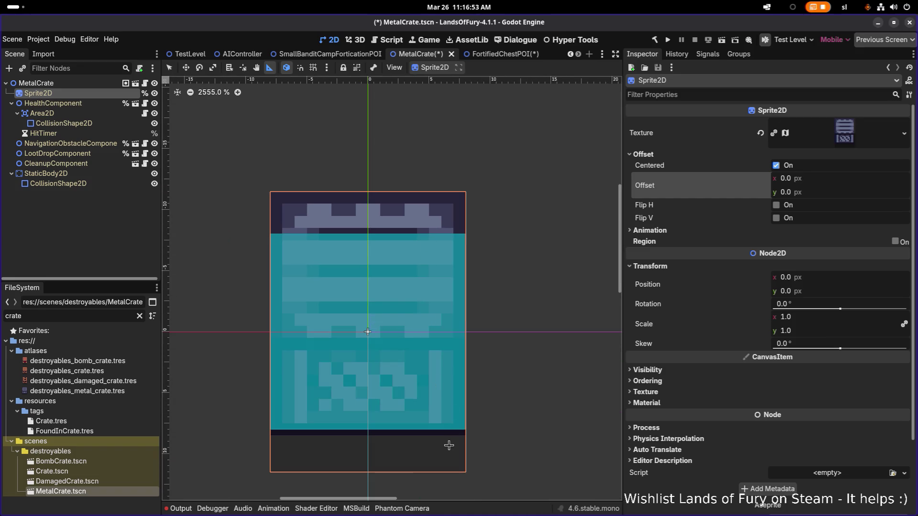
scroll(452, 441, "up", 3)
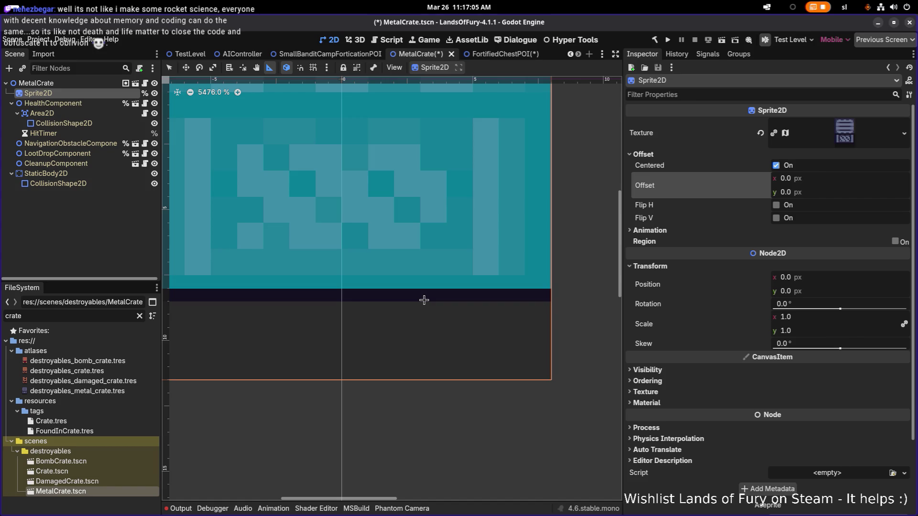
scroll(406, 296, "down", 5)
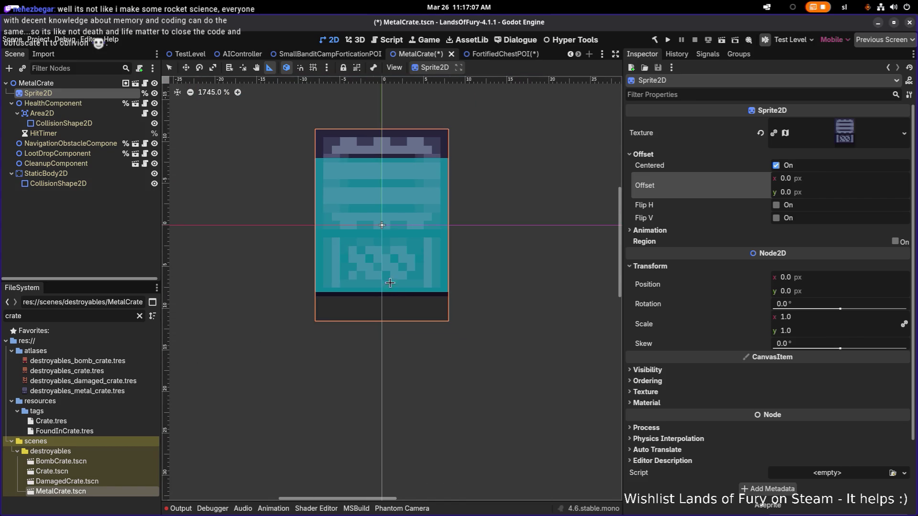
scroll(387, 130, "up", 5)
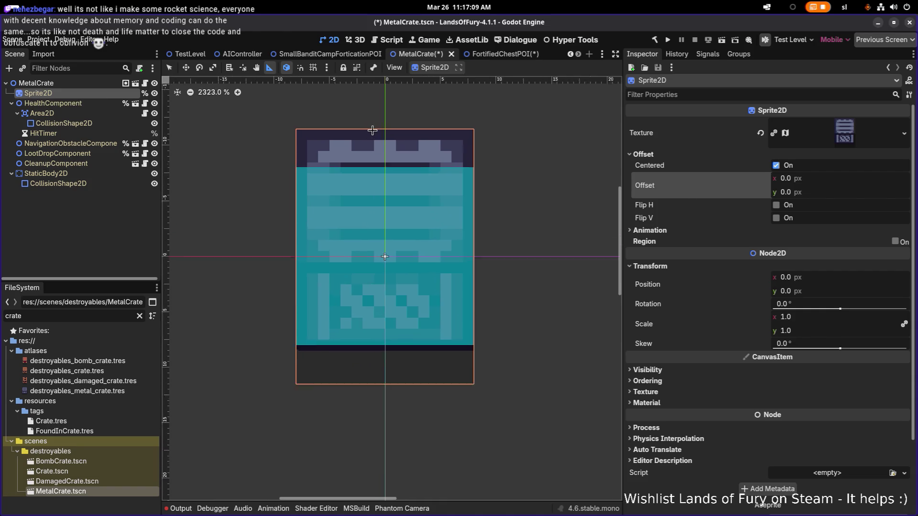
mouse_move(387, 129)
left_mouse_down()
mouse_move(225, 138)
mouse_move(552, 137)
left_mouse_up()
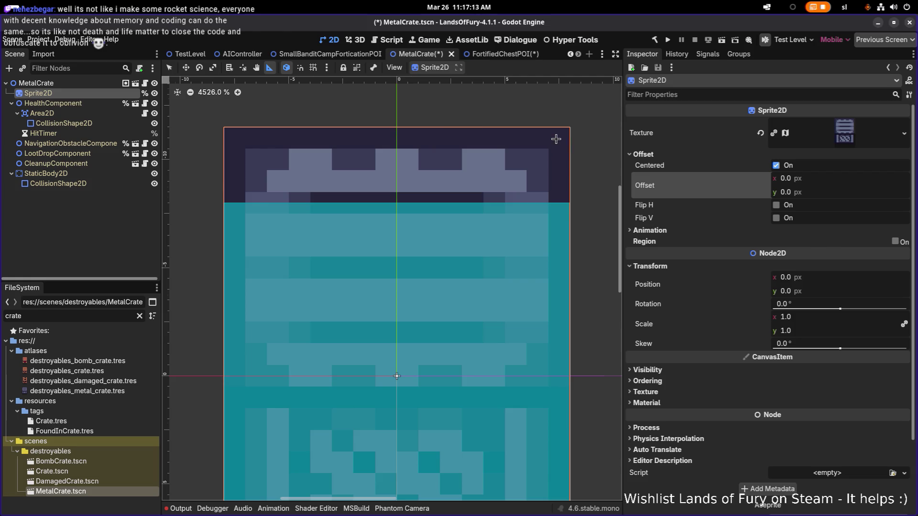
scroll(552, 138, "down", 5)
left_click(391, 306)
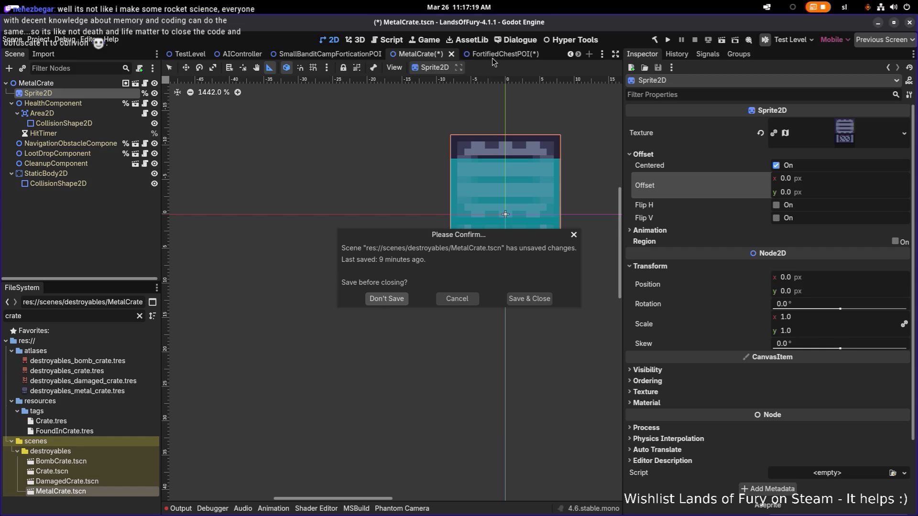
Close the MetalCrate scene without saving and return to the FortifiedChestPOI scene
key("Return")
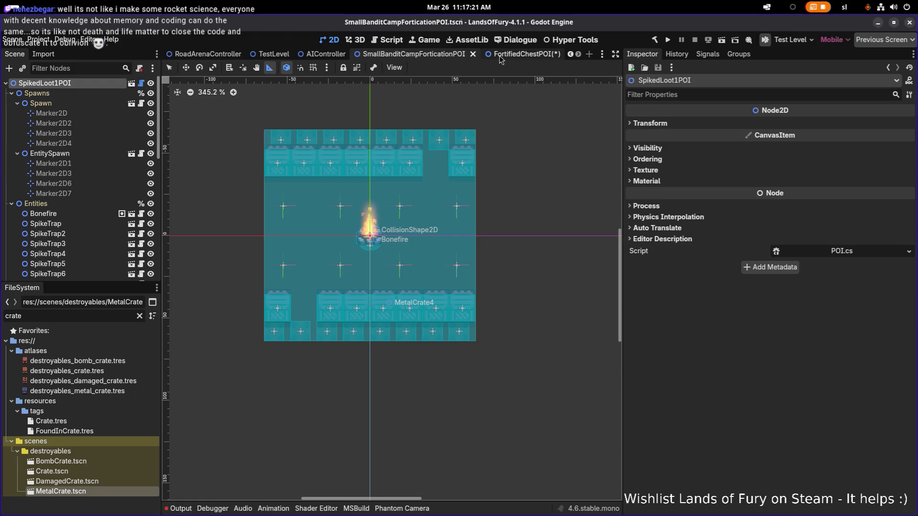
left_click(510, 55)
scroll(386, 235, "down", 5)
scroll(399, 231, "up", 3)
Duplicate the MetalCrate as MetalCrate2 and place it right beside the first crate
left_click(47, 213)
left_click(48, 223)
key("q")
key("ctrl+d")
key("w")
scroll(282, 306, "down", 6)
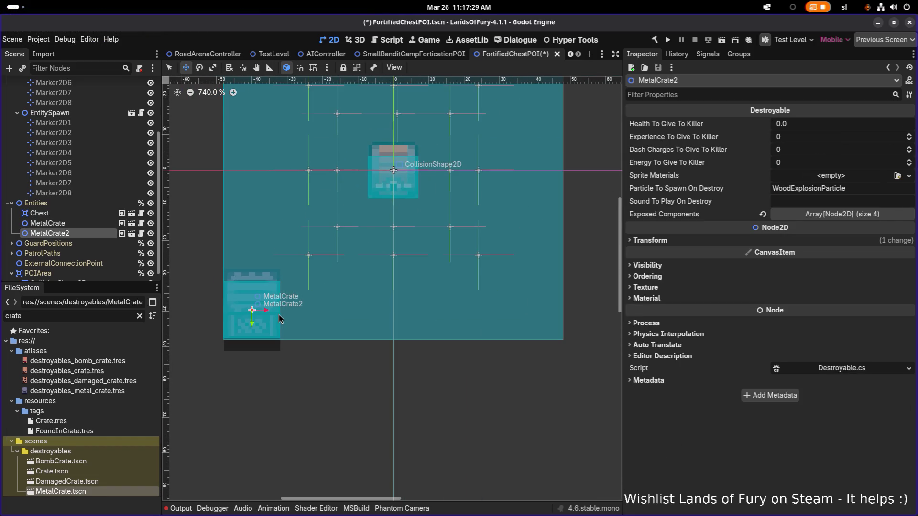
mouse_move(273, 311)
left_mouse_down()
mouse_move(326, 311)
mouse_move(309, 294)
mouse_move(309, 257)
mouse_move(309, 271)
mouse_move(258, 255)
mouse_move(259, 229)
mouse_move(260, 237)
left_mouse_up()
Add MetalCrate3 and MetalCrate4, moving MetalCrate4 over to the right side
key("ctrl+d")
scroll(249, 275, "up", 3)
scroll(249, 278, "up", 4)
scroll(266, 311, "down", 8)
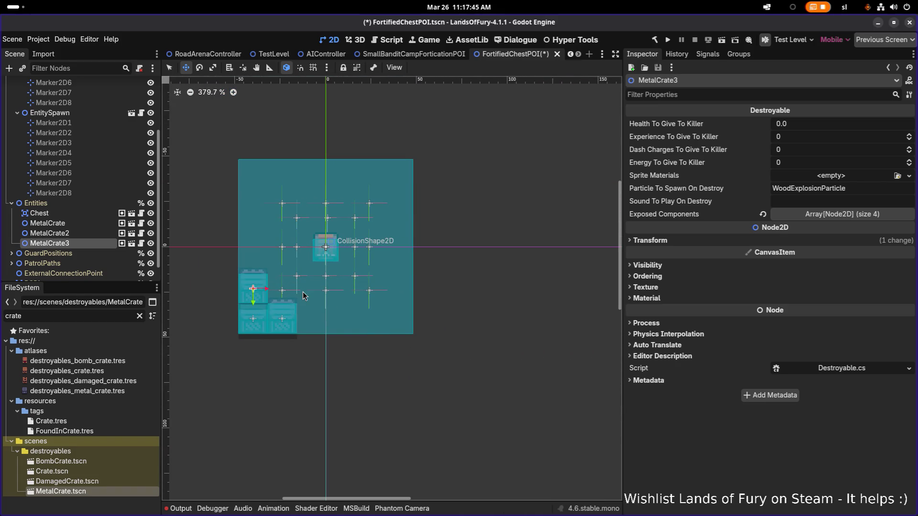
key("ctrl+d")
mouse_move(267, 293)
left_mouse_down()
mouse_move(406, 300)
mouse_move(405, 286)
mouse_move(387, 367)
left_mouse_up()
scroll(405, 299, "up", 3)
scroll(404, 300, "up", 4)
Add MetalCrate5 and another copy placed 16 px to its left
key("ctrl+d")
scroll(449, 314, "down", 1)
scroll(468, 316, "left", 3)
scroll(482, 315, "down", 1)
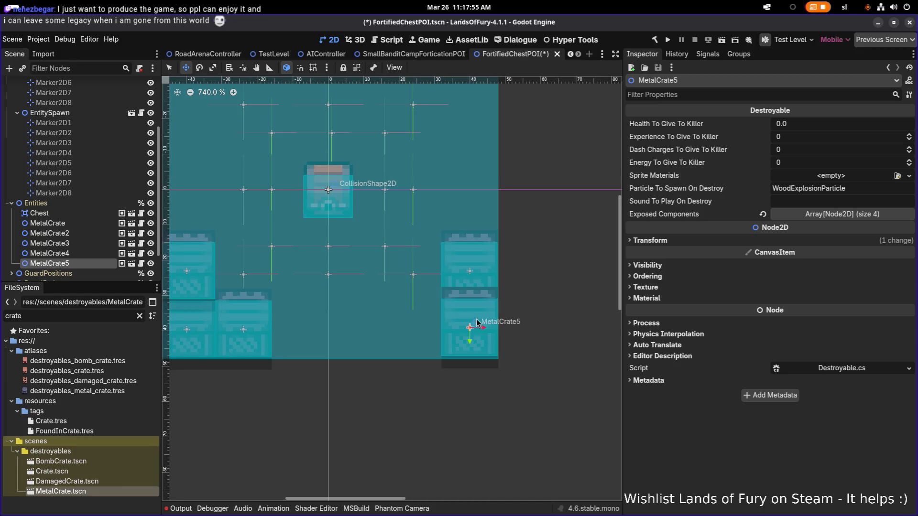
key("ctrl+d")
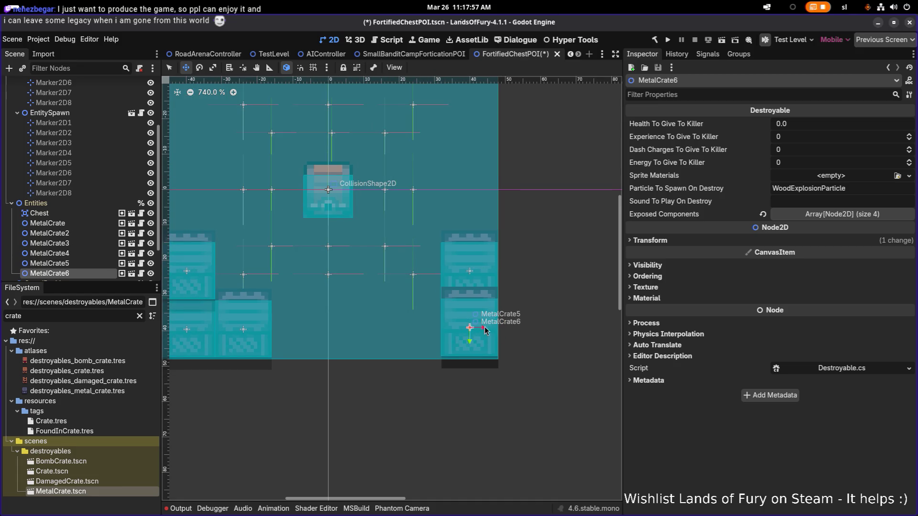
left_click_drag(482, 330, 426, 331)
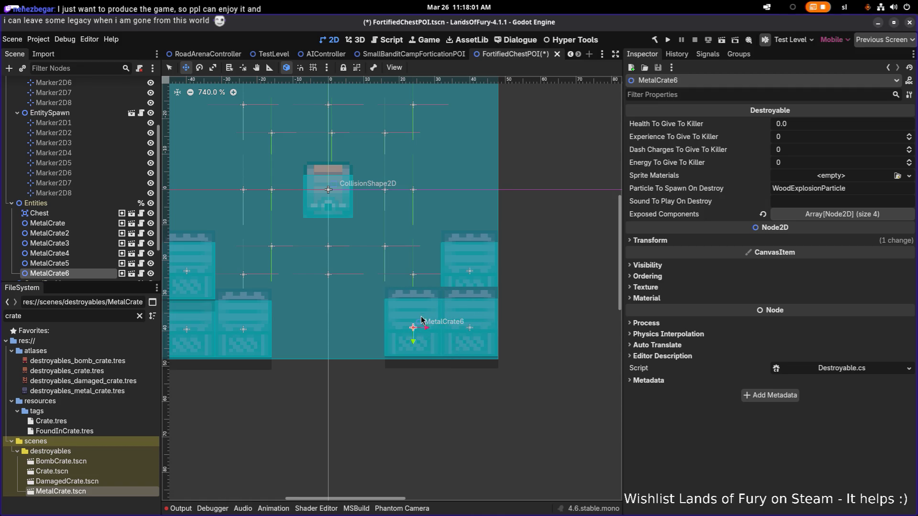
scroll(440, 325, "down", 3)
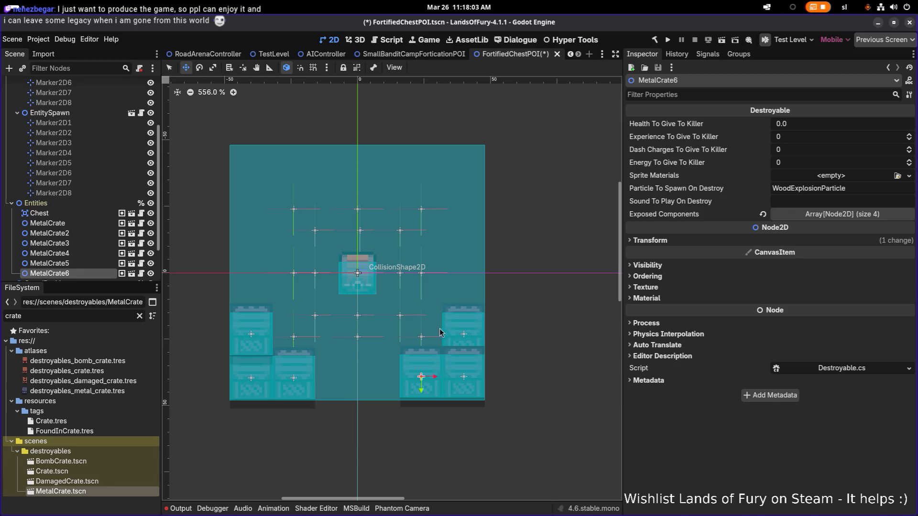
Move MetalCrate7 up to the area's top edge and duplicate it for a neighbouring crate
key("ctrl+d")
mouse_move(436, 351)
left_mouse_down()
mouse_move(433, 182)
mouse_move(480, 168)
mouse_move(463, 230)
mouse_move(267, 223)
mouse_move(257, 180)
mouse_move(324, 173)
left_mouse_up()
key("ctrl+d")
key("ctrl+d")
key("ctrl+d")
key("ctrl+d")
key("ctrl+d")
scroll(375, 228, "down", 3)
scroll(374, 227, "up", 4)
scroll(94, 239, "down", 2)
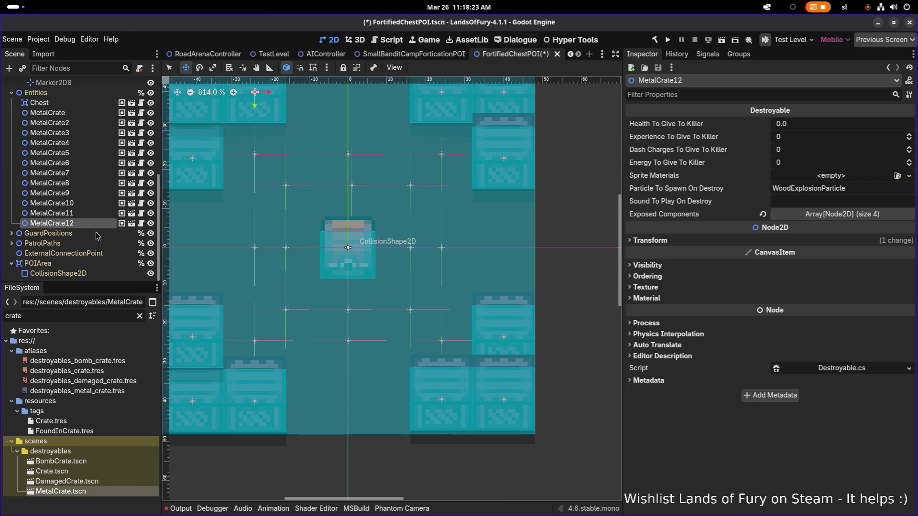
Filter the FileSystem for 'spike' and add a SpikeTrap.tscn instance to the scene
left_click(95, 319)
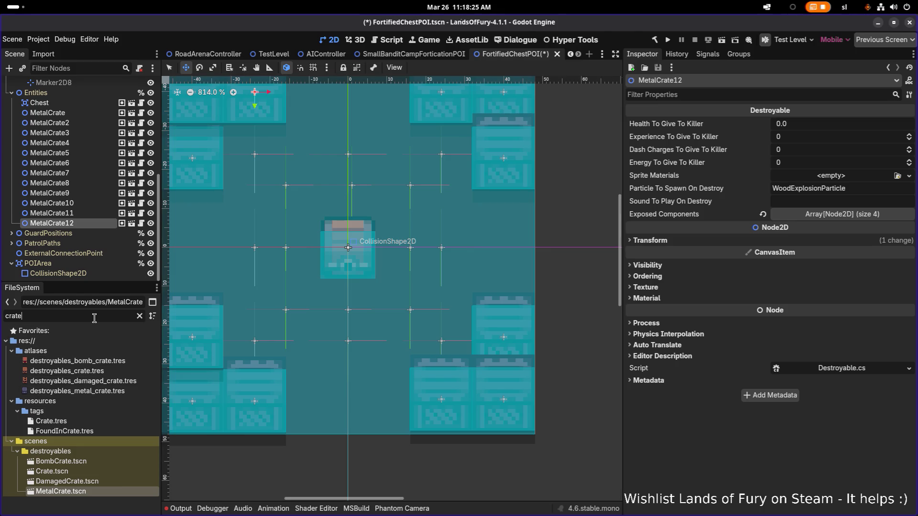
key("BackSpace")
type("spike")
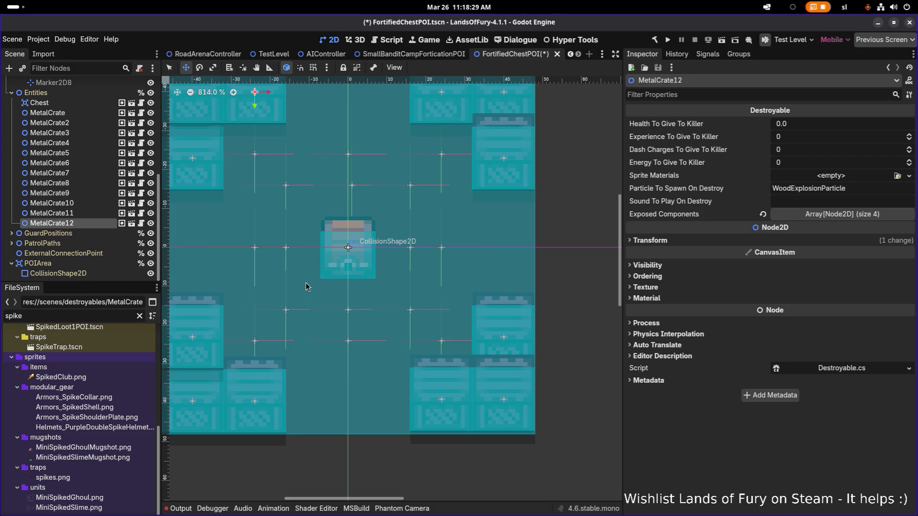
scroll(296, 296, "down", 5)
scroll(300, 306, "up", 4)
scroll(300, 307, "up", 1)
scroll(81, 383, "up", 3)
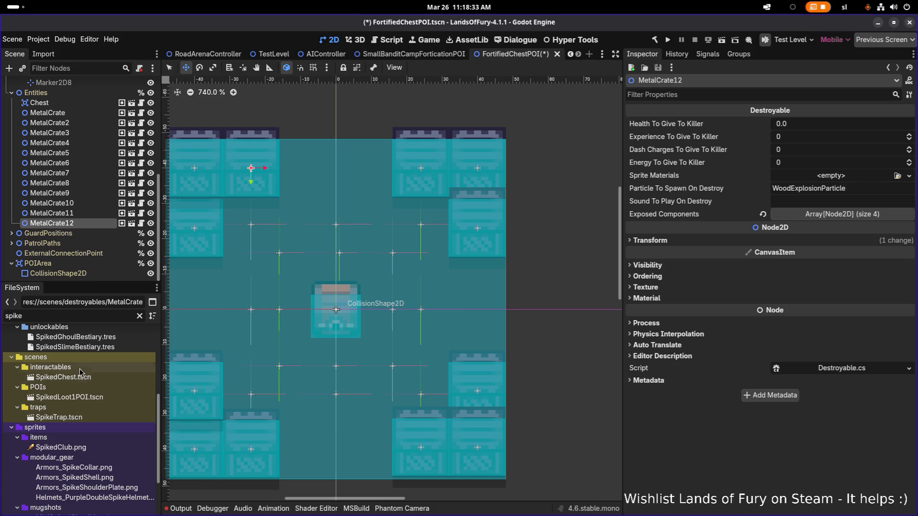
scroll(85, 383, "up", 3)
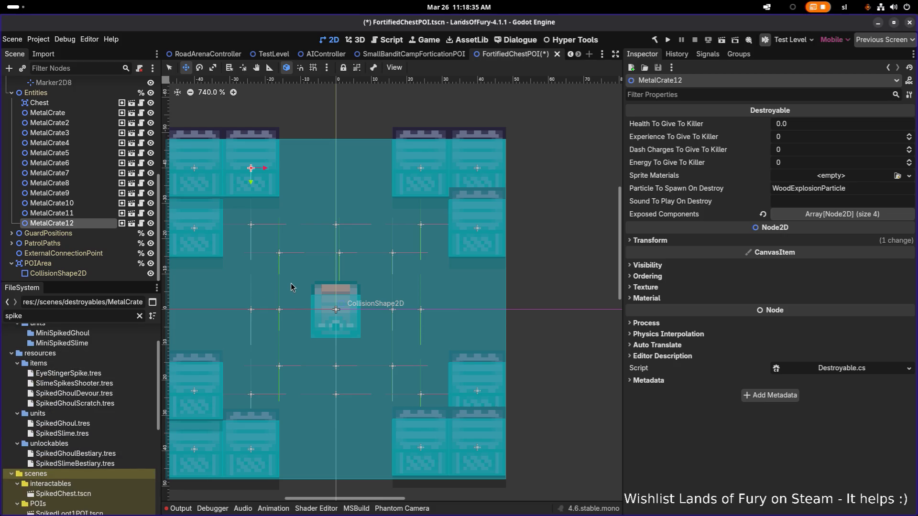
scroll(101, 396, "down", 2)
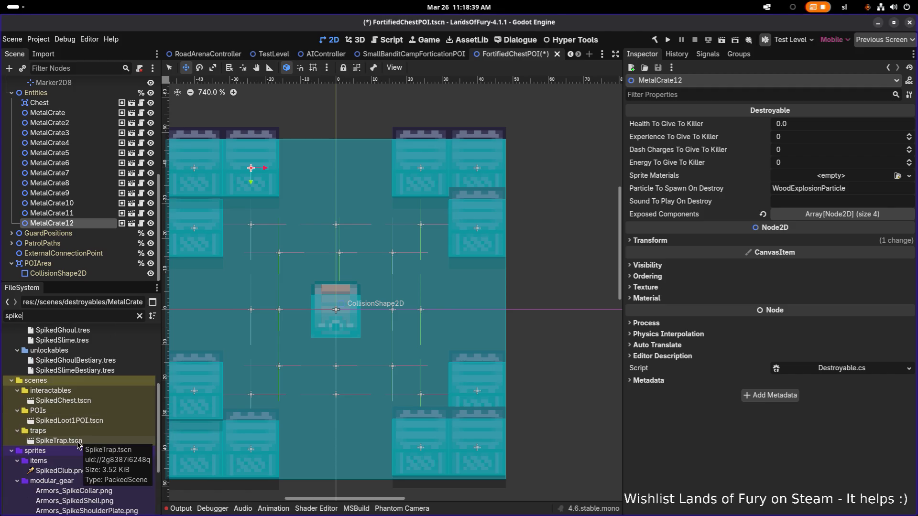
left_click_drag(79, 440, 52, 229)
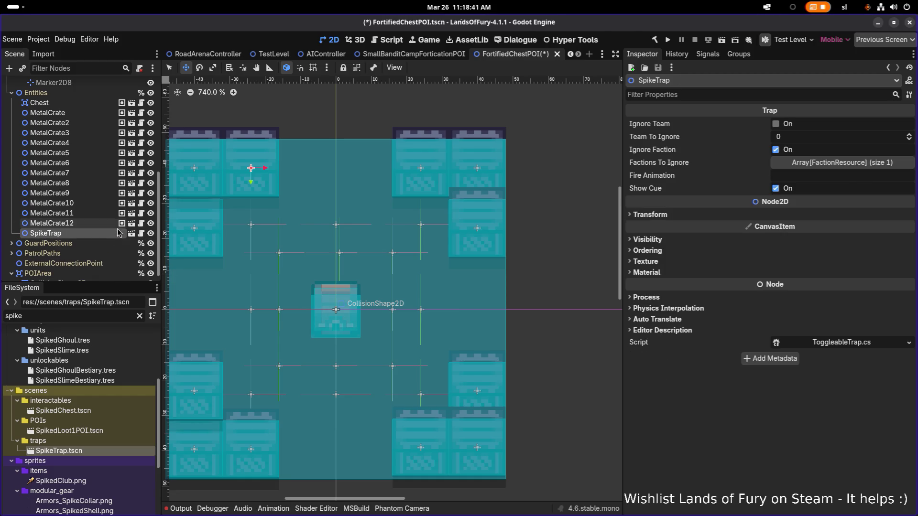
Place the SpikeTrap at the left edge, duplicate it, and nudge the first trap up into its gap
scroll(230, 274, "down", 1)
scroll(365, 297, "down", 5)
scroll(400, 303, "up", 8)
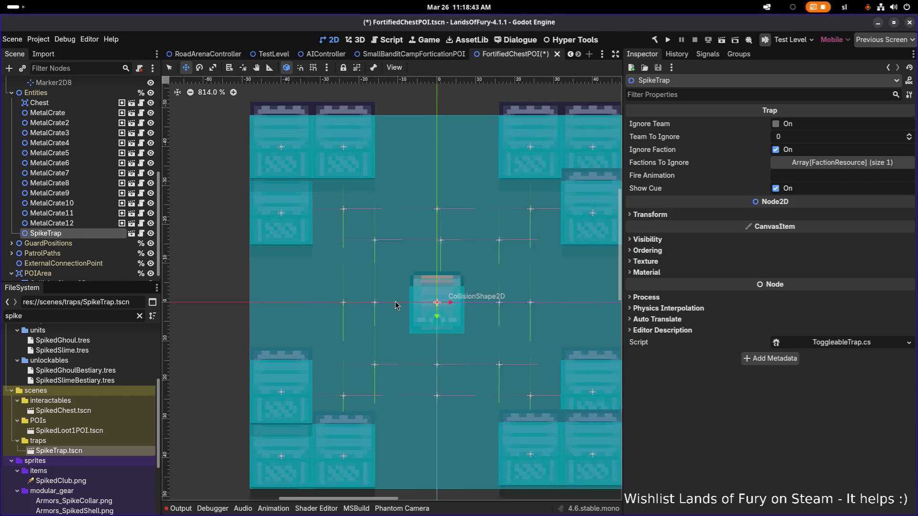
mouse_move(457, 305)
left_mouse_down()
mouse_move(276, 301)
mouse_move(258, 310)
mouse_move(264, 292)
mouse_move(258, 344)
left_mouse_up()
key("ctrl+d")
scroll(257, 306, "up", 6)
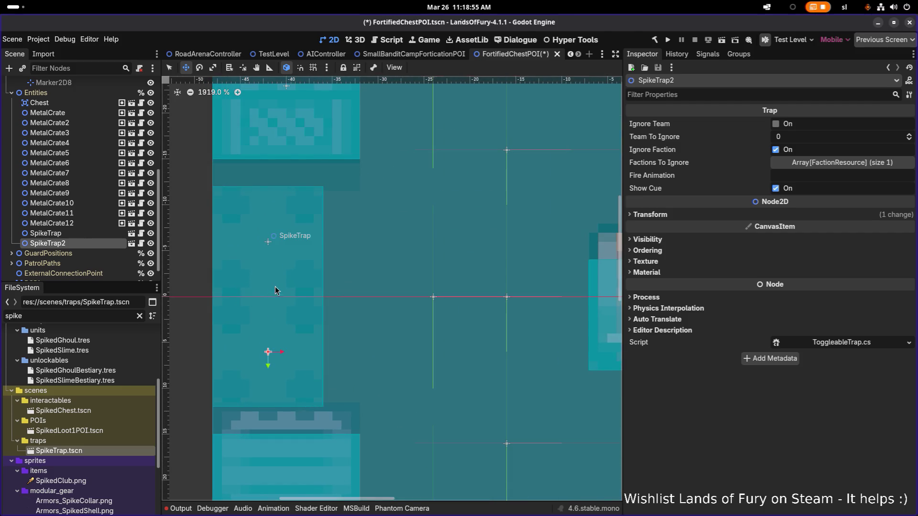
left_click(46, 232)
left_click_drag(269, 254, 268, 231)
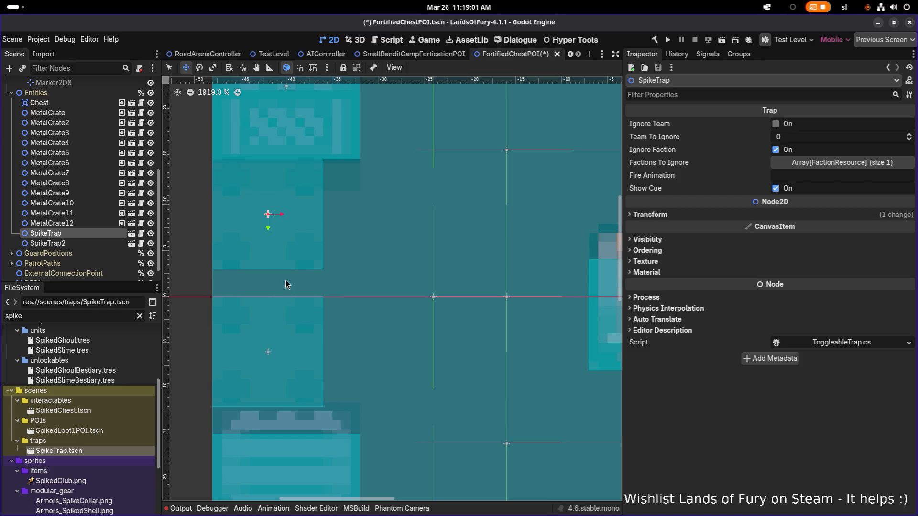
scroll(291, 275, "down", 7)
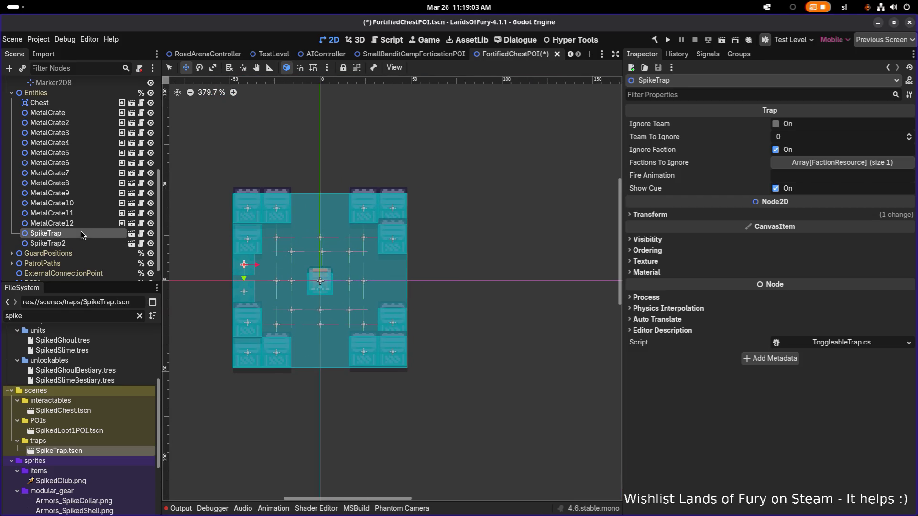
Add SpikeTrap3 in a top-edge gap, then SpikeTrap4 and SpikeTrap5, moving SpikeTrap5 into the next gap
key("ctrl+d")
mouse_move(268, 269)
left_mouse_down()
mouse_move(332, 273)
mouse_move(307, 217)
mouse_move(310, 227)
mouse_move(377, 226)
left_mouse_up()
scroll(309, 220, "up", 3)
key("ctrl+d")
scroll(387, 246, "right", 3)
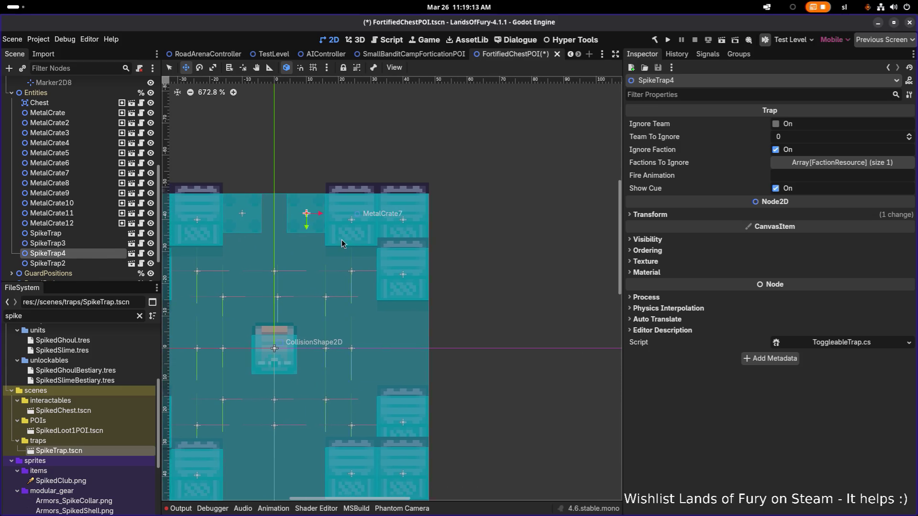
key("ctrl+d")
mouse_move(320, 228)
left_mouse_down()
mouse_move(421, 231)
mouse_move(407, 229)
mouse_move(399, 293)
mouse_move(413, 407)
left_mouse_up()
scroll(411, 331, "up", 2)
Duplicate the trap again and set SpikeTrap7 into a bottom-edge gap
key("ctrl+d")
scroll(413, 407, "up", 3)
scroll(413, 407, "down", 4)
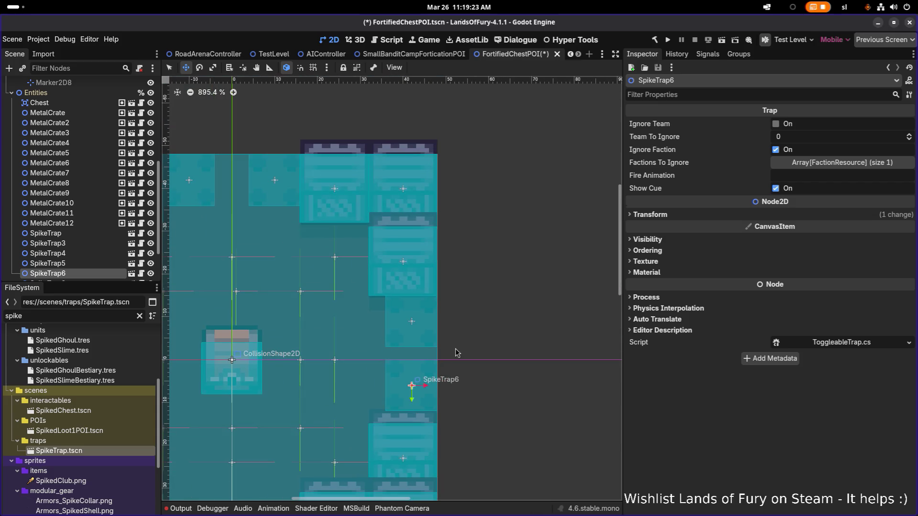
scroll(478, 330, "down", 6)
scroll(440, 334, "up", 4)
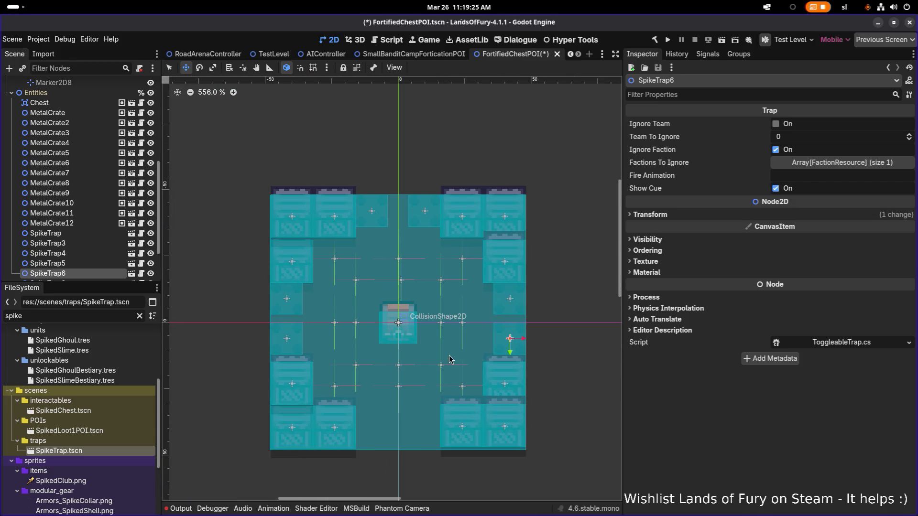
left_click_drag(449, 359, 390, 315)
left_click(466, 296)
mouse_move(467, 298)
left_mouse_down()
mouse_move(379, 297)
mouse_move(363, 404)
mouse_move(379, 375)
left_mouse_up()
scroll(366, 401, "up", 5)
left_click_drag(313, 339, 454, 319)
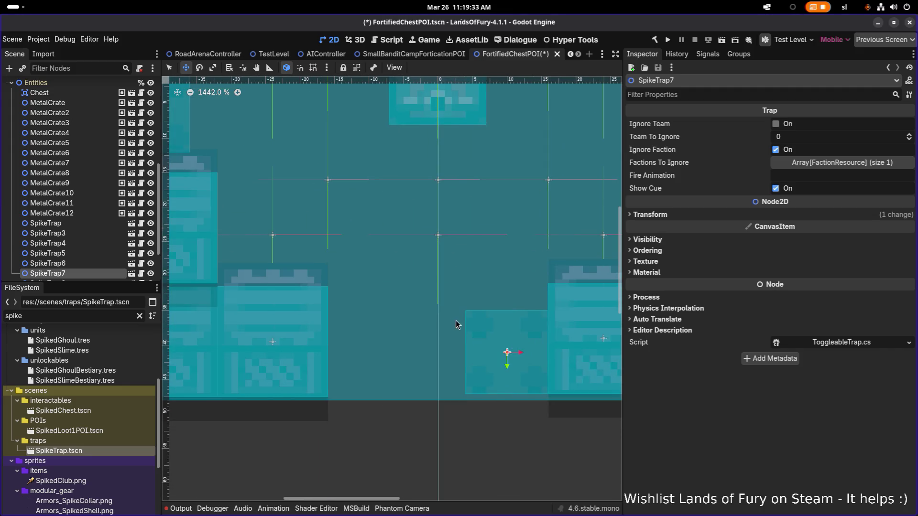
scroll(418, 300, "down", 4)
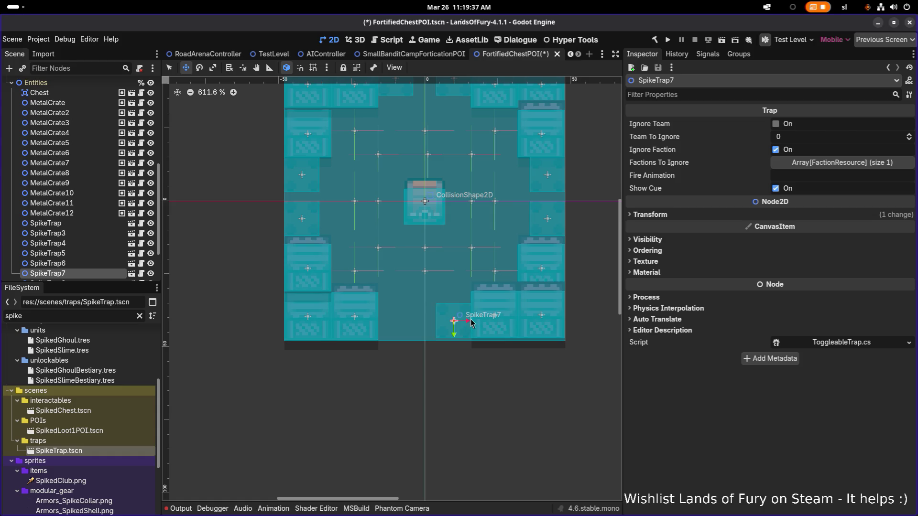
Duplicate SpikeTrap7 as SpikeTrap8 and place it in the neighbouring gap to the left
key("ctrl+d")
mouse_move(470, 323)
left_mouse_down()
mouse_move(396, 323)
mouse_move(404, 324)
left_mouse_up()
scroll(411, 326, "up", 4)
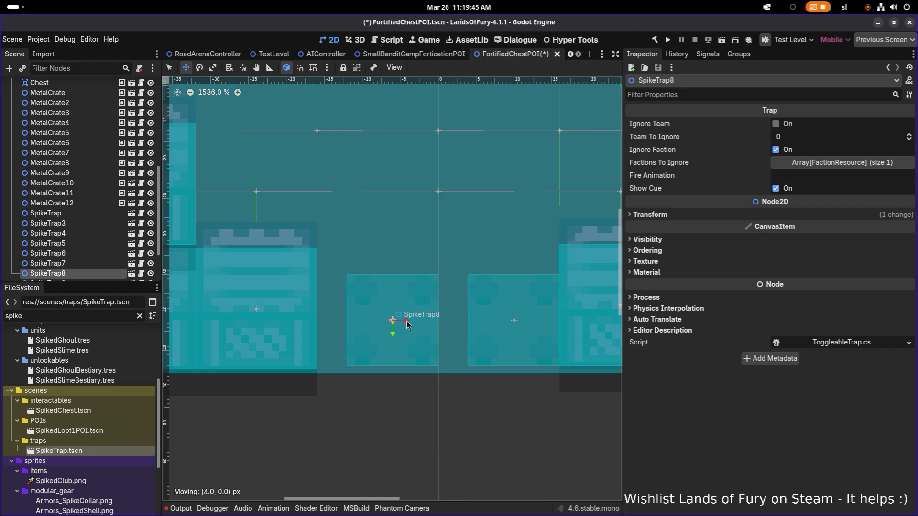
Shift SpikeTrap8 about 32 px left and nudge SpikeTrap7 to line up in its gap
left_click_drag(401, 325, 387, 325)
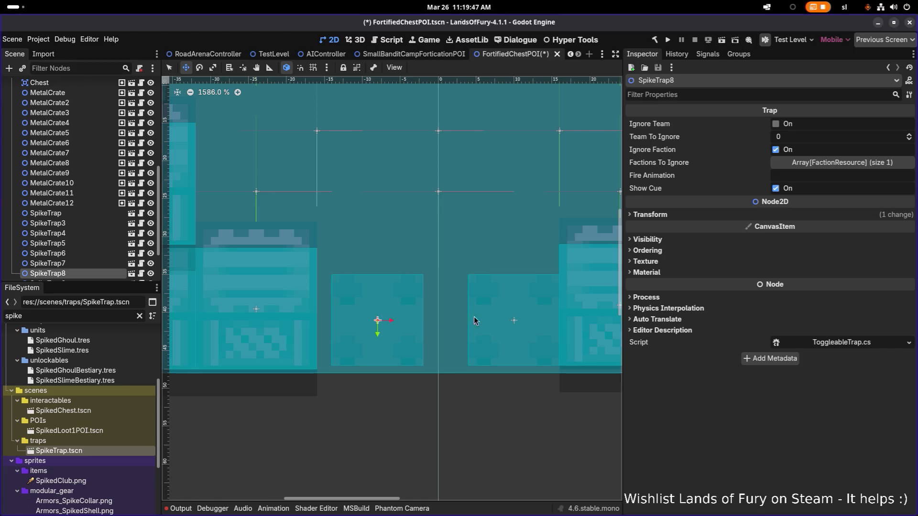
left_click(489, 317)
left_click_drag(523, 323, 507, 325)
scroll(508, 322, "up", 2)
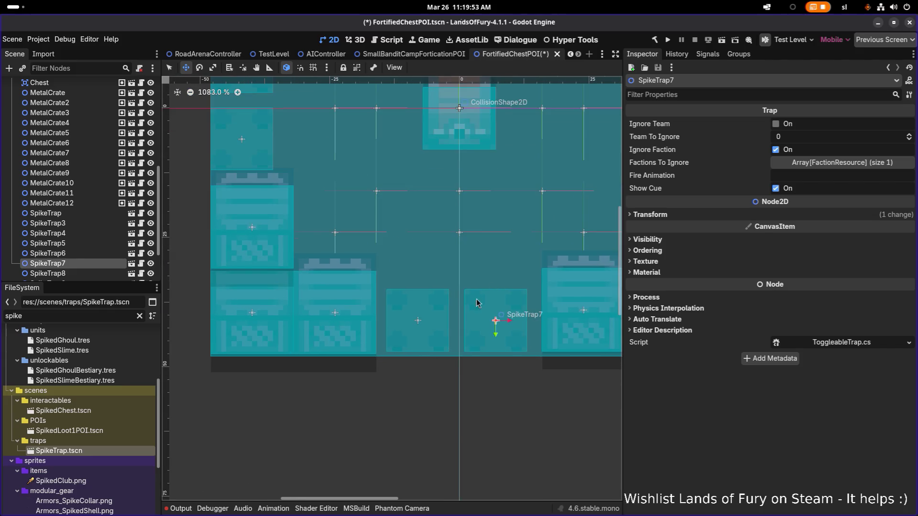
scroll(511, 319, "up", 1)
left_click_drag(521, 329, 525, 331)
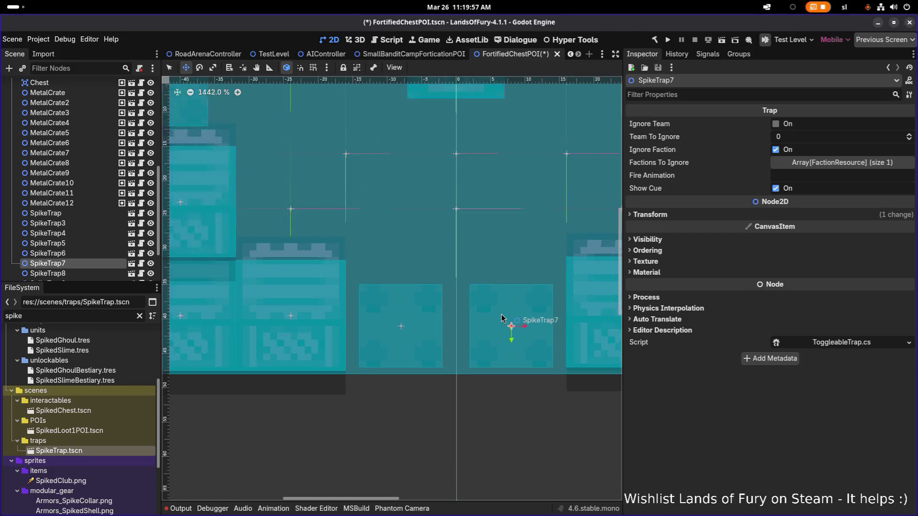
scroll(525, 330, "down", 10)
scroll(430, 245, "up", 8)
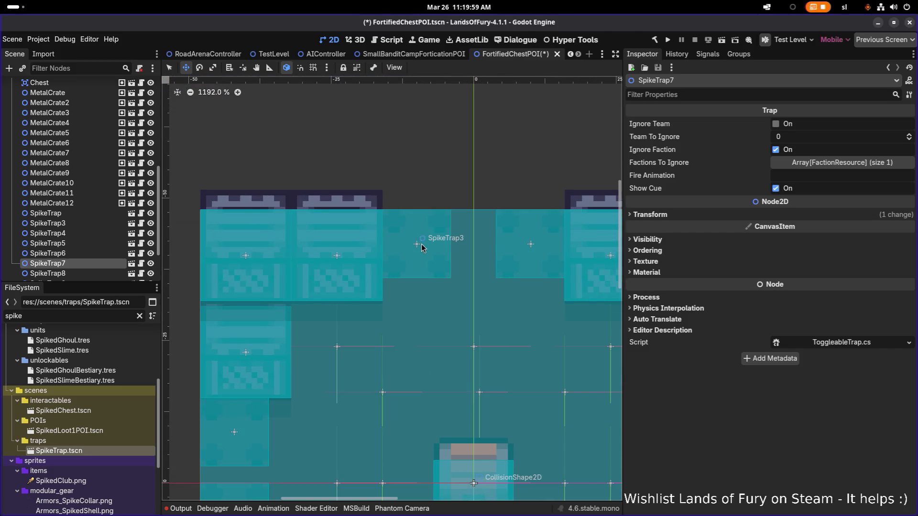
Adjust SpikeTrap4 and SpikeTrap3 slightly so they align in the top-edge gaps
left_click(78, 234)
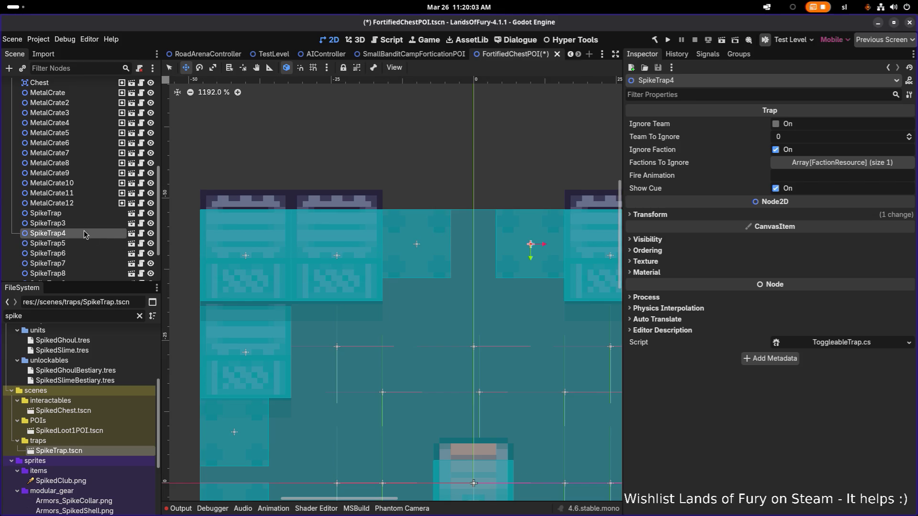
scroll(543, 247, "up", 4)
left_click_drag(534, 245, 525, 247)
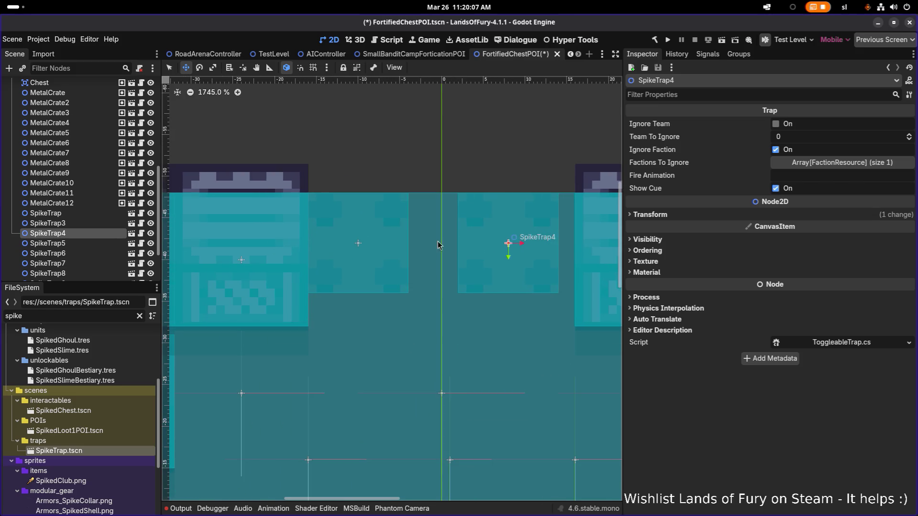
left_click(69, 224)
left_click_drag(374, 247, 390, 247)
scroll(433, 300, "down", 5)
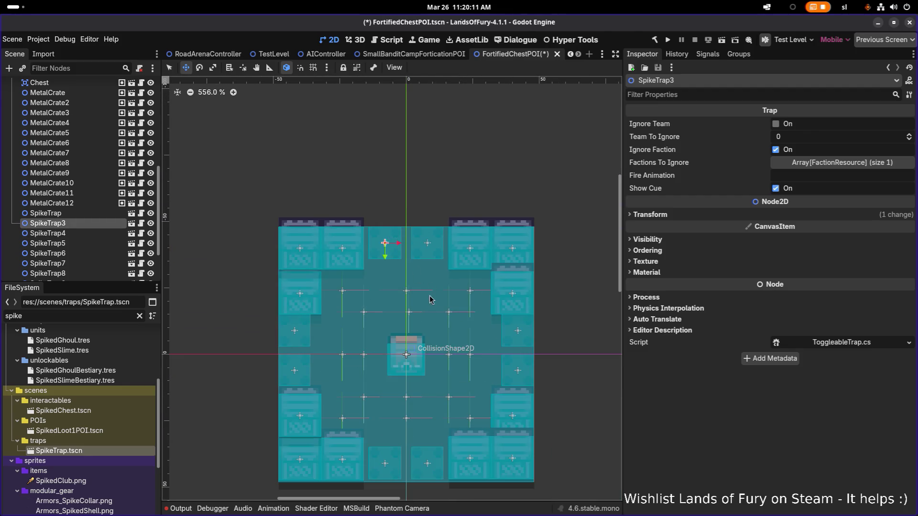
Nudge the first SpikeTrap on the left edge down one pixel between its crates
scroll(297, 333, "up", 5)
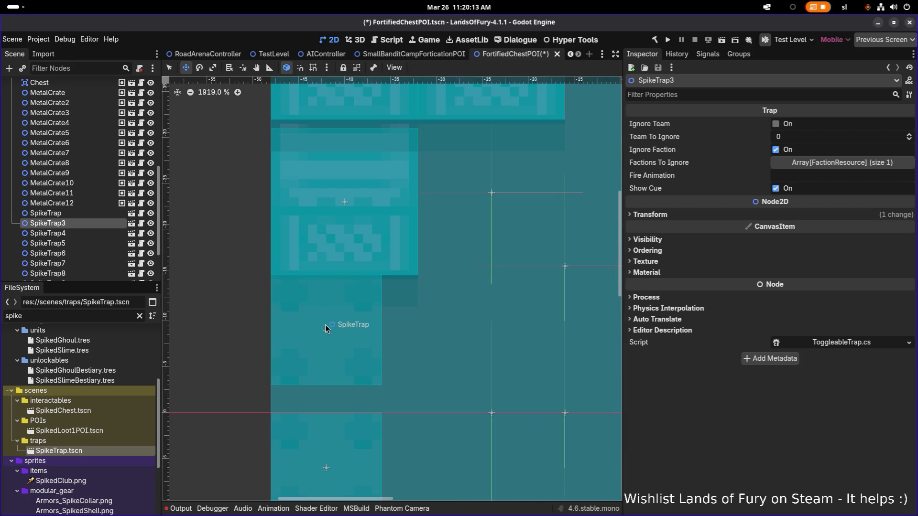
scroll(326, 330, "down", 5)
left_click(327, 334)
scroll(328, 345, "up", 3)
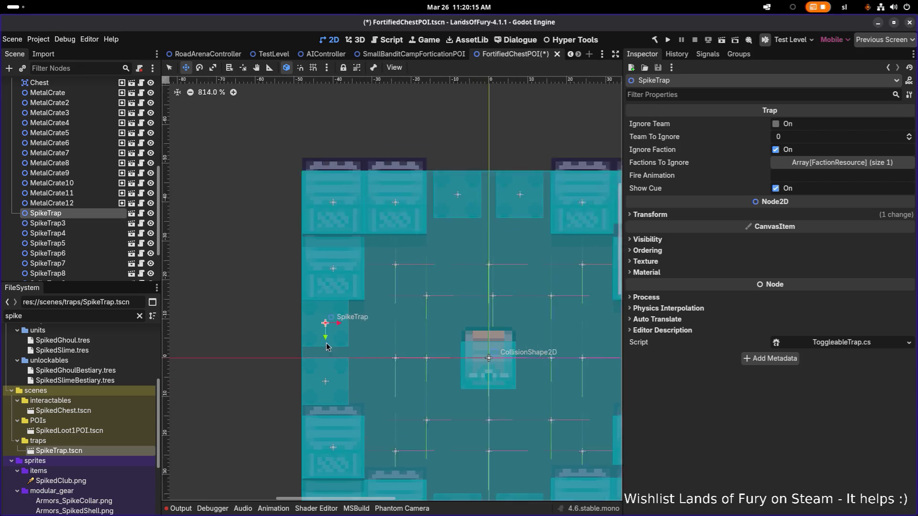
scroll(326, 343, "up", 3)
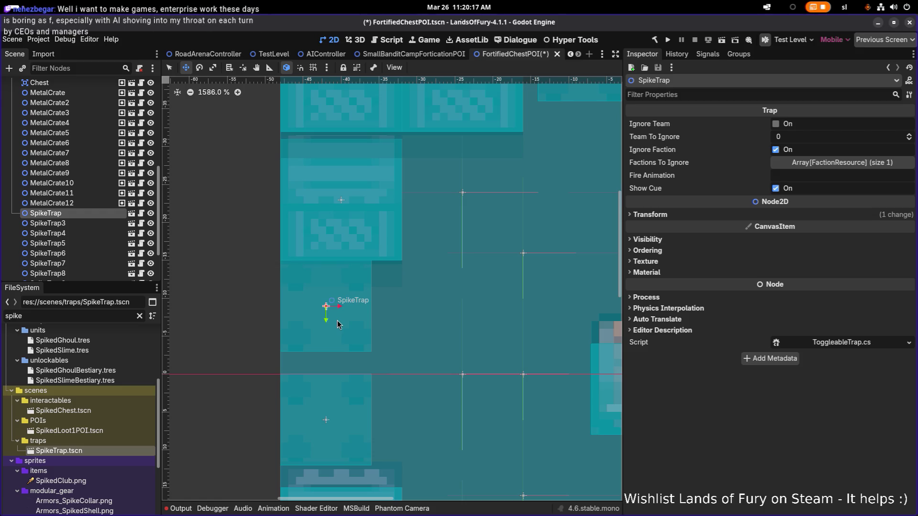
left_click_drag(339, 346, 335, 322)
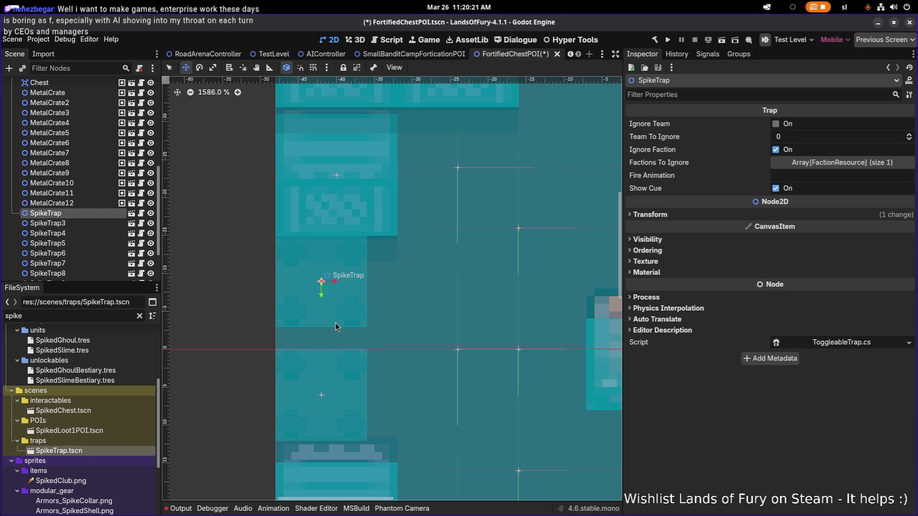
scroll(315, 277, "up", 2)
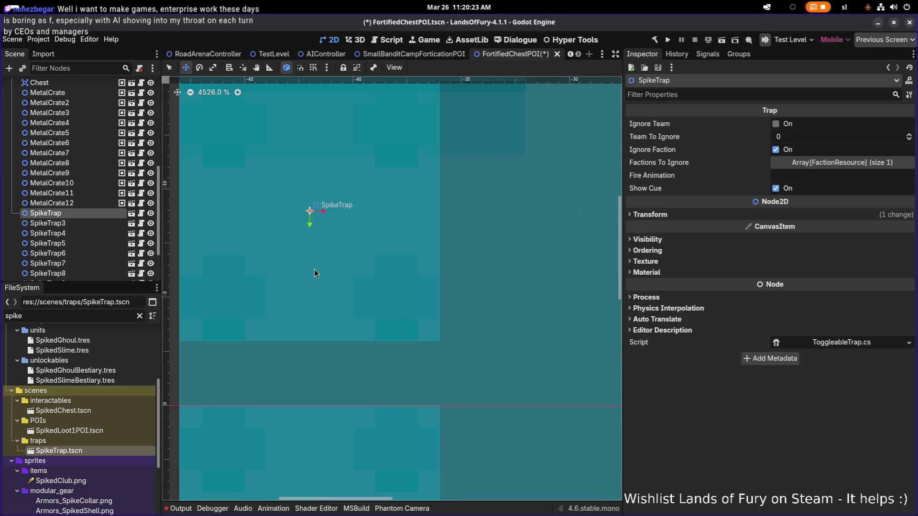
mouse_move(311, 251)
left_mouse_down()
mouse_move(309, 269)
mouse_move(307, 257)
left_mouse_up()
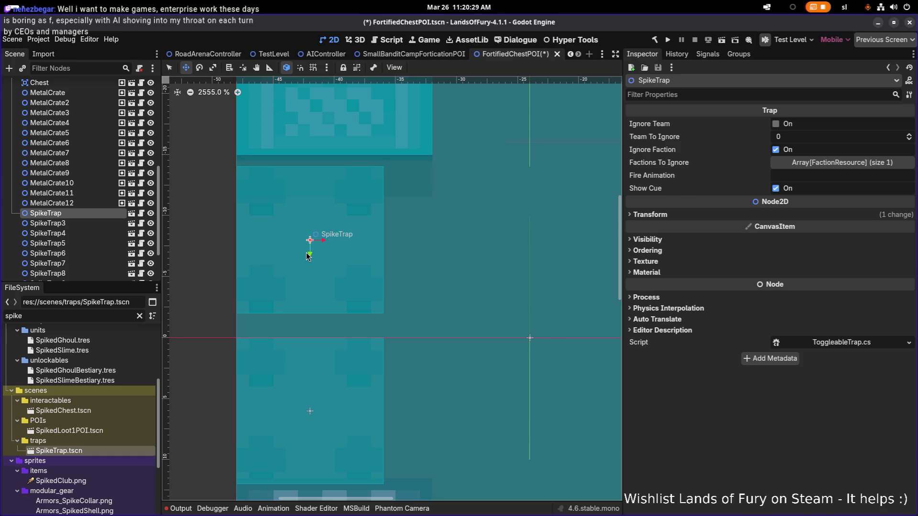
scroll(308, 269, "down", 4)
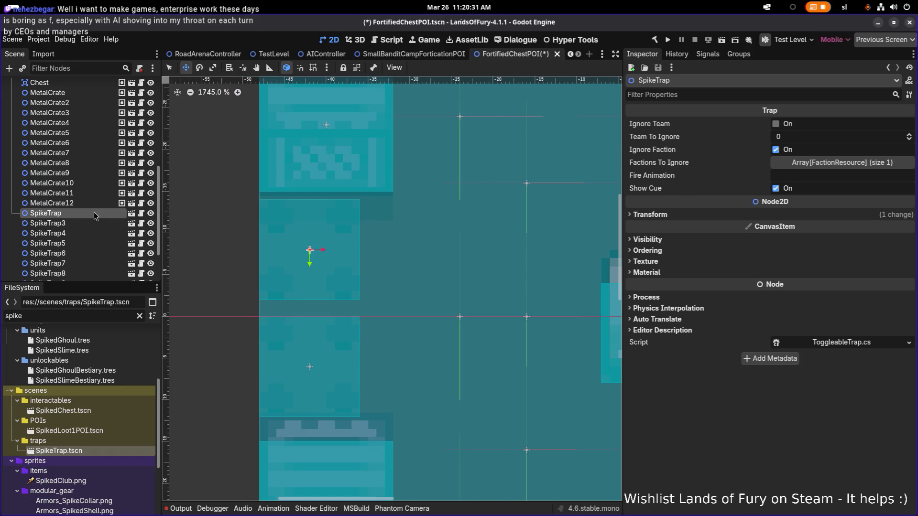
Select SpikeTrap3 and then SpikeTrap5 to check their alignment
left_click(79, 224)
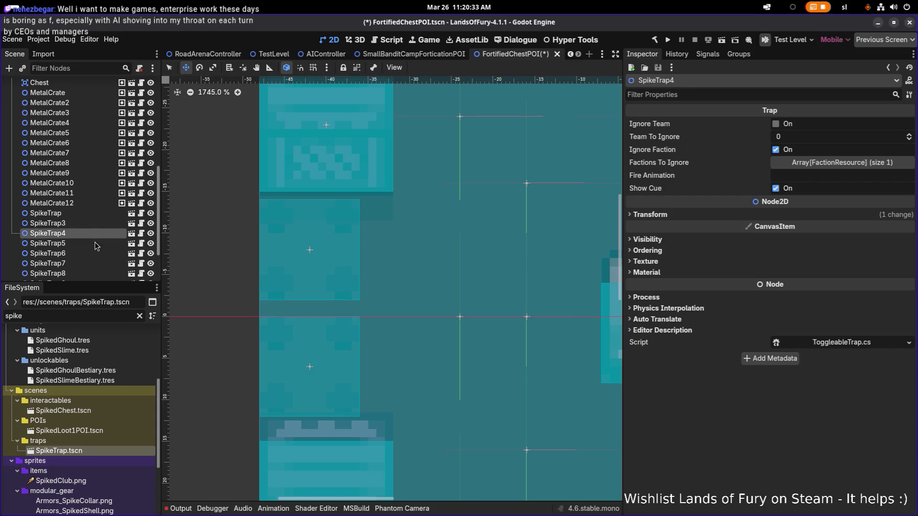
left_click(90, 244)
scroll(285, 281, "down", 10)
scroll(274, 268, "down", 2)
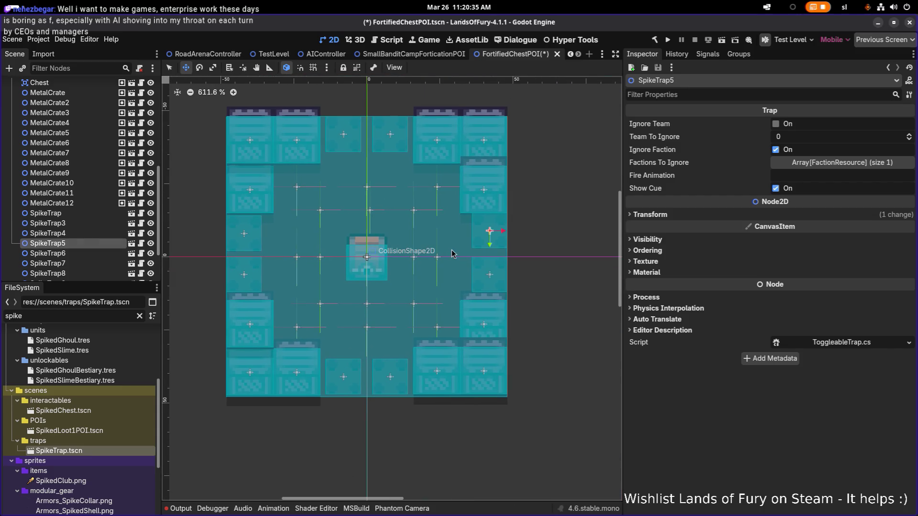
Nudge SpikeTrap5 down 2 px and SpikeTrap6 up 1 px into their right-edge gaps
scroll(485, 246, "up", 3)
left_click_drag(497, 234, 498, 242)
scroll(483, 253, "down", 2)
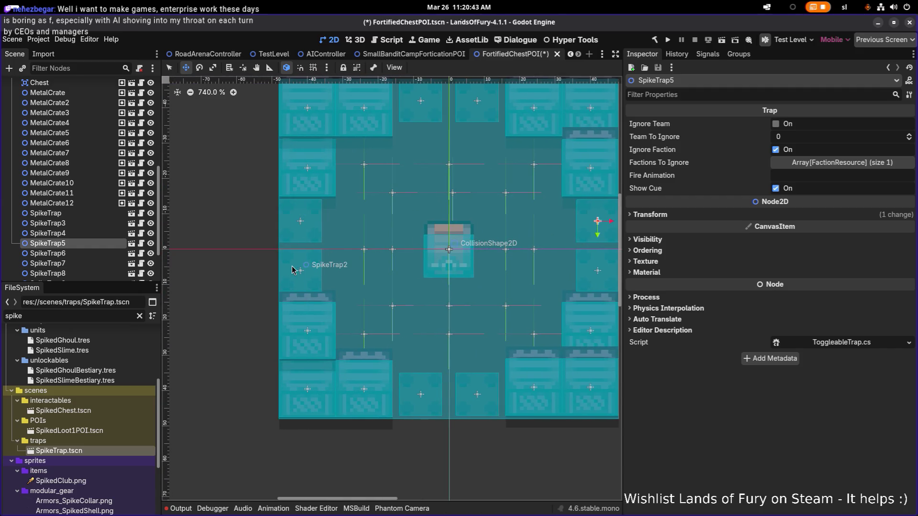
left_click(292, 272)
key("f")
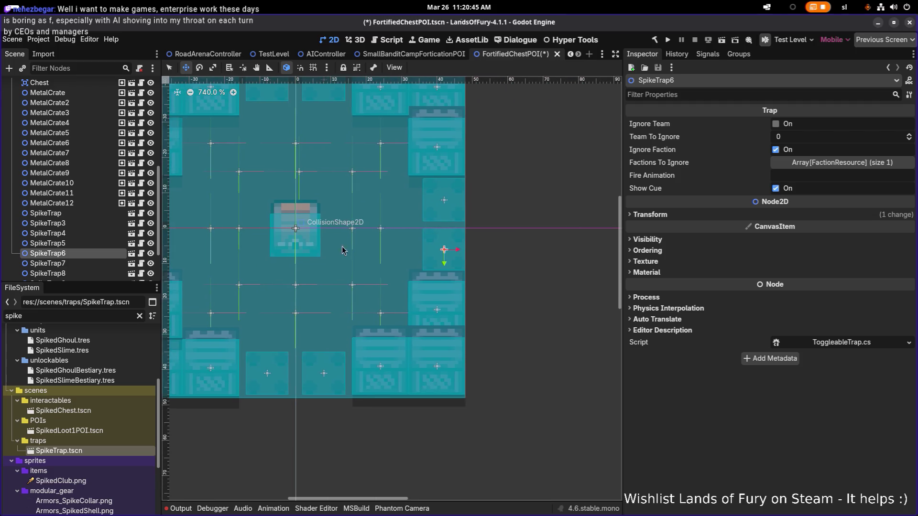
scroll(433, 258, "up", 3)
left_click_drag(432, 269, 435, 261)
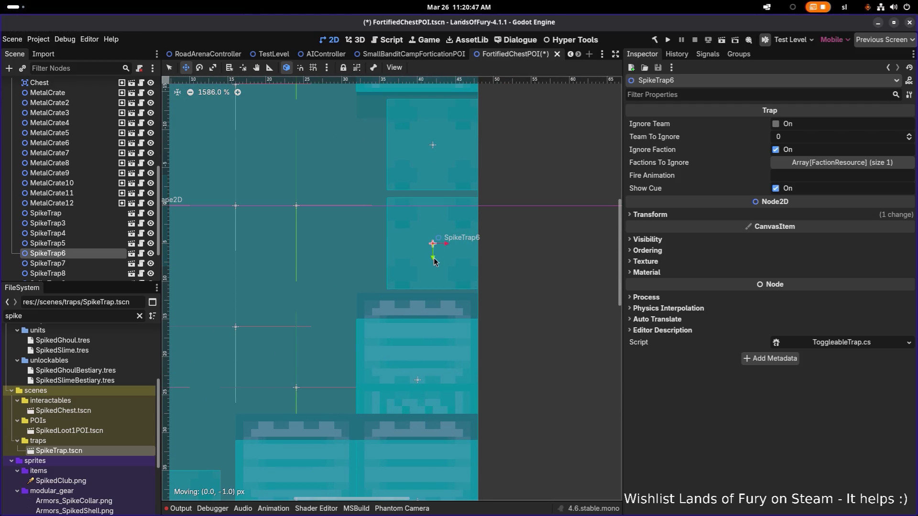
scroll(433, 257, "down", 2)
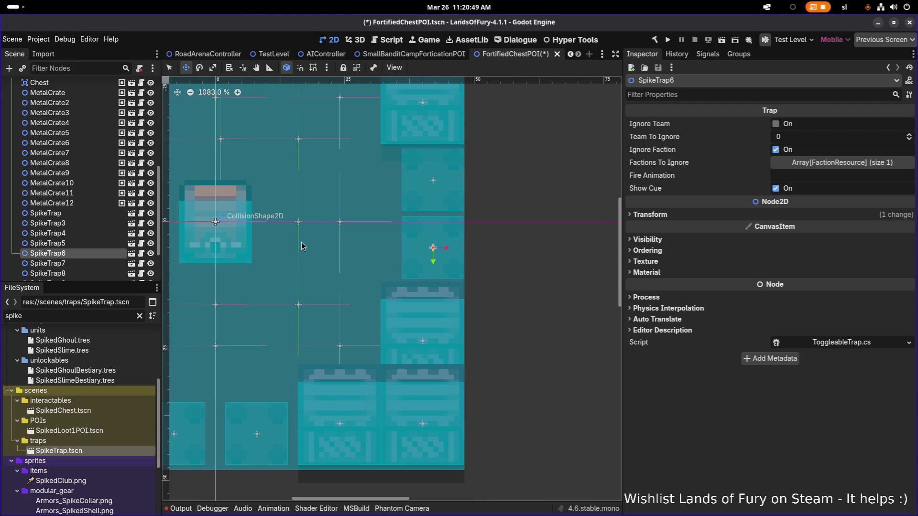
Bring the chest into view and check SpikeTrap7, SpikeTrap8 and SpikeTrap2
left_click_drag(289, 246, 518, 249)
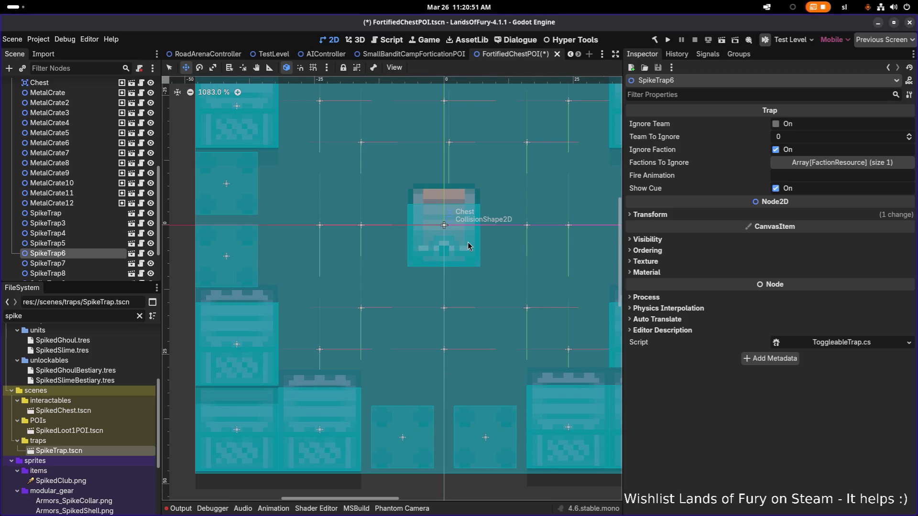
scroll(339, 226, "down", 1)
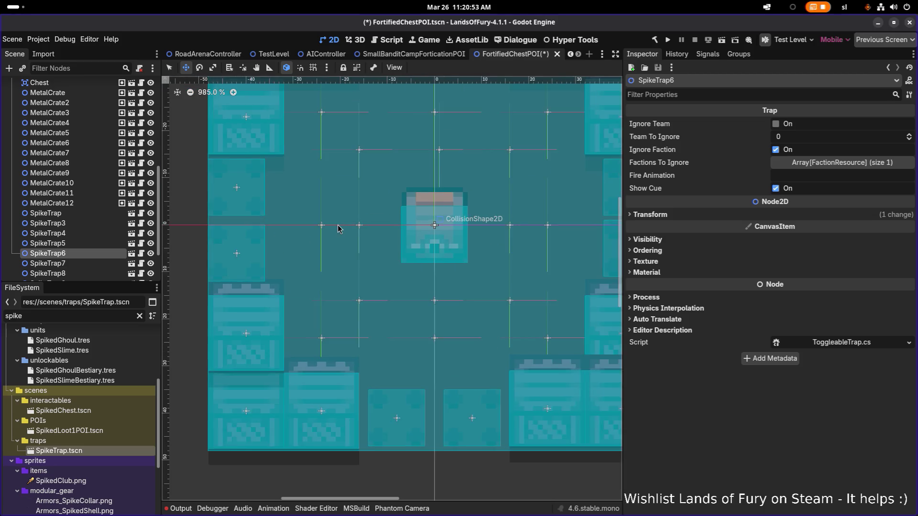
left_click(73, 263)
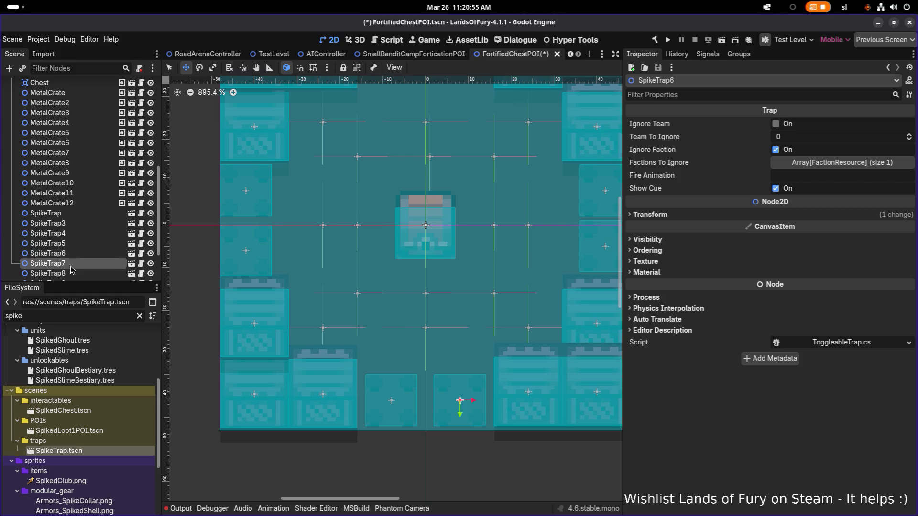
scroll(312, 240, "down", 1)
left_click(77, 274)
scroll(263, 241, "down", 3)
scroll(82, 225, "down", 3)
left_click(81, 223)
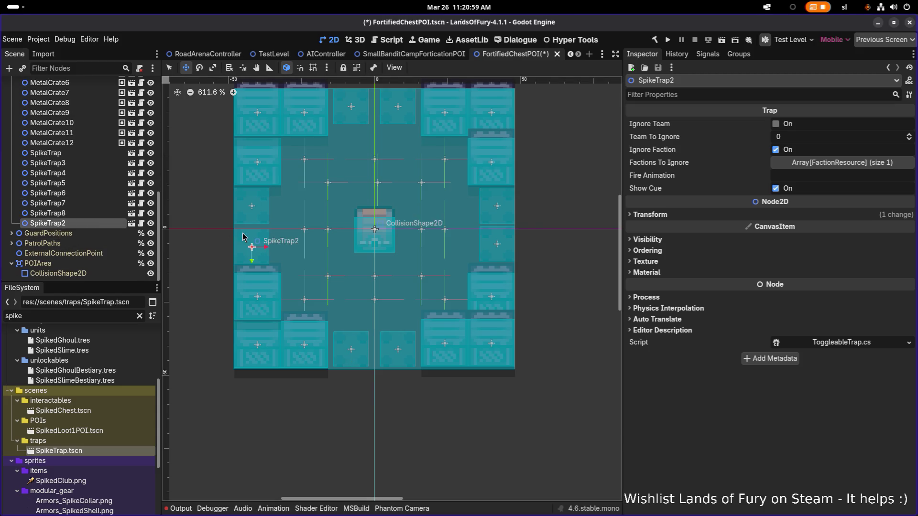
Bring the left-edge traps into view and inspect the first spike trap's position
scroll(251, 230, "up", 4)
mouse_move(304, 221)
left_mouse_down()
mouse_move(199, 234)
mouse_move(438, 234)
left_mouse_up()
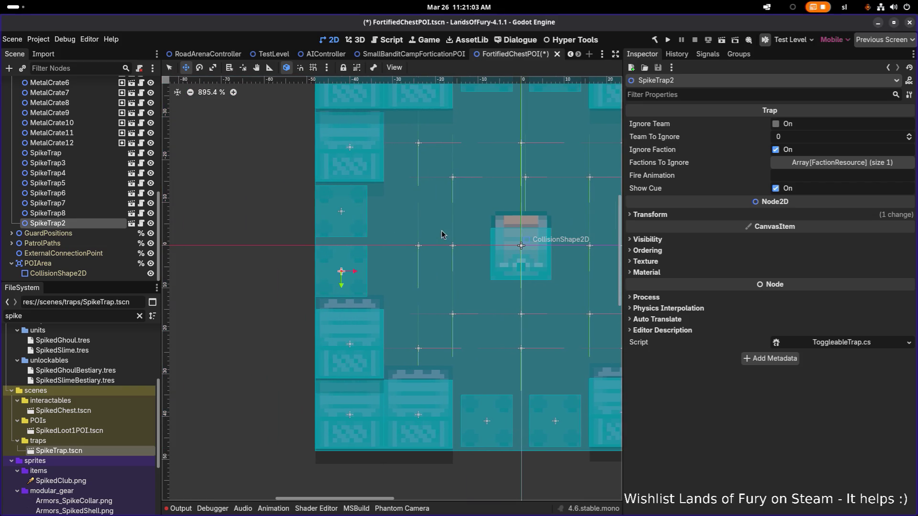
left_click(105, 203)
left_click(92, 163)
left_click(92, 153)
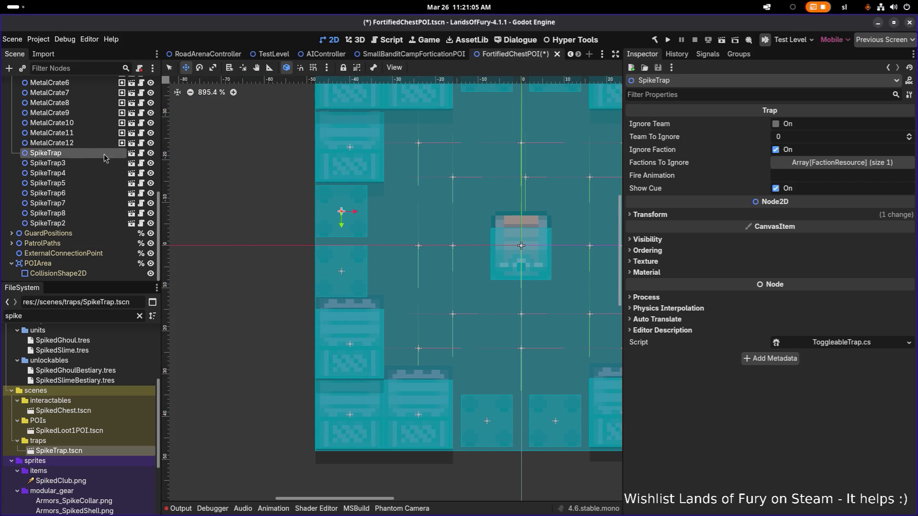
left_click(341, 224)
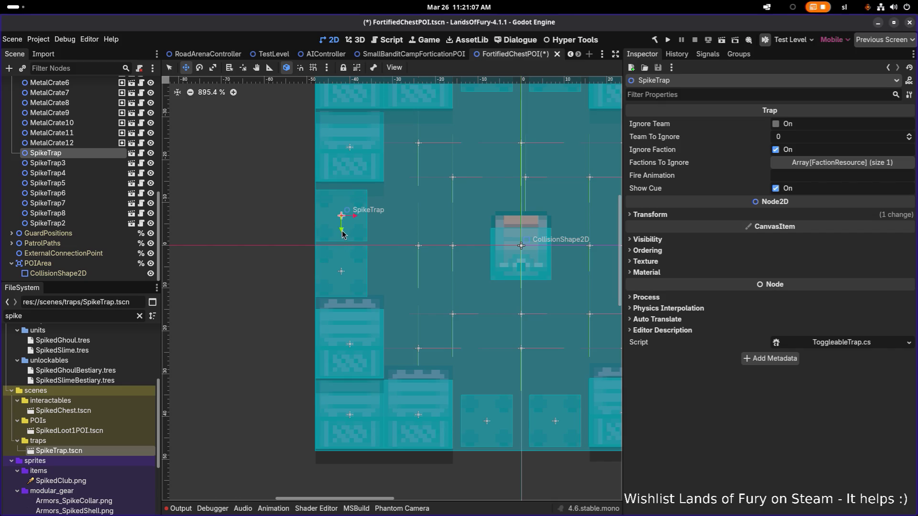
scroll(341, 224, "down", 1)
mouse_move(341, 224)
left_mouse_down()
mouse_move(231, 219)
mouse_move(354, 225)
left_mouse_up()
left_click(310, 223)
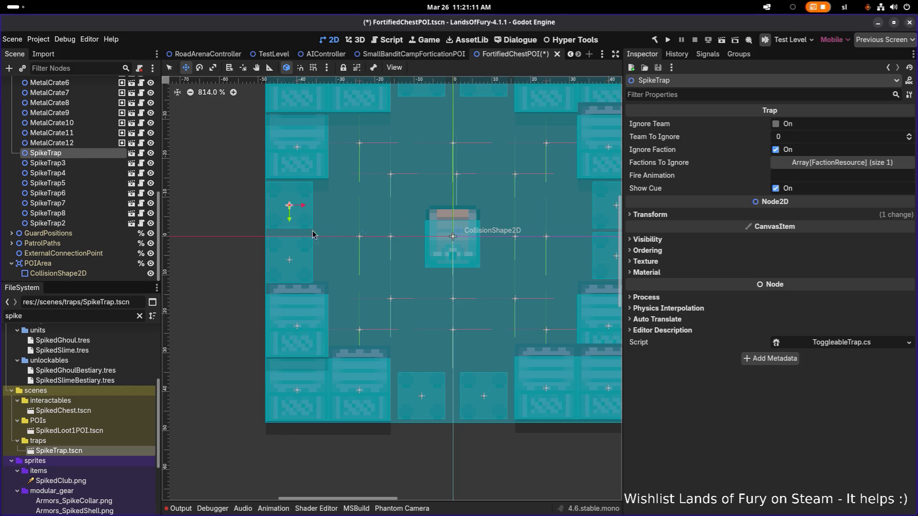
Select SpikeTrap2 and move it up one pixel into its left-edge gap
left_click(90, 163)
left_click(90, 173)
left_click(91, 193)
left_click(91, 203)
left_click(91, 213)
left_click(91, 224)
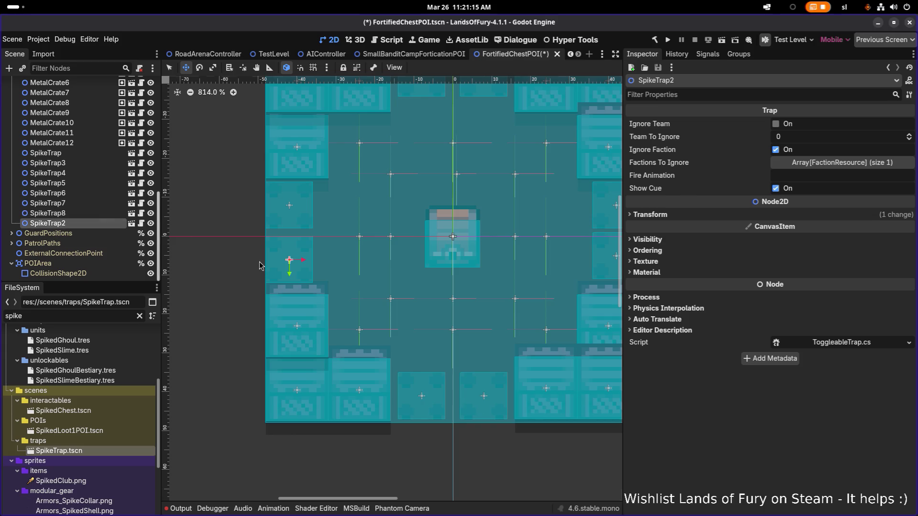
left_click_drag(289, 274, 290, 269)
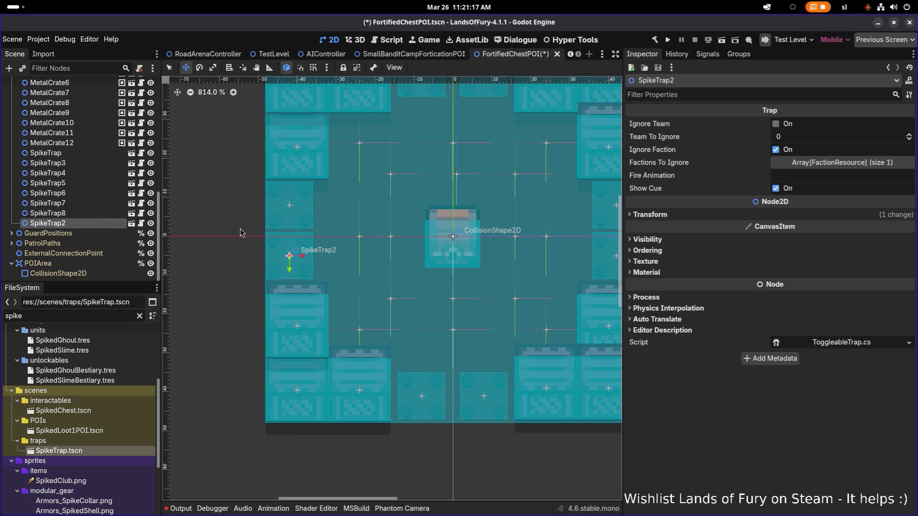
scroll(215, 207, "down", 4)
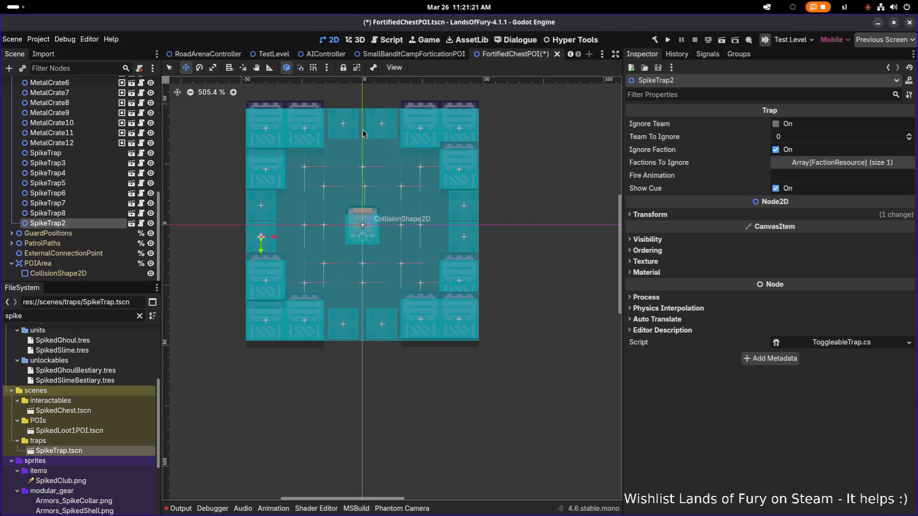
scroll(348, 133, "up", 8)
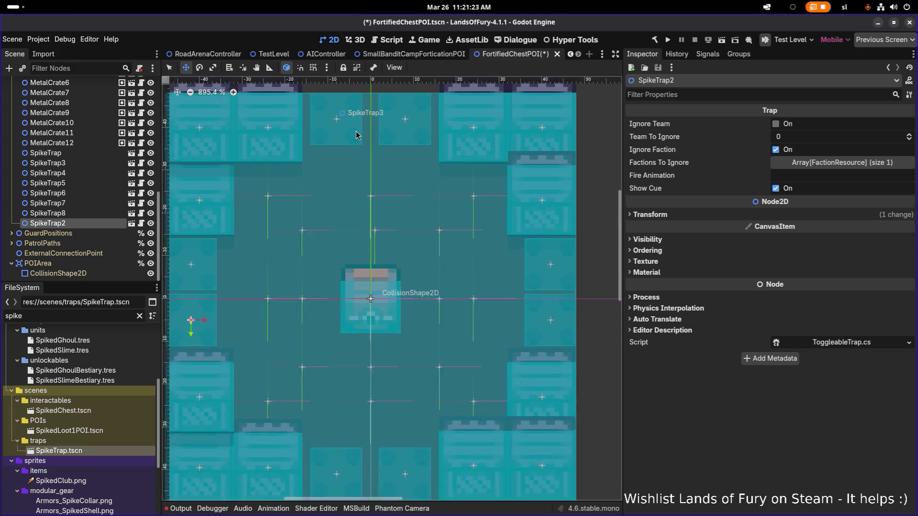
scroll(356, 136, "down", 8)
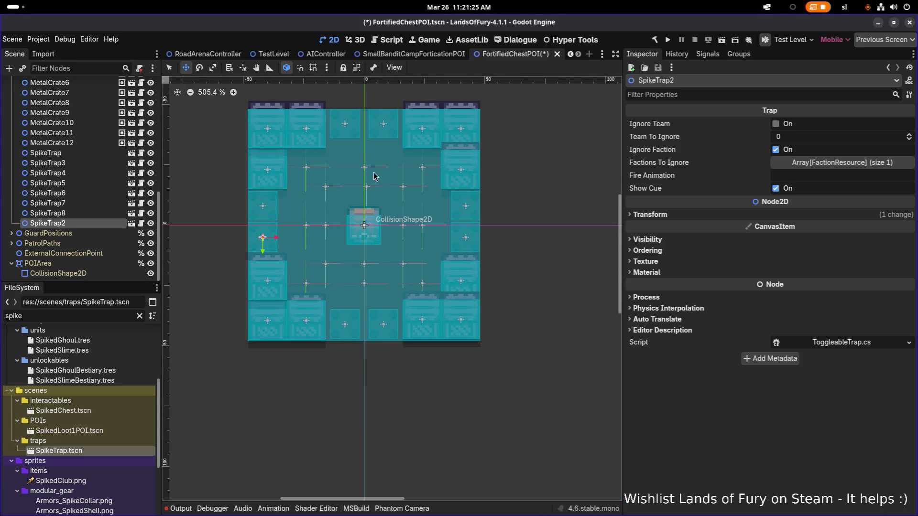
scroll(368, 333, "up", 6)
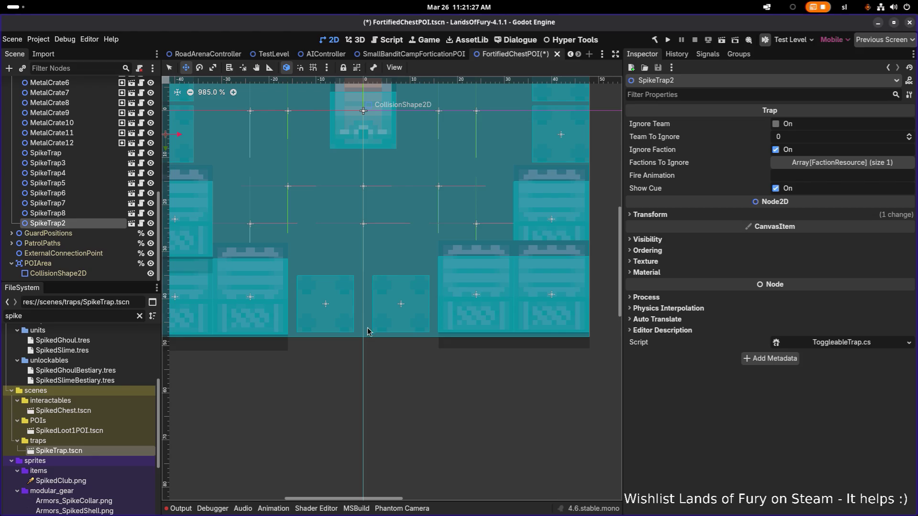
scroll(376, 282, "up", 6)
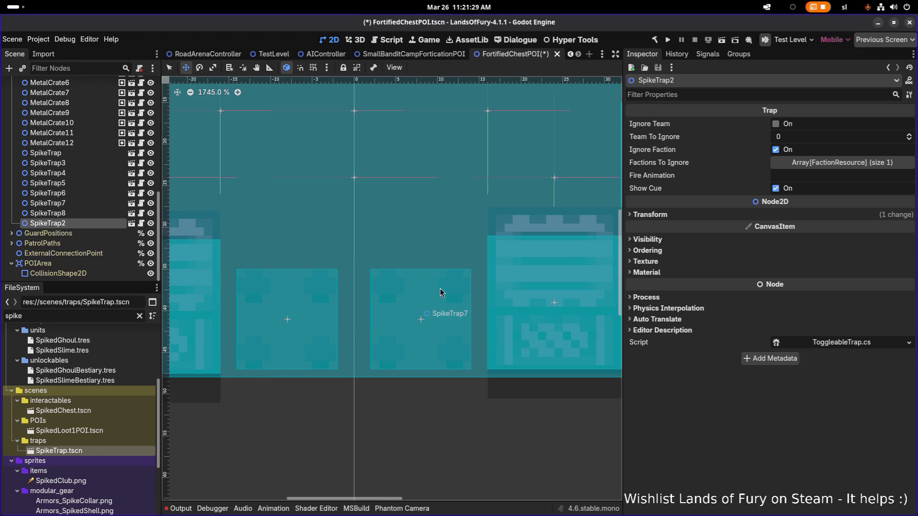
scroll(361, 271, "down", 1)
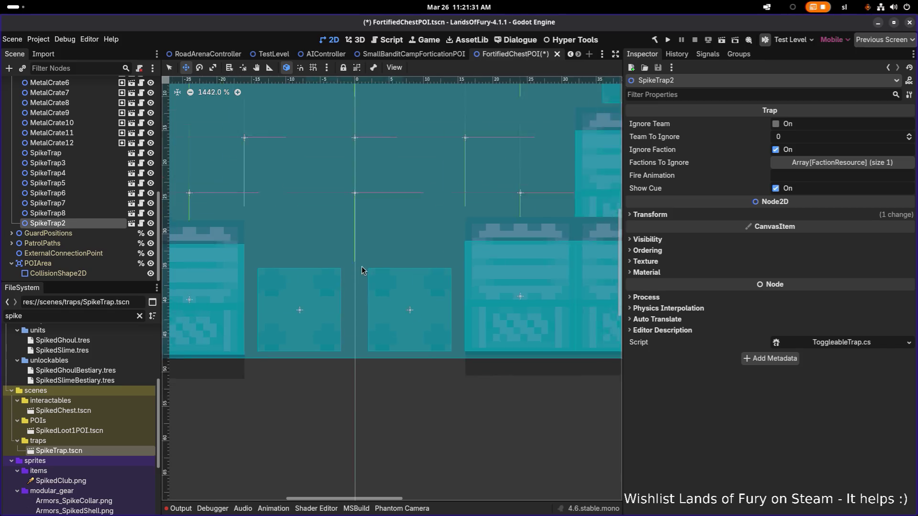
scroll(361, 271, "down", 8)
scroll(457, 213, "up", 12)
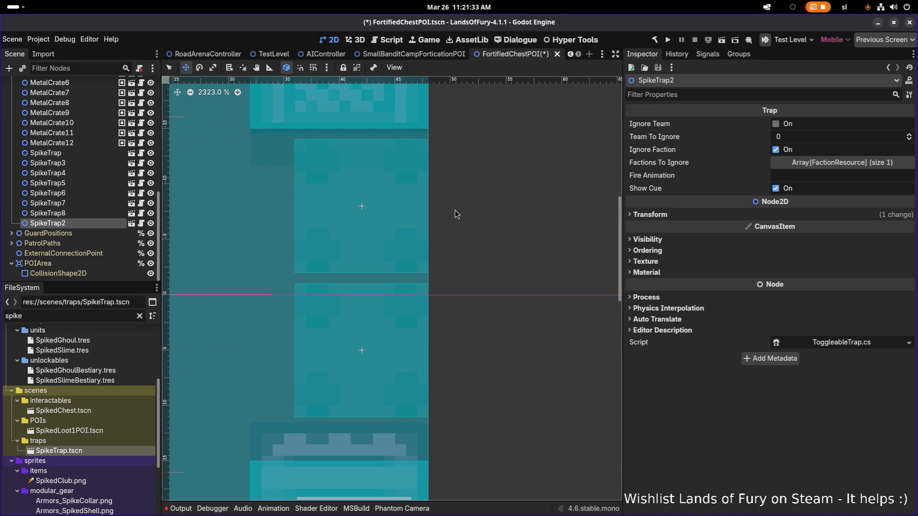